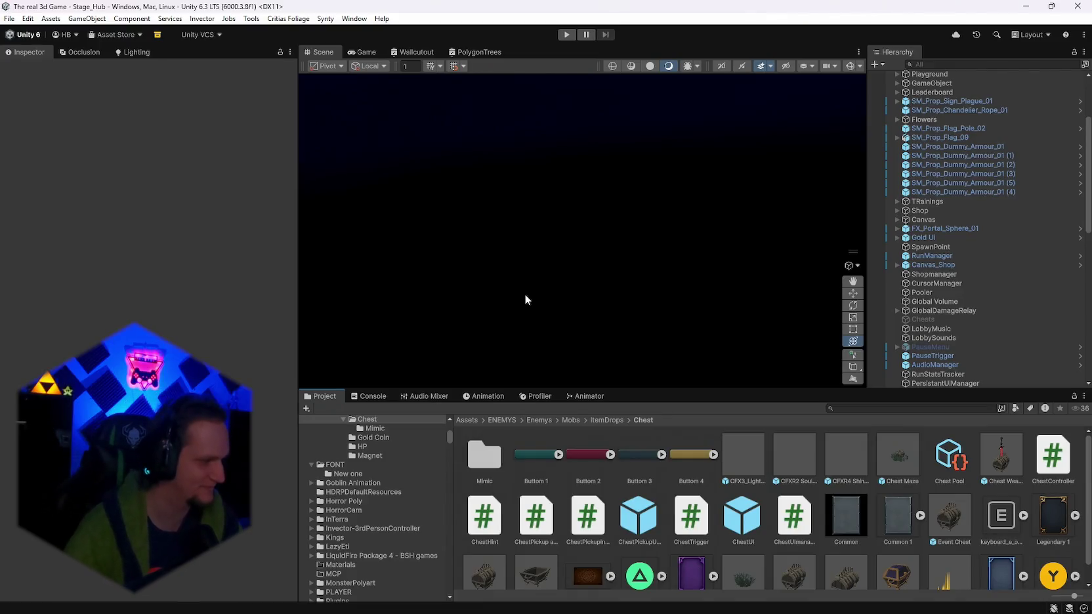
Frame ObjectPooler (1) and fly the Scene view toward the Start Run sign and chest area.
{"action": "scroll", "coordinate": [1027, 250], "scroll_direction": "up", "scroll_amount": 5}
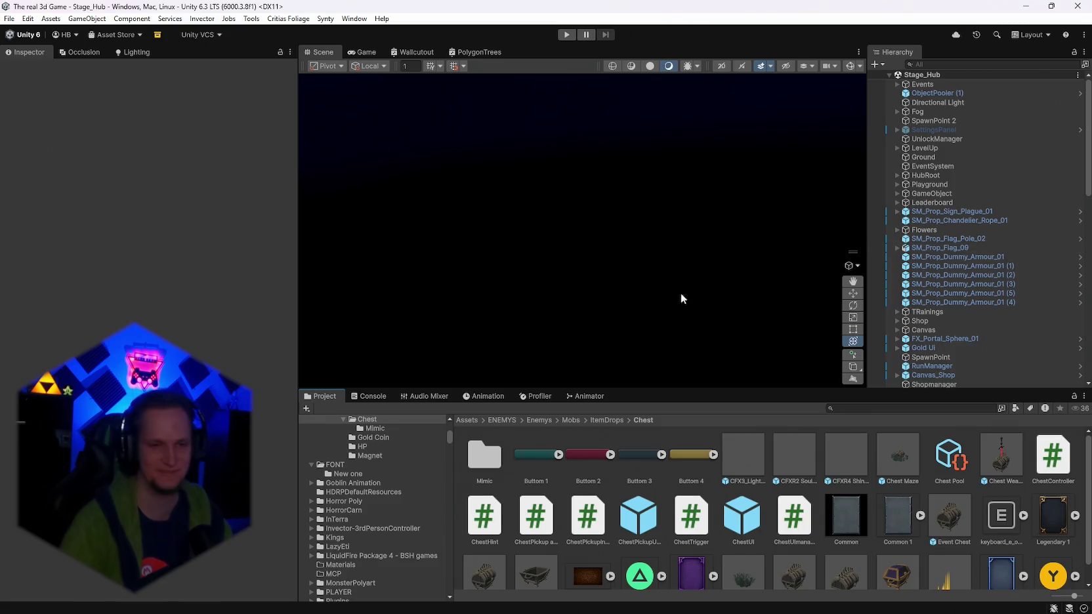
{"action": "double_click", "coordinate": [936, 95]}
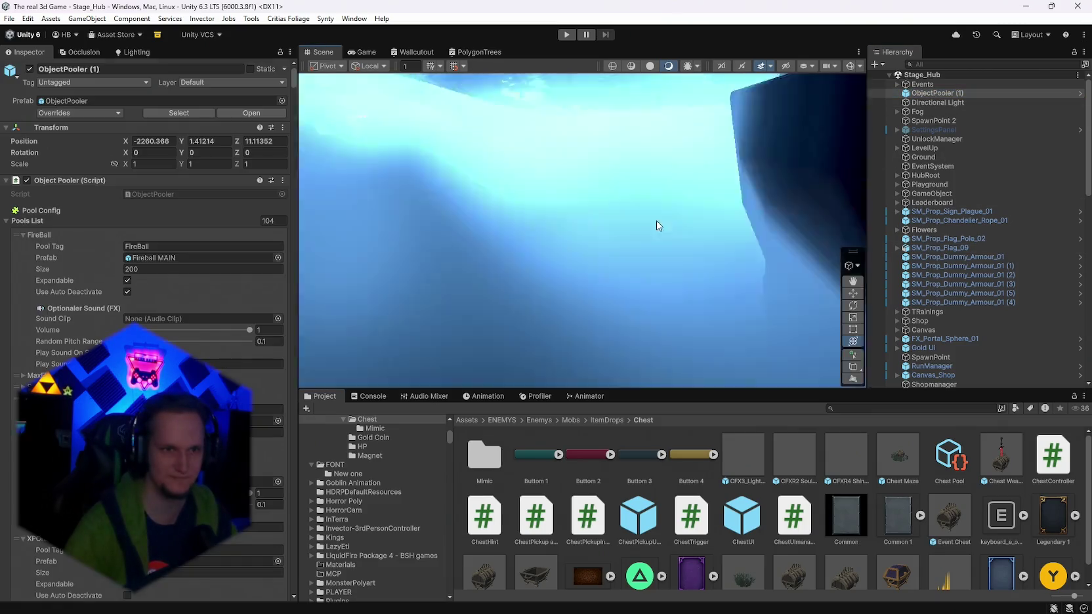
{"action": "left_click_drag", "start_coordinate": [812, 204], "coordinate": [660, 233]}
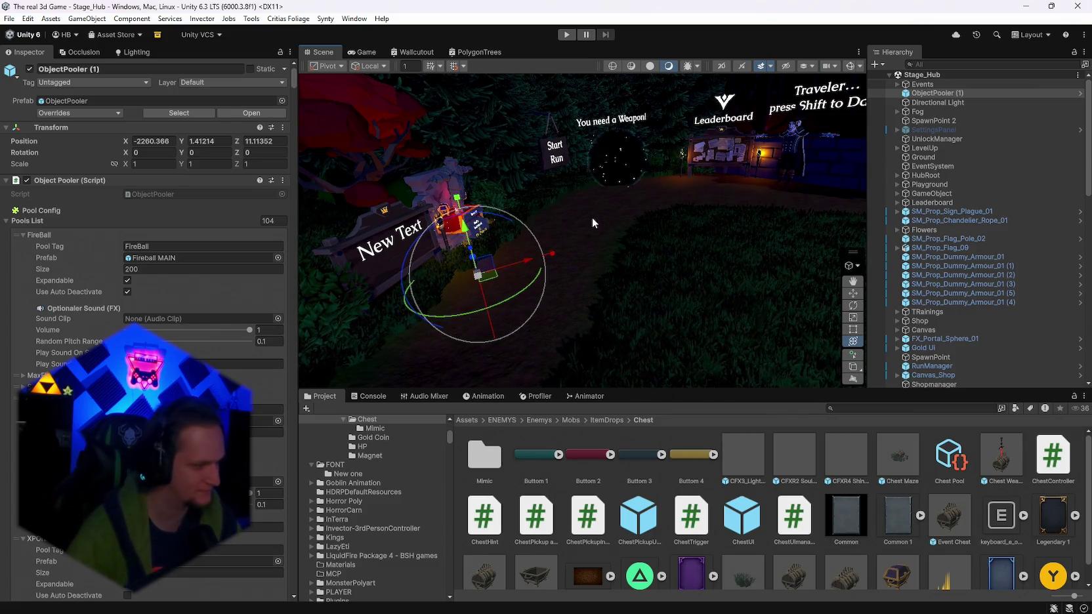
{"action": "mouse_move", "coordinate": [603, 198]}
{"action": "left_mouse_down"}
{"action": "mouse_move", "coordinate": [519, 204]}
{"action": "mouse_move", "coordinate": [712, 236]}
{"action": "left_mouse_up"}
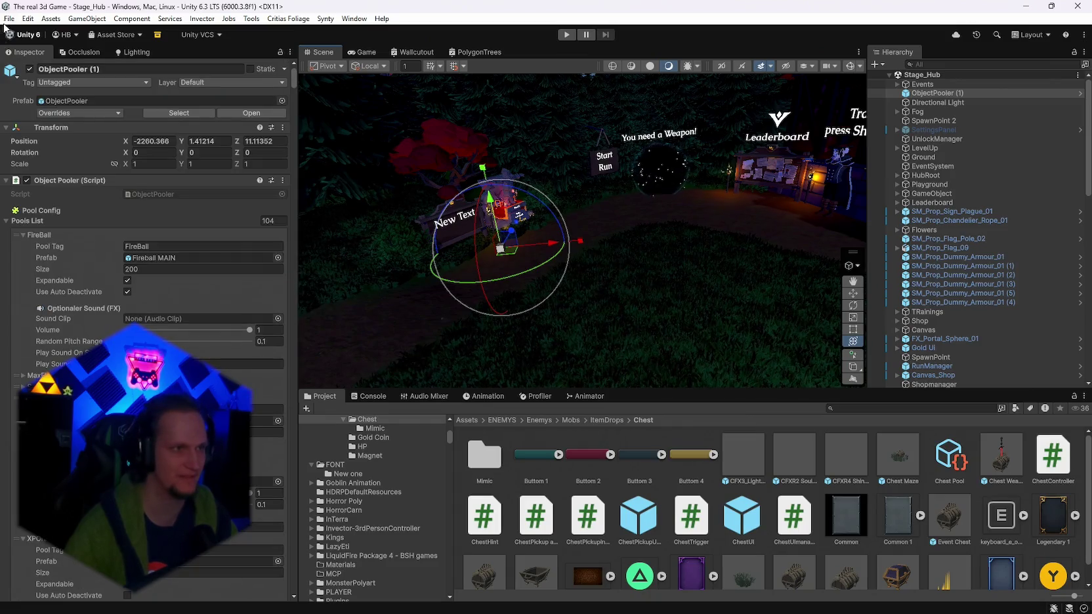
Open Unity's File menu, then bring the VS Code chat to the front.
{"action": "left_click", "coordinate": [9, 19]}
{"action": "left_click", "coordinate": [9, 19]}
{"action": "left_click", "coordinate": [9, 18]}
{"action": "key", "text": "Escape"}
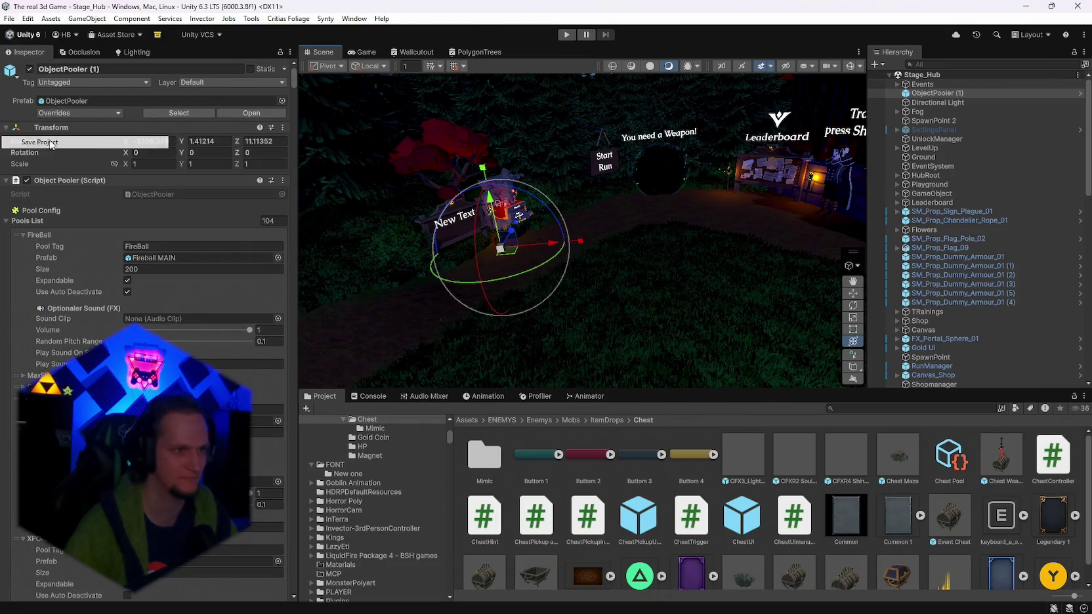
{"action": "left_click", "coordinate": [772, 600]}
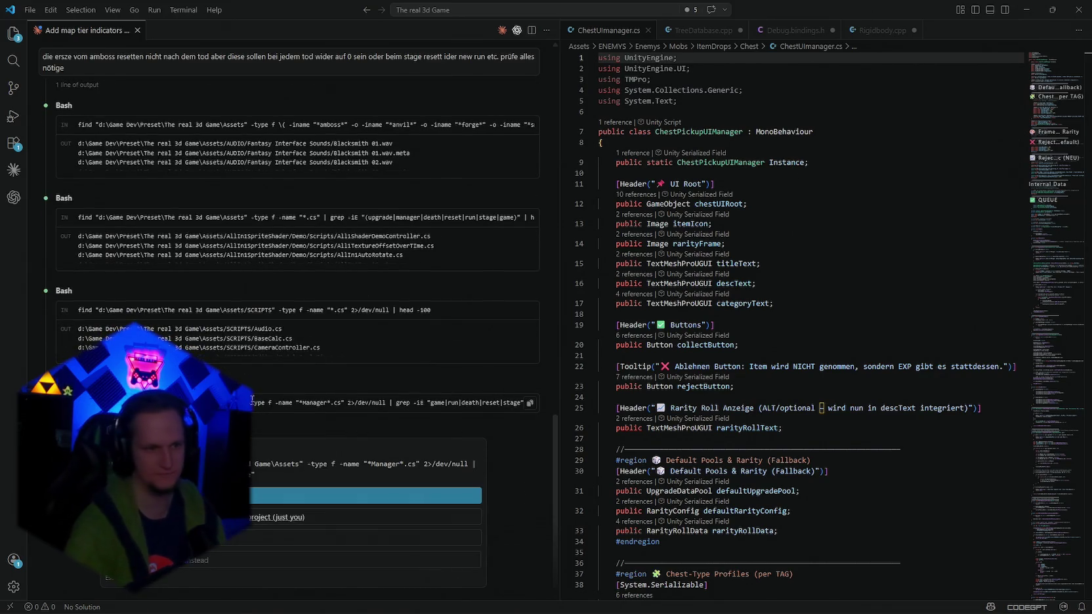
Allow the assistant's file search command, then back in Unity search the Project for 'ambos'.
{"action": "left_click", "coordinate": [283, 496]}
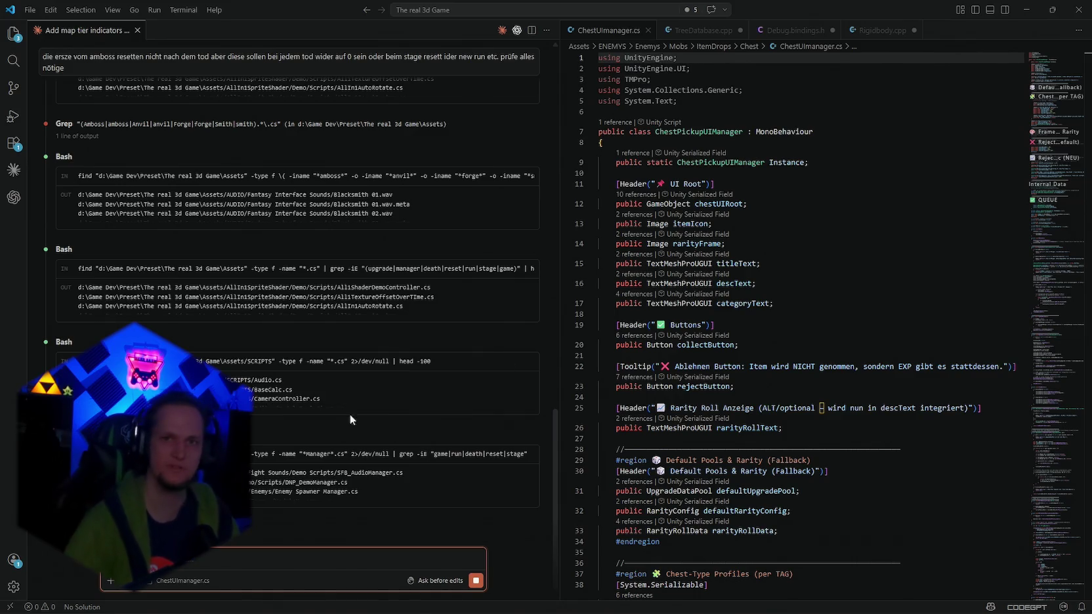
{"action": "key", "text": "alt+Tab"}
{"action": "left_click_drag", "start_coordinate": [532, 320], "coordinate": [856, 448]}
{"action": "type", "text": "ambl"}
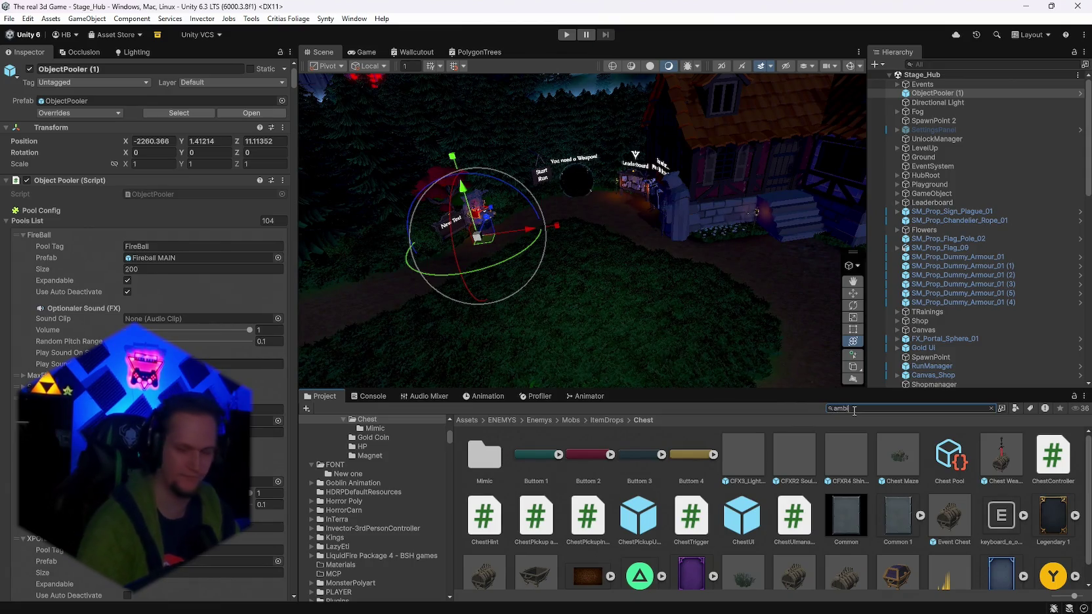
{"action": "type", "text": "os"}
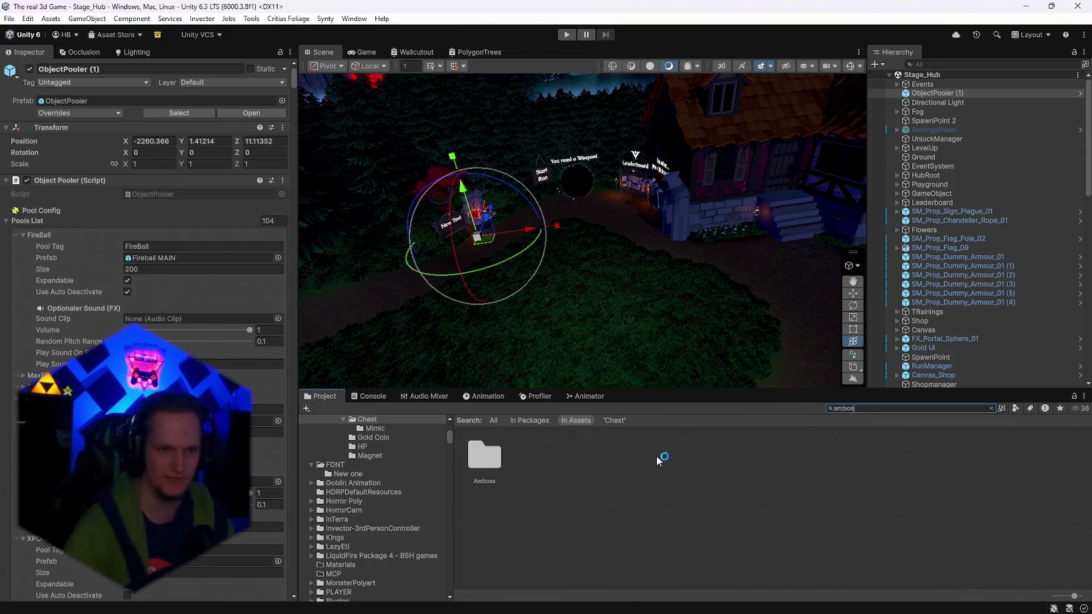
Drop SM_Prop_Anvil_01 from the Amboss folder into the scene and raise it onto the tree stump.
{"action": "double_click", "coordinate": [484, 456]}
{"action": "left_click_drag", "start_coordinate": [1028, 506], "coordinate": [634, 293]}
{"action": "key", "text": "f"}
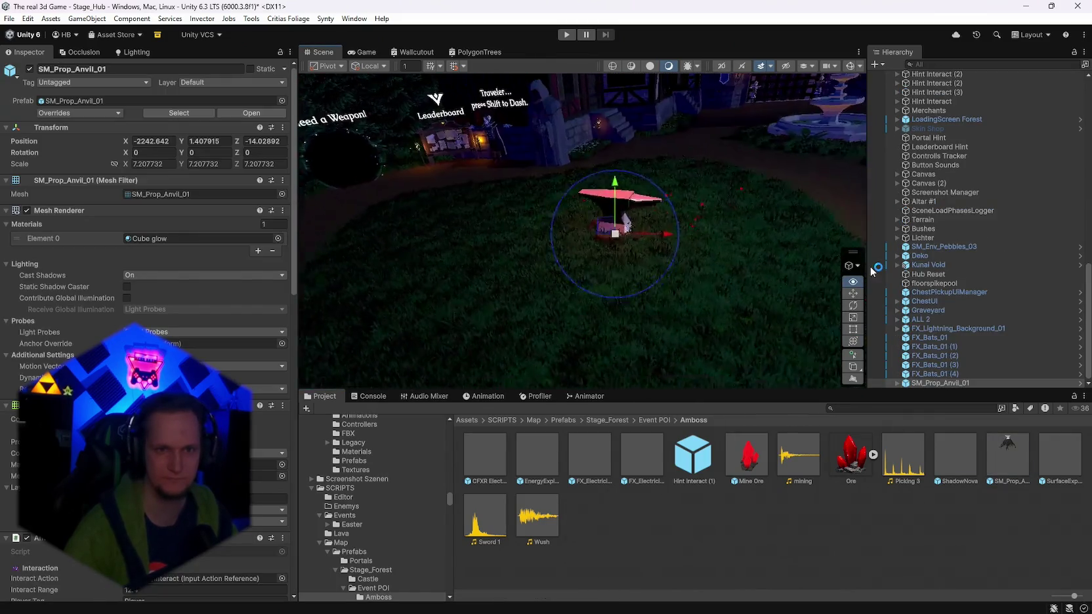
{"action": "left_click_drag", "start_coordinate": [614, 190], "coordinate": [607, 167]}
{"action": "mouse_move", "coordinate": [715, 197]}
{"action": "left_mouse_down"}
{"action": "mouse_move", "coordinate": [741, 186]}
{"action": "mouse_move", "coordinate": [683, 229]}
{"action": "mouse_move", "coordinate": [526, 231]}
{"action": "mouse_move", "coordinate": [683, 302]}
{"action": "left_mouse_up"}
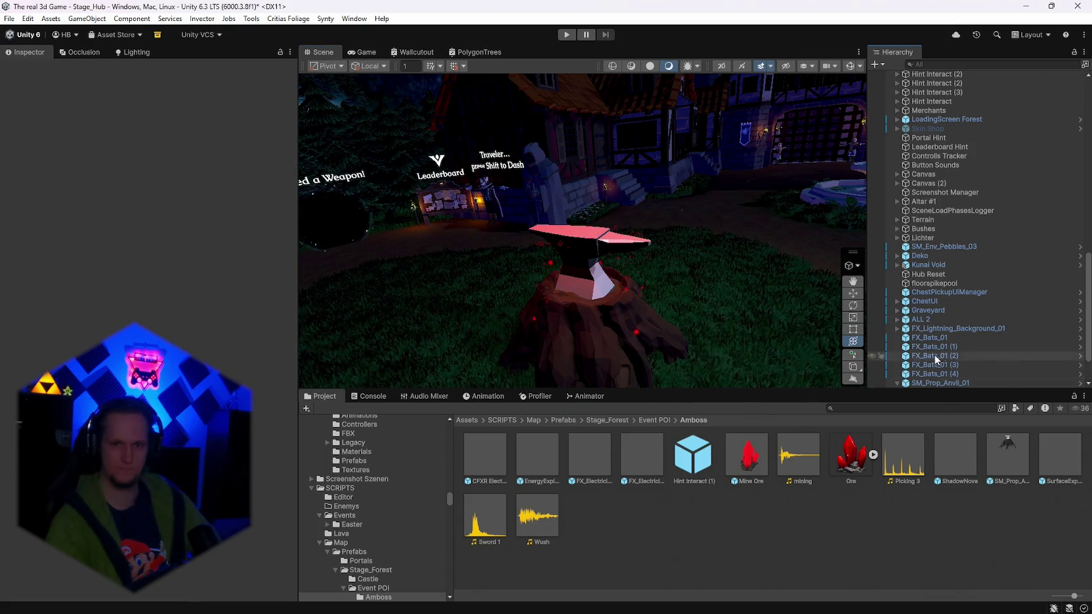
Expand SM_Prop_Anvil_01's children in the Hierarchy and select its Spot Light.
{"action": "left_click", "coordinate": [897, 383]}
{"action": "left_click", "coordinate": [935, 383]}
{"action": "scroll", "coordinate": [942, 381], "scroll_direction": "up", "scroll_amount": 1}
{"action": "mouse_move", "coordinate": [584, 223]}
{"action": "left_mouse_down"}
{"action": "mouse_move", "coordinate": [571, 222]}
{"action": "mouse_move", "coordinate": [622, 236]}
{"action": "mouse_move", "coordinate": [781, 237]}
{"action": "mouse_move", "coordinate": [649, 233]}
{"action": "left_mouse_up"}
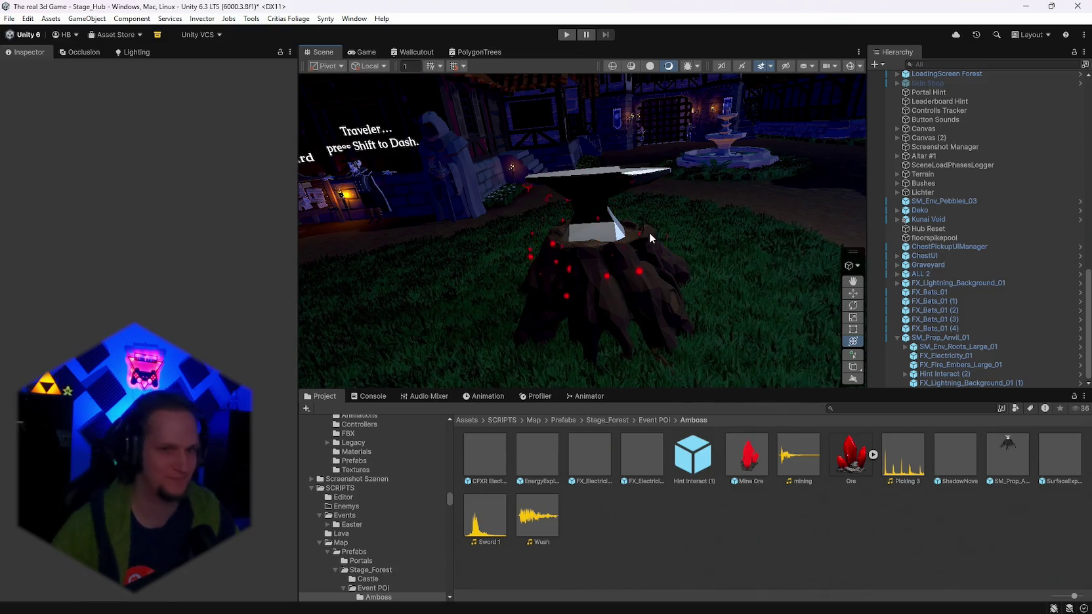
Orbit around the anvil, past the dash sign, fountain and Leaderboard sign.
{"action": "mouse_move", "coordinate": [649, 232]}
{"action": "left_mouse_down"}
{"action": "mouse_move", "coordinate": [479, 203]}
{"action": "mouse_move", "coordinate": [392, 219]}
{"action": "mouse_move", "coordinate": [382, 236]}
{"action": "mouse_move", "coordinate": [438, 297]}
{"action": "mouse_move", "coordinate": [597, 319]}
{"action": "left_mouse_up"}
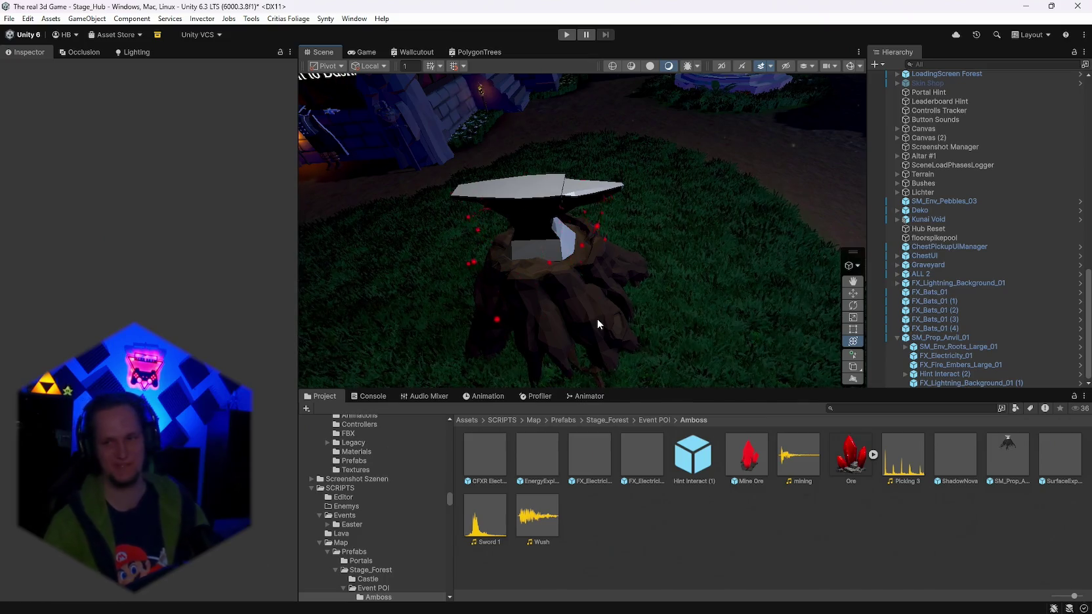
{"action": "mouse_move", "coordinate": [596, 318]}
{"action": "left_mouse_down"}
{"action": "mouse_move", "coordinate": [624, 275]}
{"action": "mouse_move", "coordinate": [572, 477]}
{"action": "left_mouse_up"}
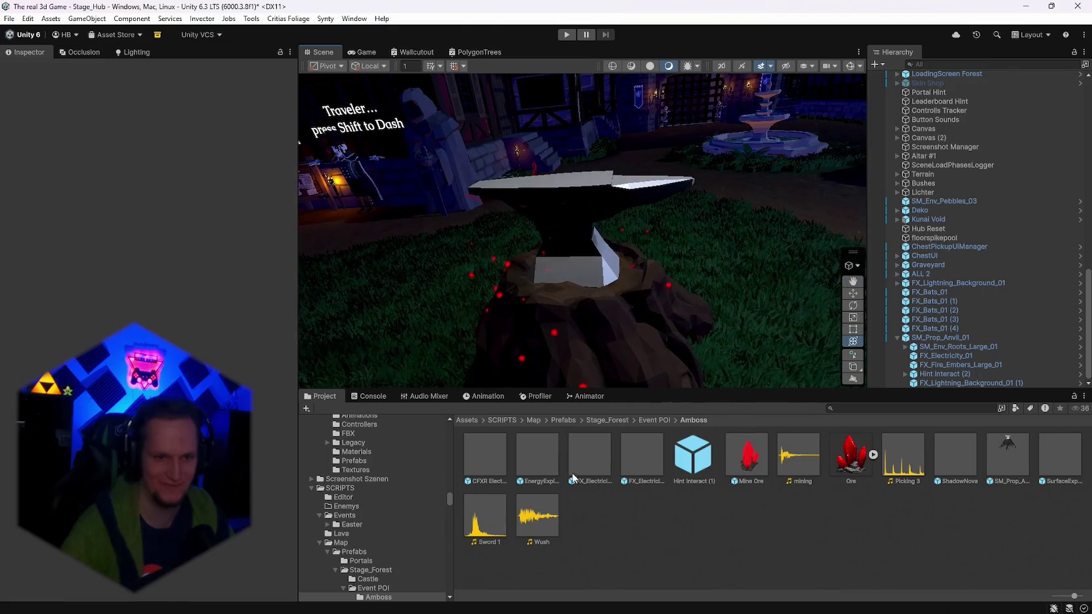
{"action": "scroll", "coordinate": [396, 548], "scroll_direction": "down", "scroll_amount": 5}
{"action": "left_click_drag", "start_coordinate": [852, 405], "coordinate": [470, 491]}
{"action": "mouse_move", "coordinate": [623, 448]}
{"action": "left_mouse_down"}
{"action": "mouse_move", "coordinate": [681, 331]}
{"action": "mouse_move", "coordinate": [984, 375]}
{"action": "left_mouse_up"}
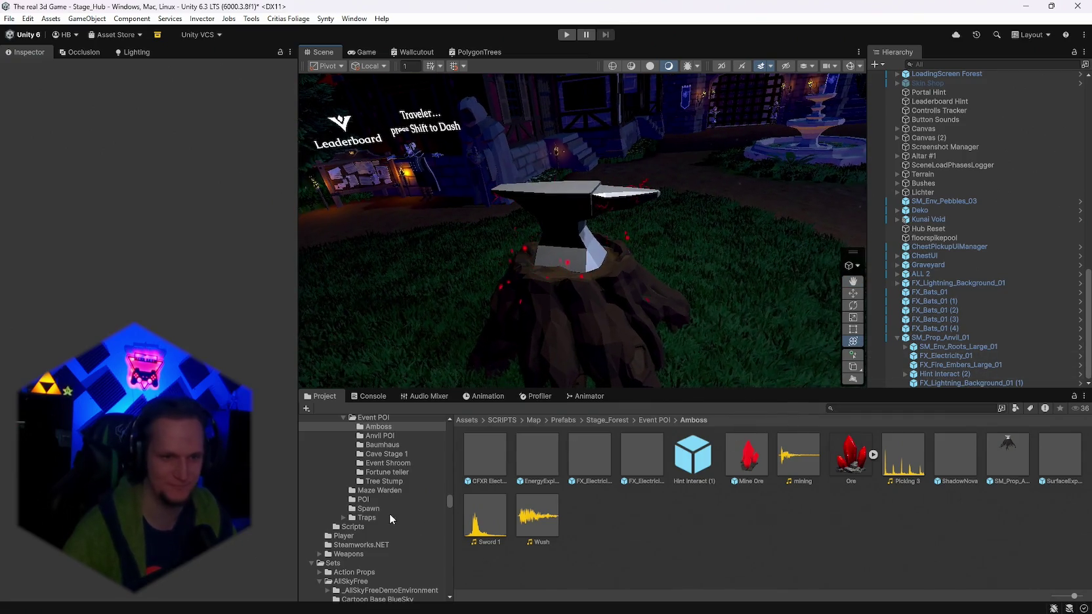
{"action": "scroll", "coordinate": [388, 514], "scroll_direction": "up", "scroll_amount": 5}
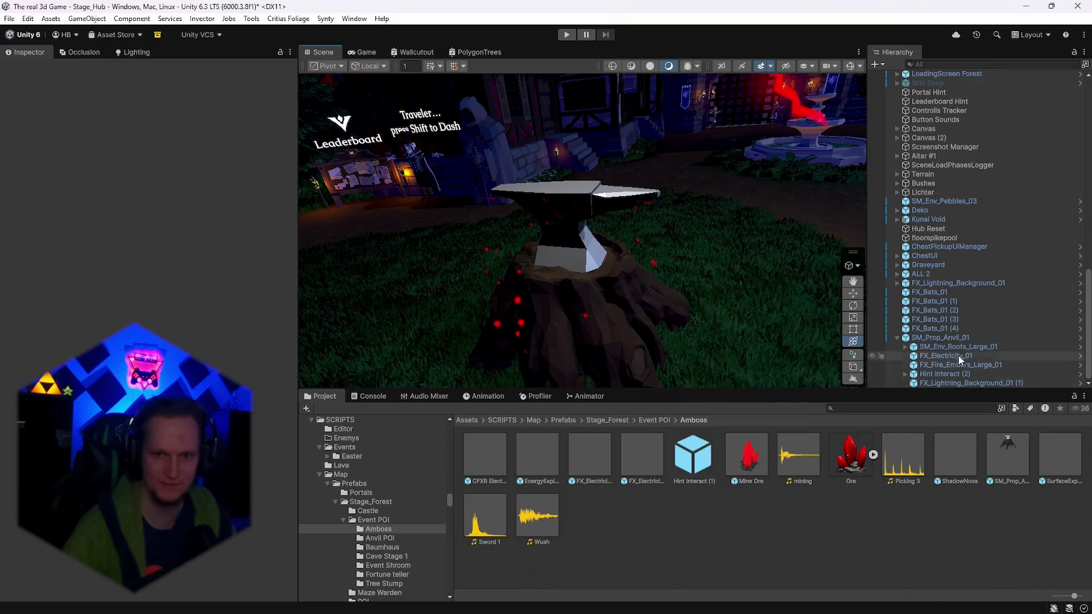
Apply all of SM_Prop_Anvil_01's overrides to its prefab, then deselect it.
{"action": "left_click", "coordinate": [940, 337]}
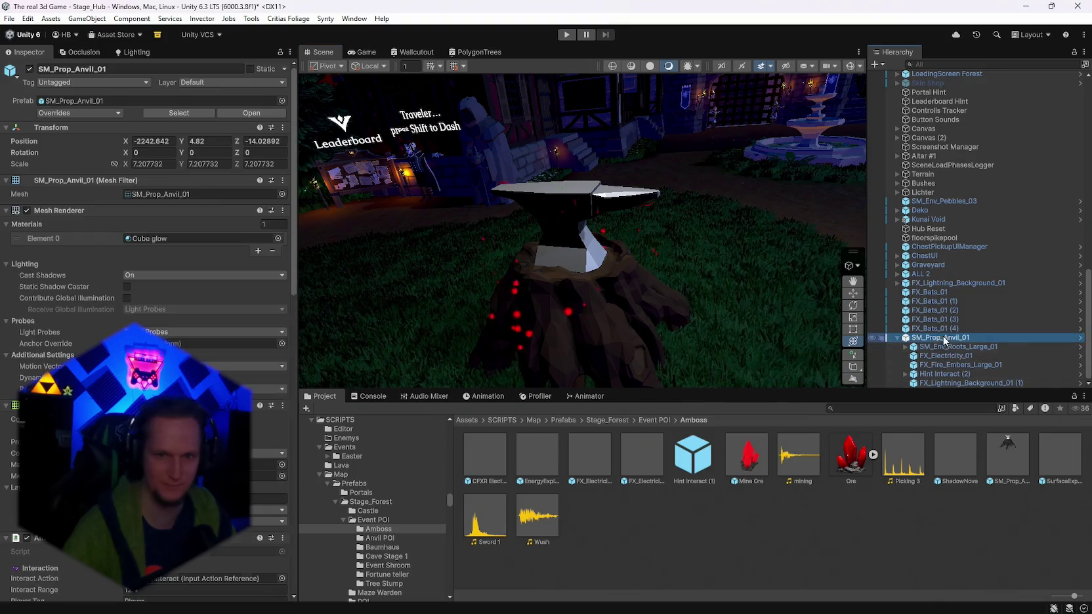
{"action": "left_click", "coordinate": [70, 113]}
{"action": "left_click", "coordinate": [159, 184]}
{"action": "left_click_drag", "start_coordinate": [670, 256], "coordinate": [683, 258]}
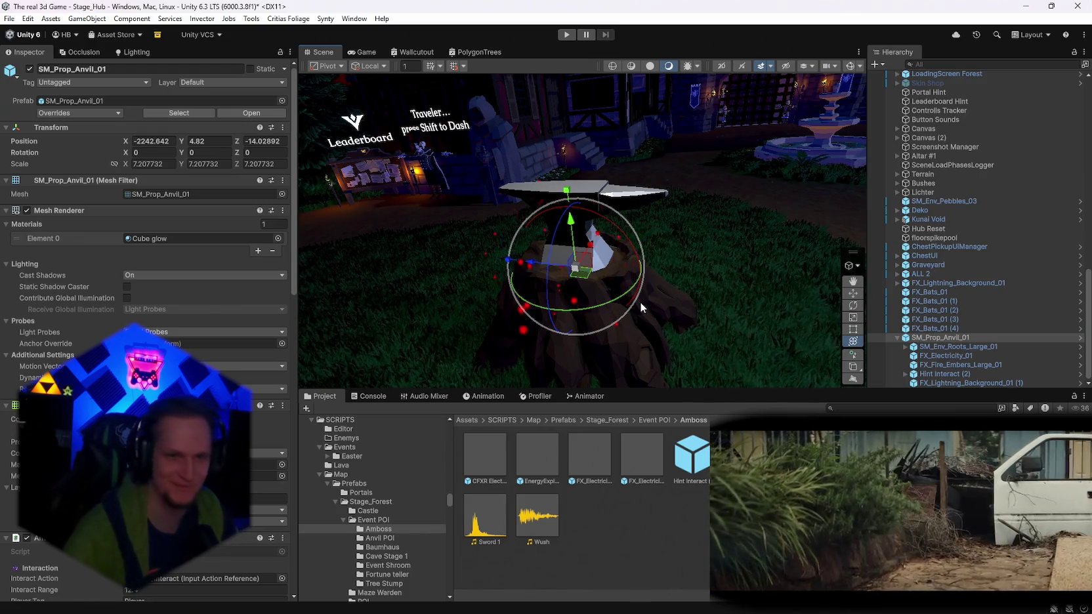
{"action": "left_click_drag", "start_coordinate": [639, 302], "coordinate": [491, 119]}
{"action": "left_click", "coordinate": [490, 120]}
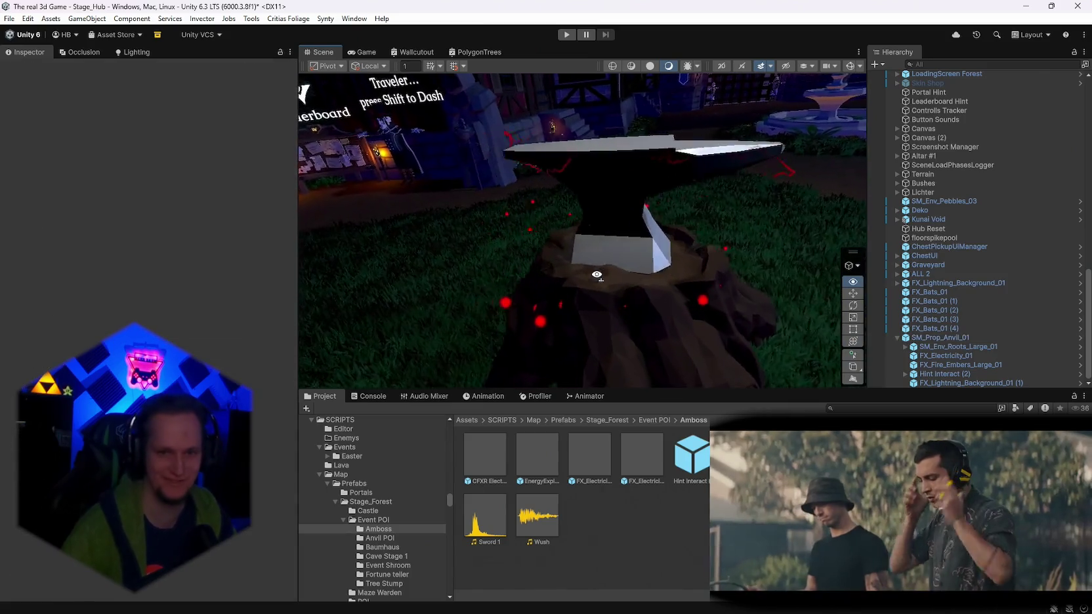
Zoom and orbit around the anvil, then bring up the to-do notes.
{"action": "scroll", "coordinate": [399, 537], "scroll_direction": "down", "scroll_amount": 2}
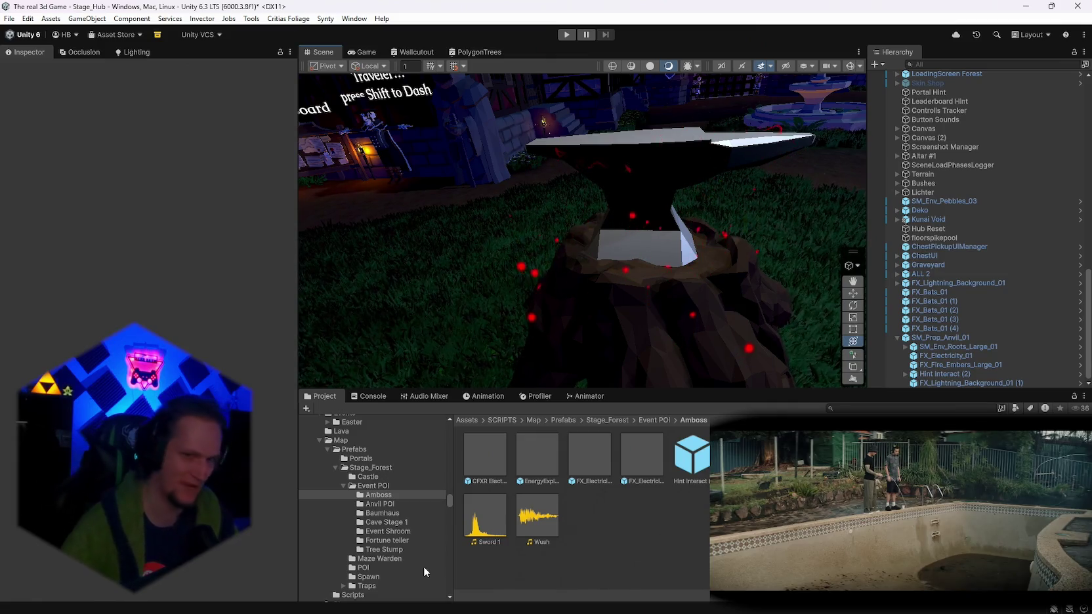
{"action": "scroll", "coordinate": [546, 283], "scroll_direction": "down", "scroll_amount": 3}
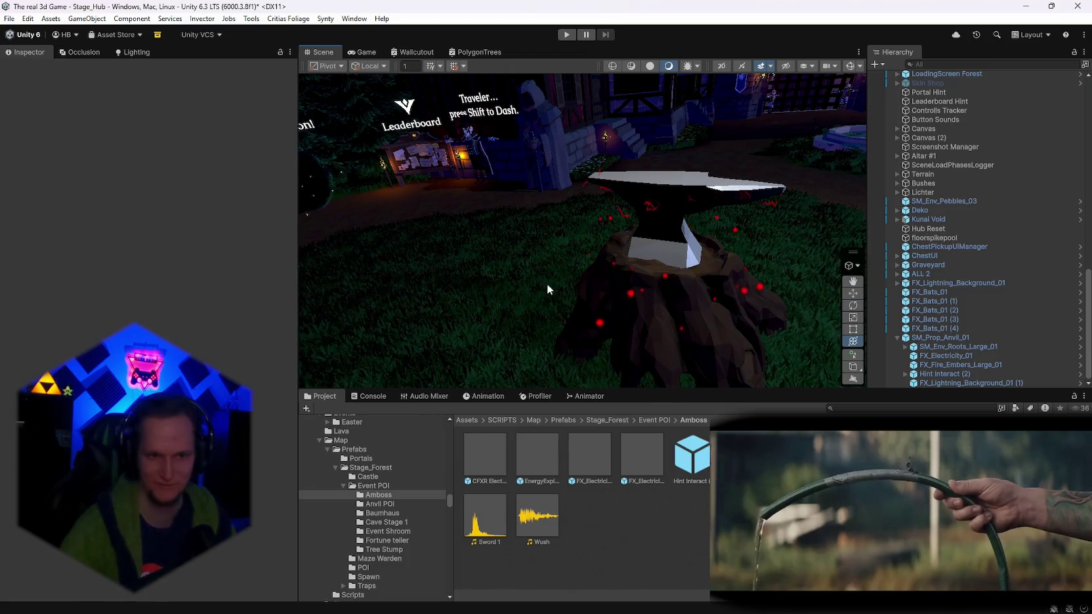
{"action": "mouse_move", "coordinate": [547, 283]}
{"action": "left_mouse_down", "text": "alt"}
{"action": "mouse_move", "coordinate": [563, 270]}
{"action": "mouse_move", "coordinate": [518, 275]}
{"action": "mouse_move", "coordinate": [614, 273]}
{"action": "left_mouse_up", "text": "alt"}
{"action": "scroll", "coordinate": [385, 520], "scroll_direction": "up", "scroll_amount": 5}
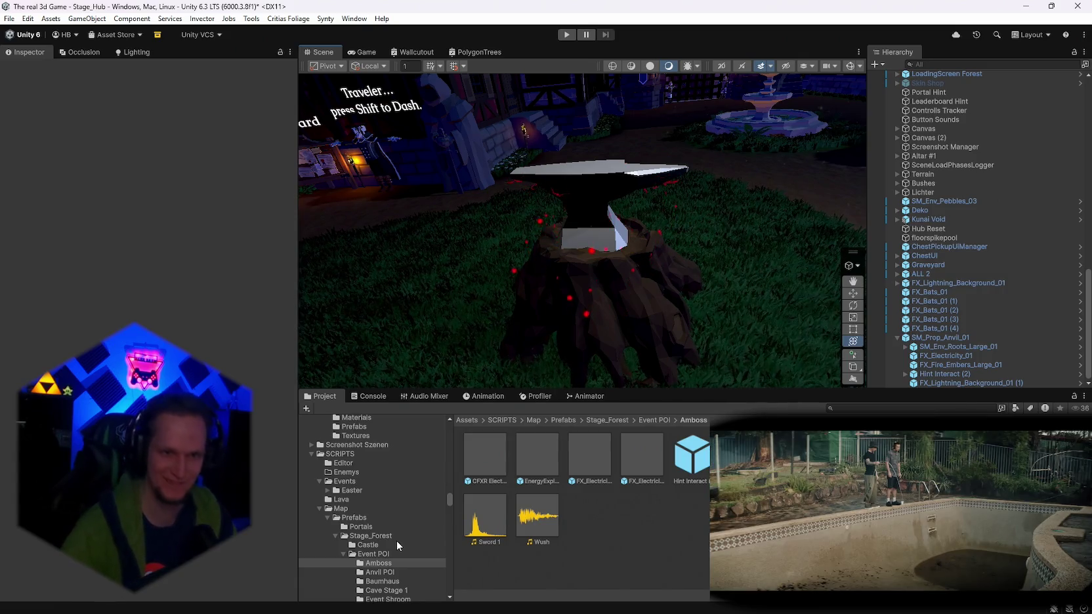
{"action": "scroll", "coordinate": [641, 348], "scroll_direction": "up", "scroll_amount": 2}
{"action": "scroll", "coordinate": [420, 518], "scroll_direction": "down", "scroll_amount": 5}
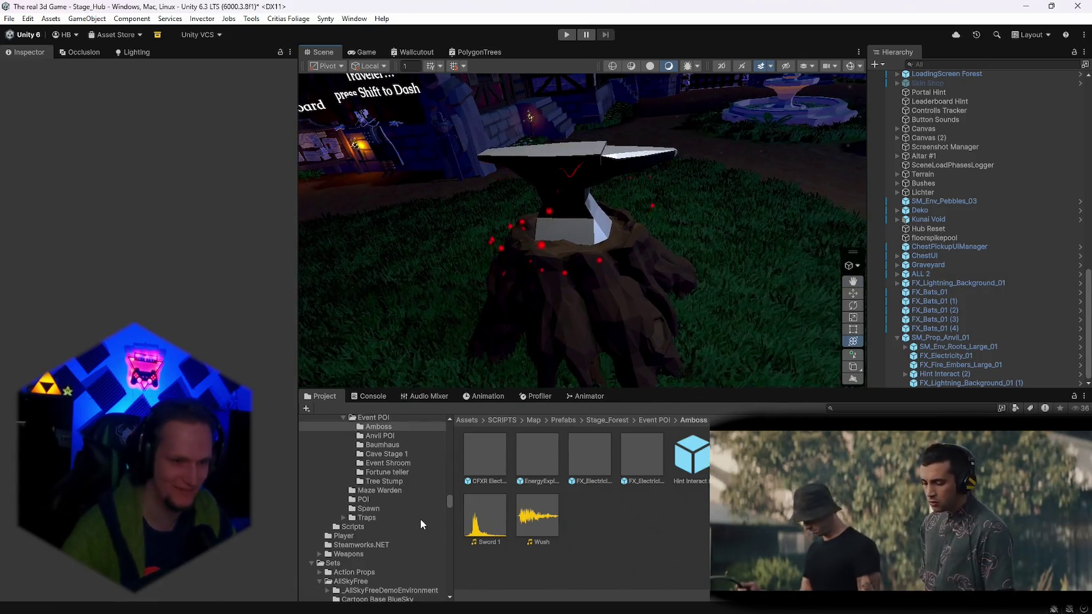
{"action": "scroll", "coordinate": [382, 500], "scroll_direction": "down", "scroll_amount": 3}
{"action": "scroll", "coordinate": [405, 553], "scroll_direction": "up", "scroll_amount": 3}
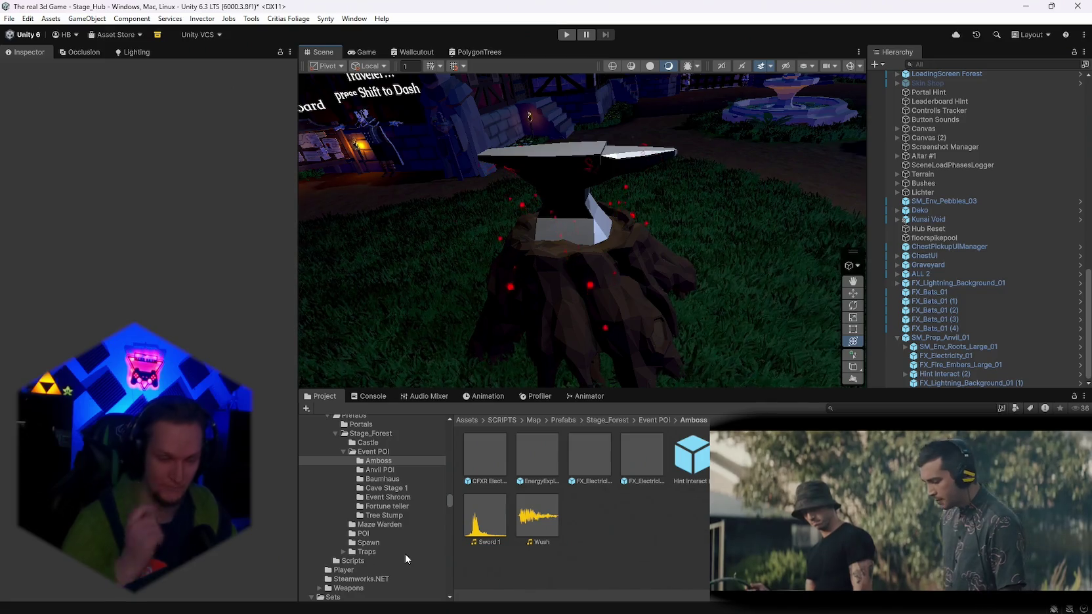
{"action": "scroll", "coordinate": [406, 552], "scroll_direction": "up", "scroll_amount": 3}
{"action": "scroll", "coordinate": [408, 531], "scroll_direction": "down", "scroll_amount": 2}
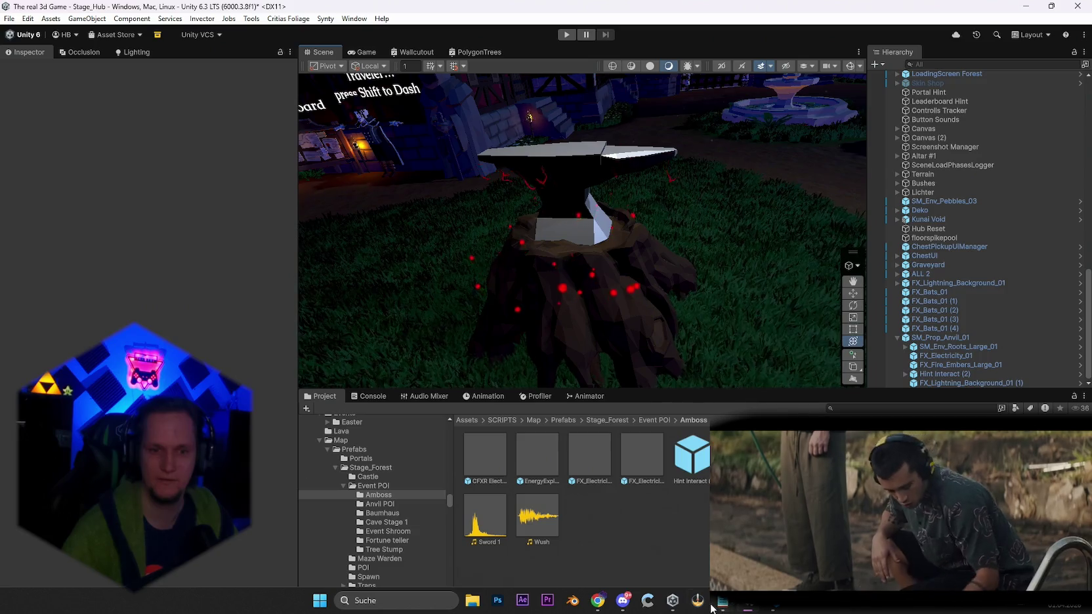
{"action": "left_click", "coordinate": [722, 601]}
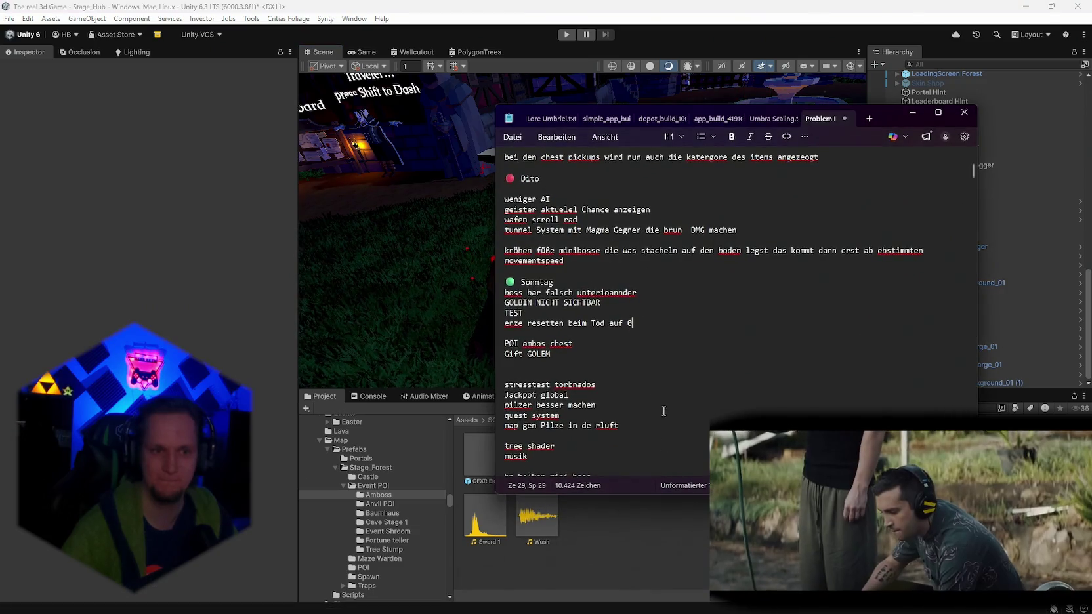
Minimize the to-do notes, show the VS Code chat, then switch to the Steam leaderboard page.
{"action": "left_click", "coordinate": [912, 113]}
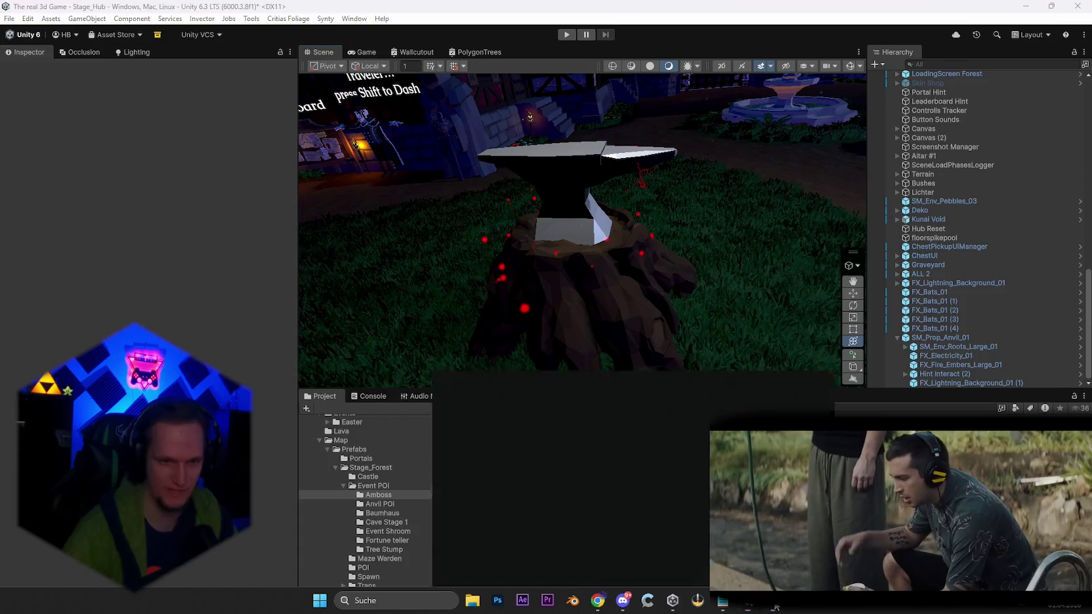
{"action": "left_click", "coordinate": [648, 602]}
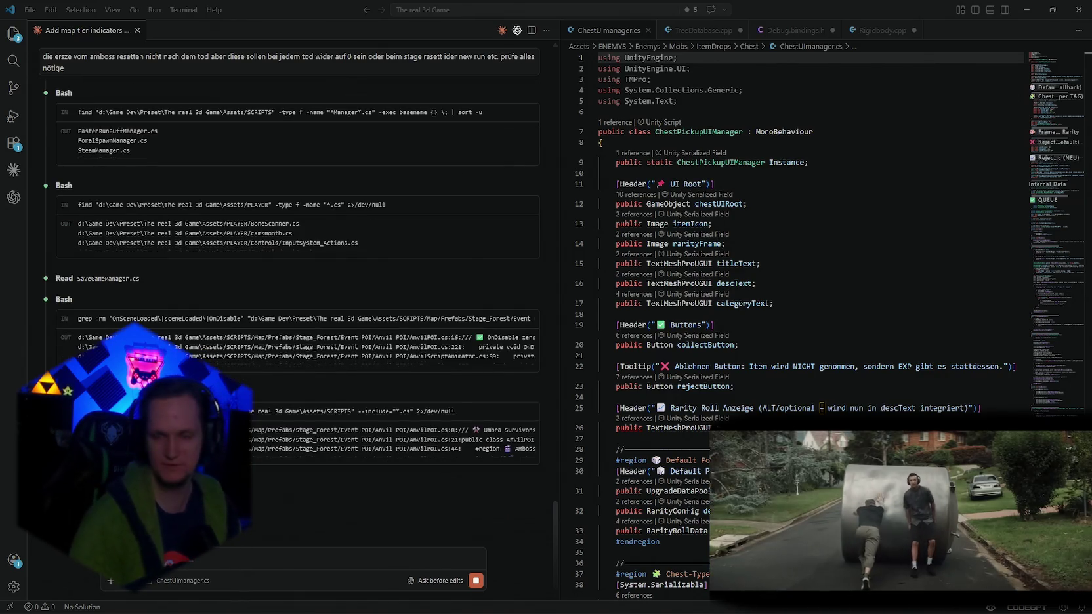
{"action": "key", "text": "alt+Tab"}
Highlight the top leaderboard score 251,570 and open the Supabase dashboard in a new tab.
{"action": "scroll", "coordinate": [343, 387], "scroll_direction": "down", "scroll_amount": 6}
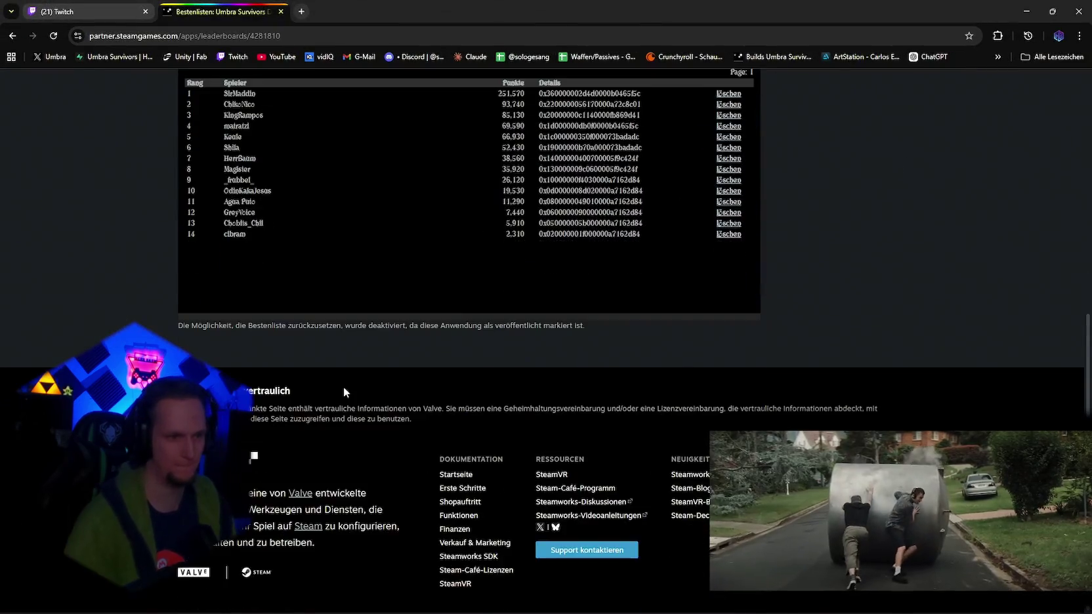
{"action": "scroll", "coordinate": [343, 386], "scroll_direction": "up", "scroll_amount": 2}
{"action": "scroll", "coordinate": [258, 264], "scroll_direction": "up", "scroll_amount": 1, "text": "ctrl"}
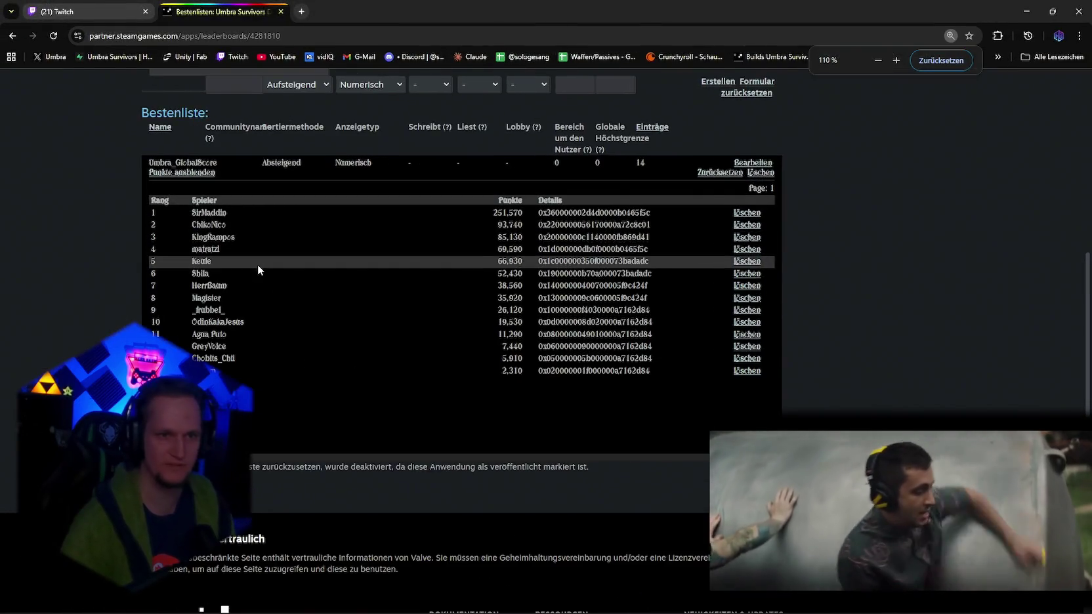
{"action": "scroll", "coordinate": [258, 265], "scroll_direction": "up", "scroll_amount": 1, "text": "ctrl"}
{"action": "scroll", "coordinate": [257, 264], "scroll_direction": "down", "scroll_amount": 2}
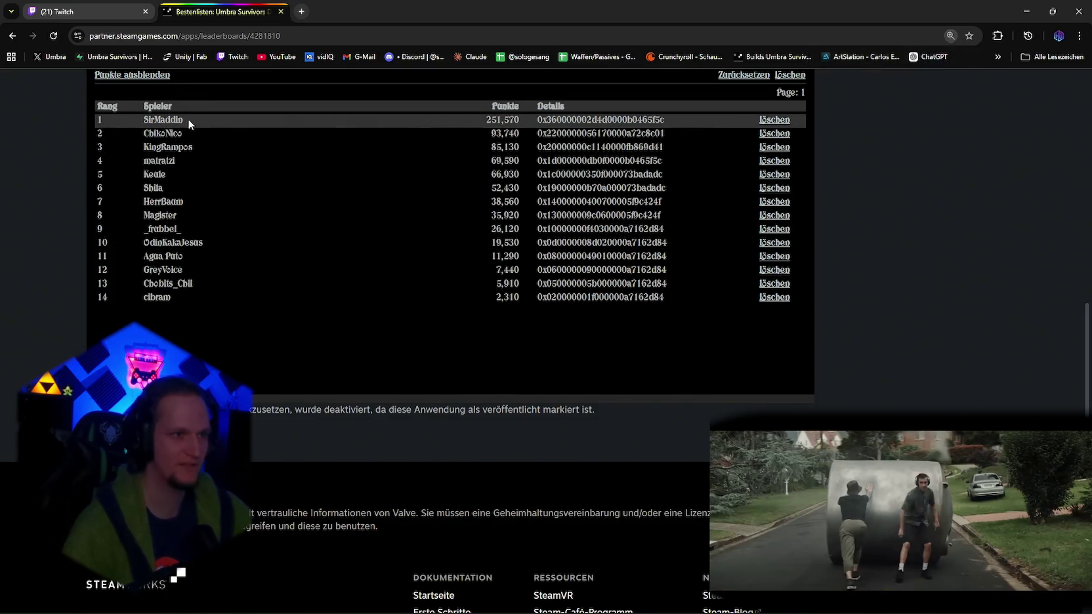
{"action": "left_click", "coordinate": [231, 150]}
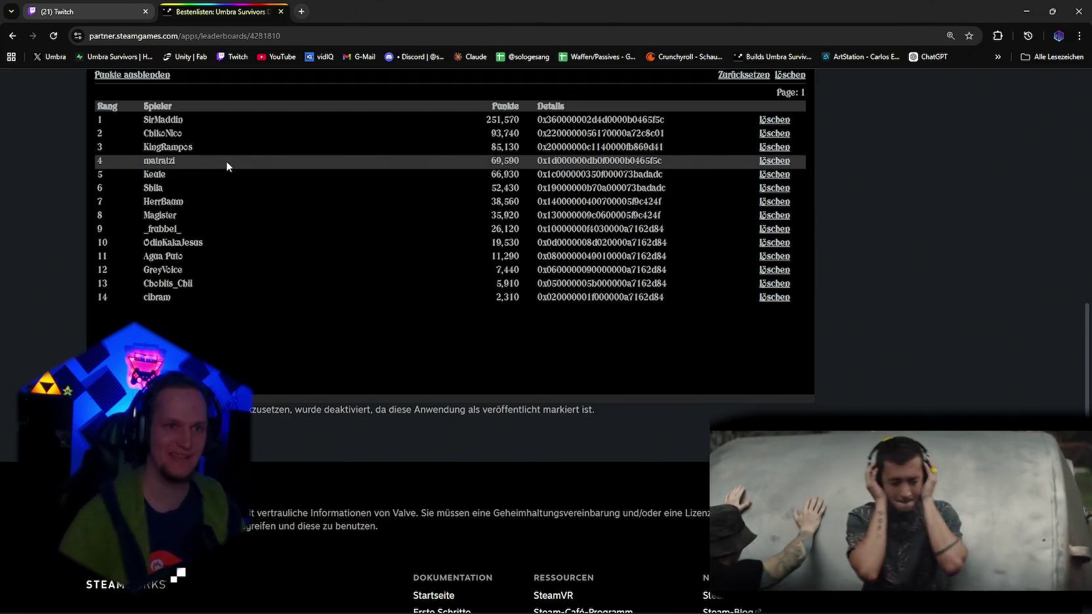
{"action": "left_click_drag", "start_coordinate": [506, 122], "coordinate": [521, 121]}
{"action": "left_click", "coordinate": [302, 13]}
{"action": "left_click", "coordinate": [118, 57]}
{"action": "left_click", "coordinate": [222, 12]}
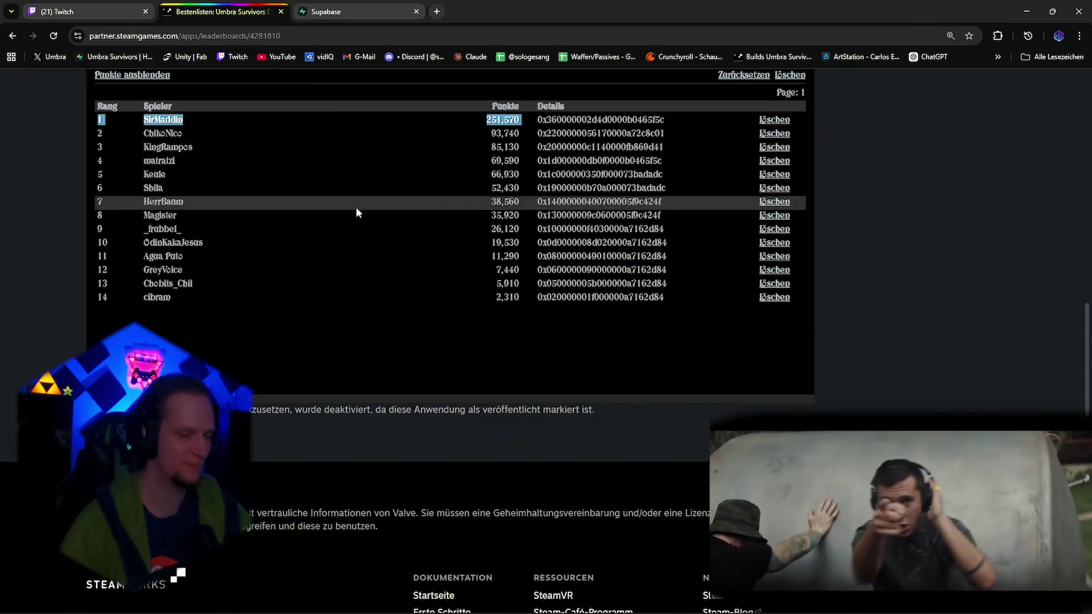
{"action": "left_click", "coordinate": [348, 11]}
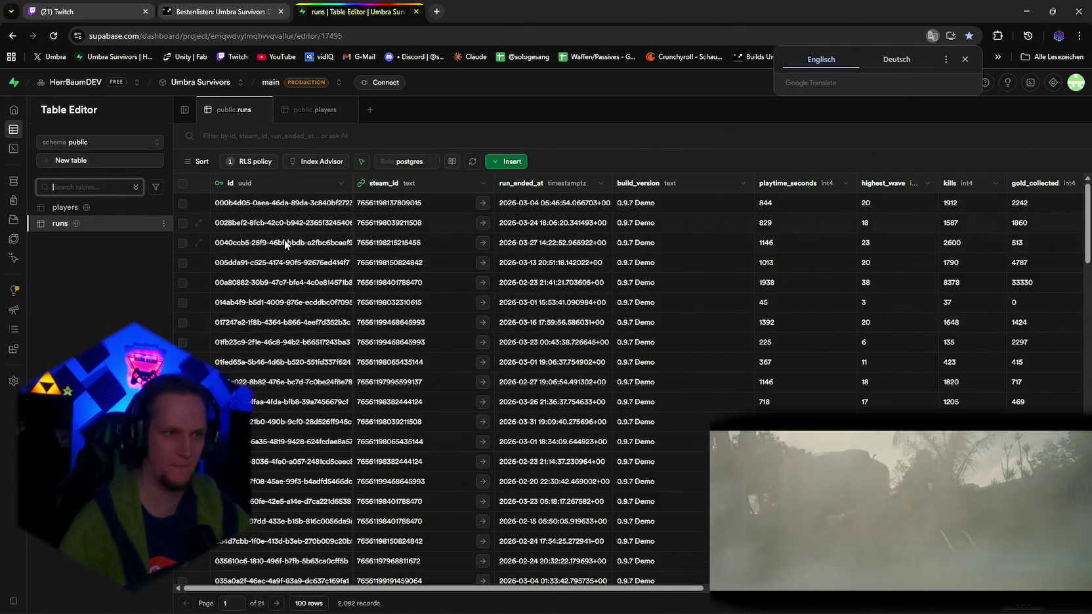
Sort the runs table by run_ended_at in descending order, newest runs first.
{"action": "mouse_move", "coordinate": [656, 588]}
{"action": "left_mouse_down"}
{"action": "mouse_move", "coordinate": [1027, 588]}
{"action": "mouse_move", "coordinate": [467, 563]}
{"action": "left_mouse_up"}
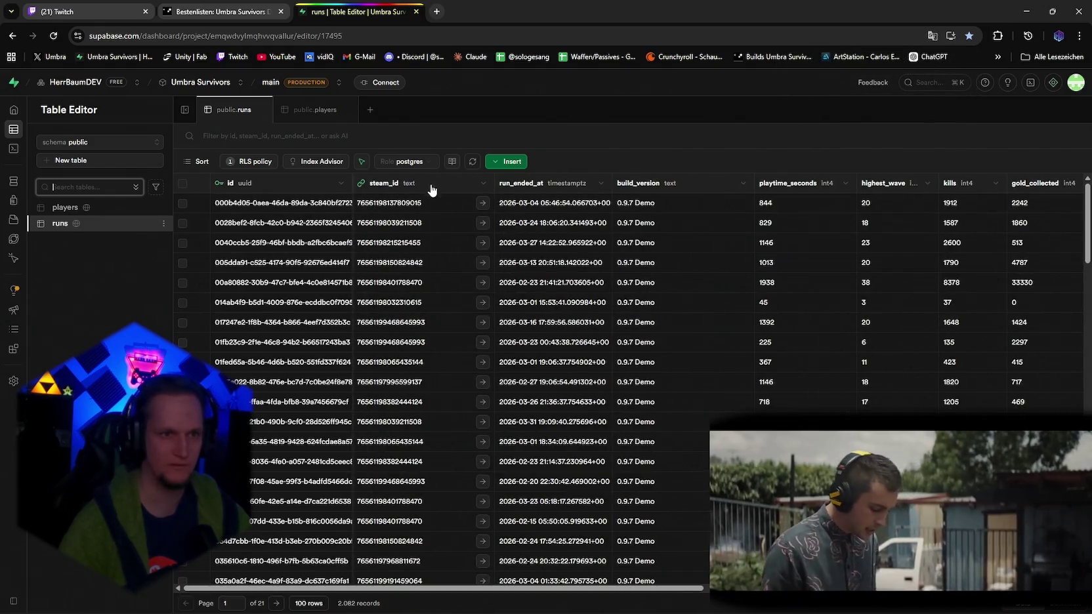
{"action": "left_click", "coordinate": [602, 184]}
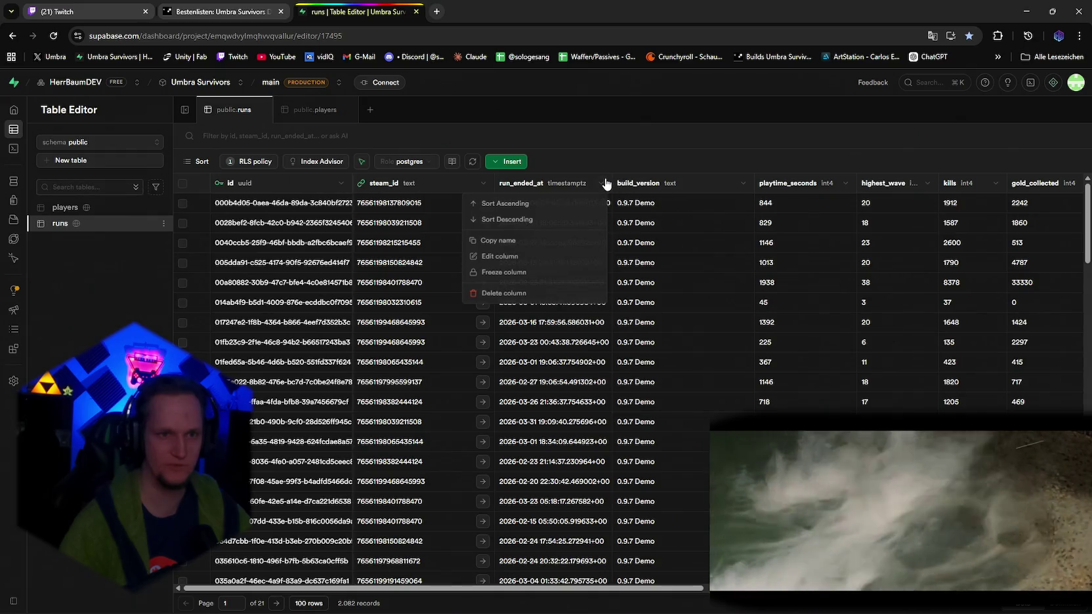
{"action": "left_click", "coordinate": [511, 219]}
{"action": "left_click_drag", "start_coordinate": [460, 588], "coordinate": [817, 588]}
{"action": "scroll", "coordinate": [630, 387], "scroll_direction": "down", "scroll_amount": 5}
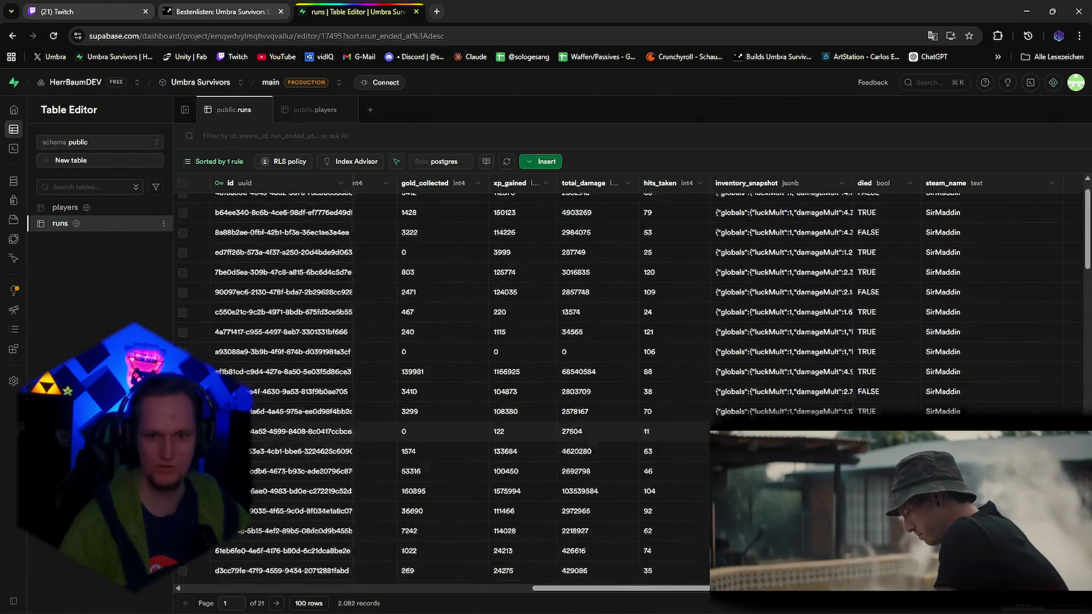
{"action": "scroll", "coordinate": [577, 565], "scroll_direction": "up", "scroll_amount": 5}
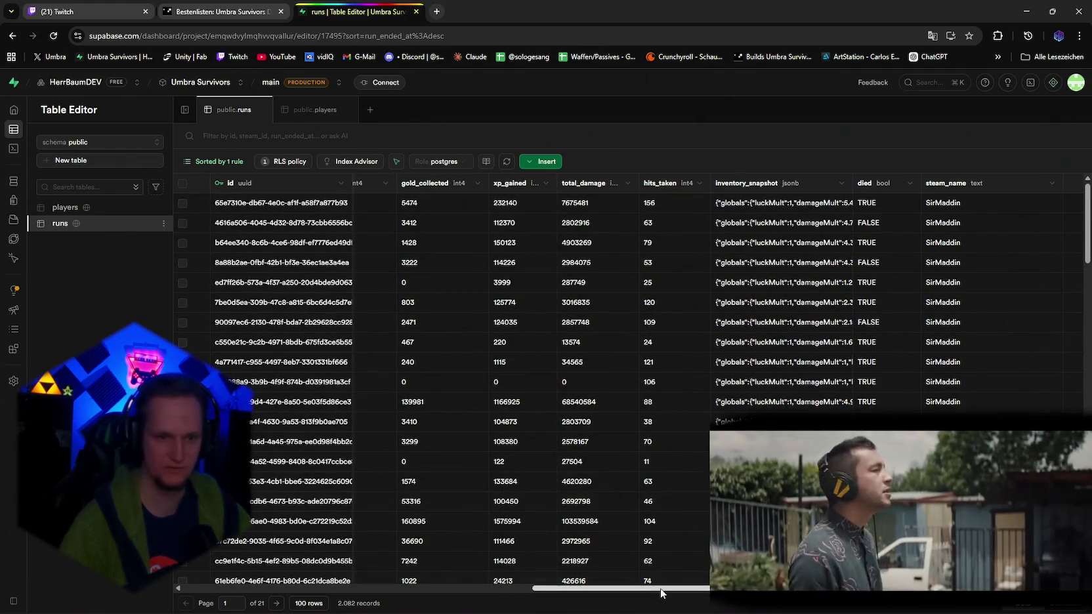
{"action": "scroll", "coordinate": [577, 589], "scroll_direction": "left", "scroll_amount": 3}
{"action": "scroll", "coordinate": [560, 587], "scroll_direction": "left", "scroll_amount": 2}
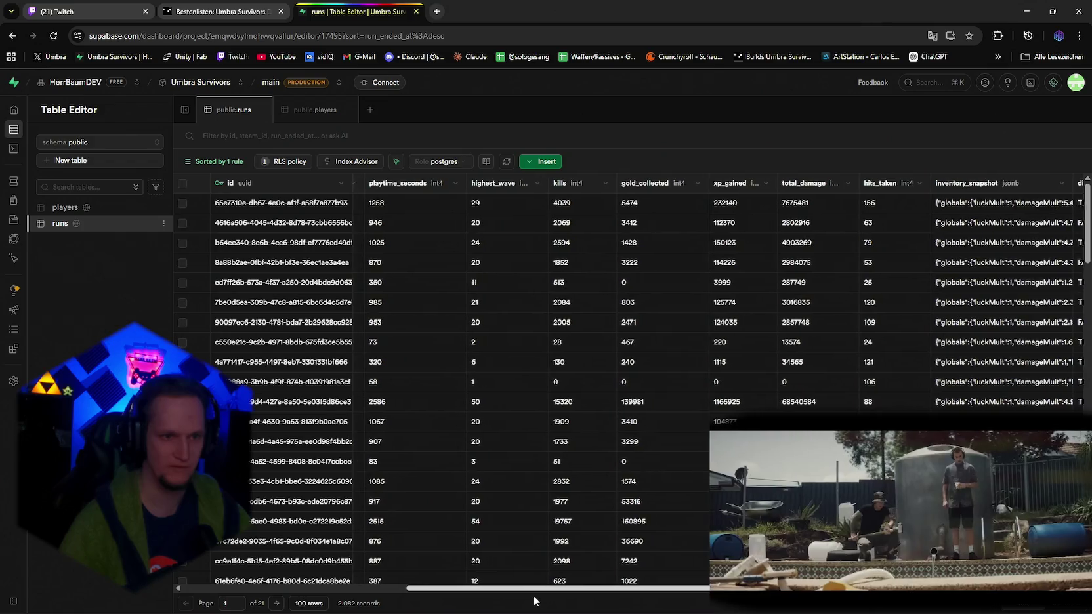
Browse the newest runs' highest_wave values (50, 54) and their inventory_snapshot JSON.
{"action": "left_click", "coordinate": [529, 402]}
{"action": "scroll", "coordinate": [526, 420], "scroll_direction": "down", "scroll_amount": 3}
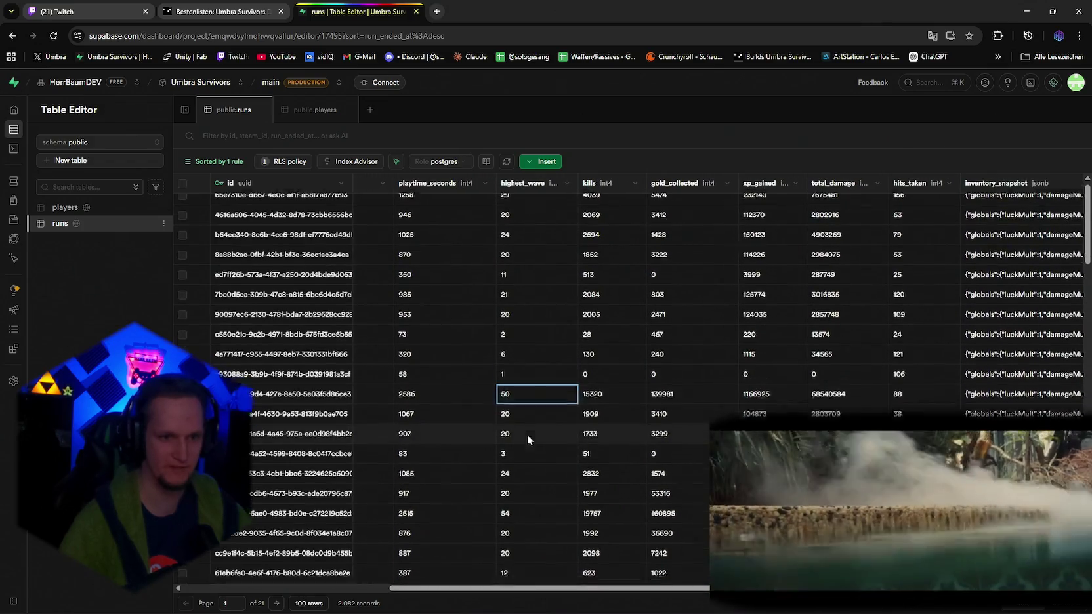
{"action": "left_click", "coordinate": [538, 410]}
{"action": "scroll", "coordinate": [531, 446], "scroll_direction": "down", "scroll_amount": 8}
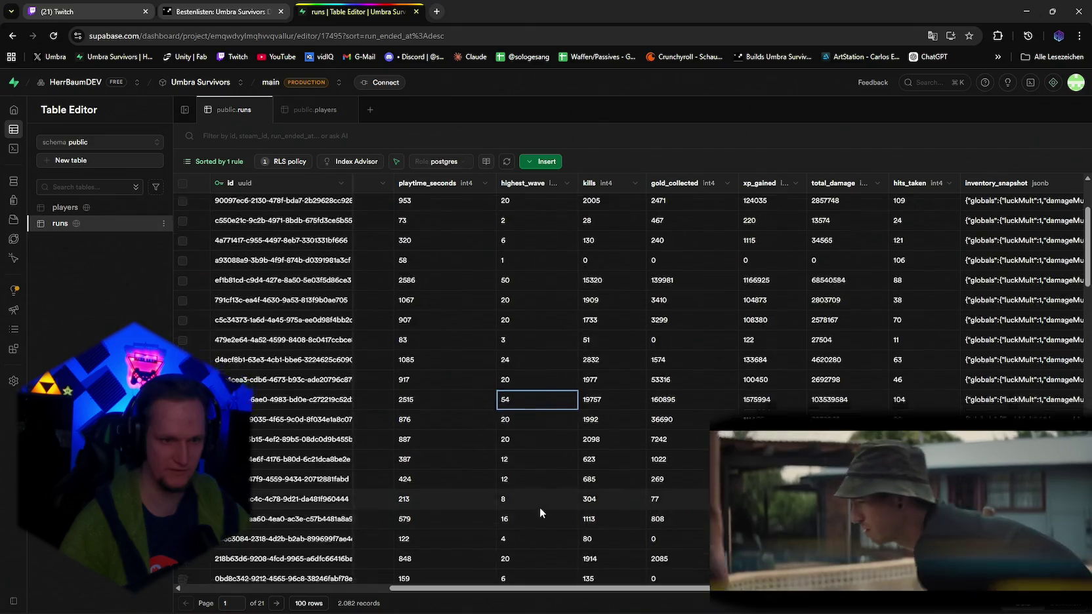
{"action": "scroll", "coordinate": [556, 488], "scroll_direction": "down", "scroll_amount": 10}
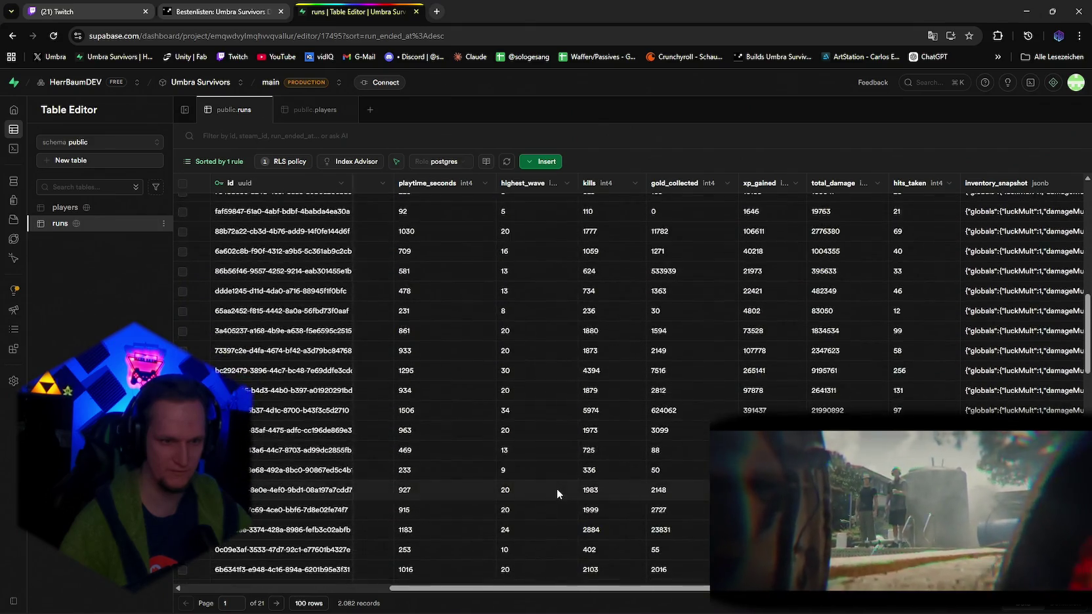
{"action": "scroll", "coordinate": [561, 485], "scroll_direction": "up", "scroll_amount": 3}
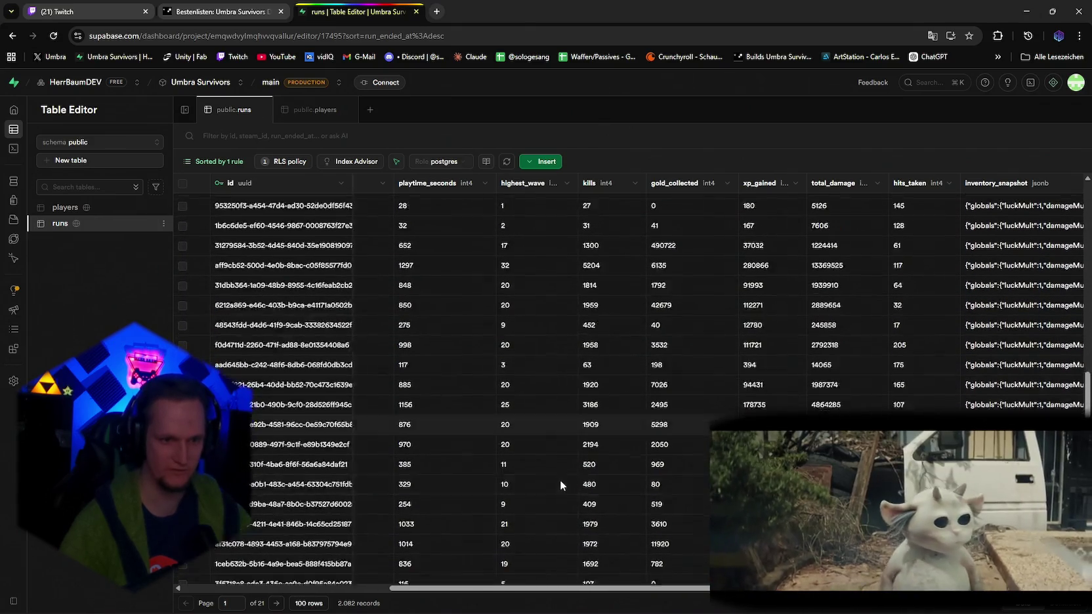
{"action": "scroll", "coordinate": [559, 485], "scroll_direction": "up", "scroll_amount": 10}
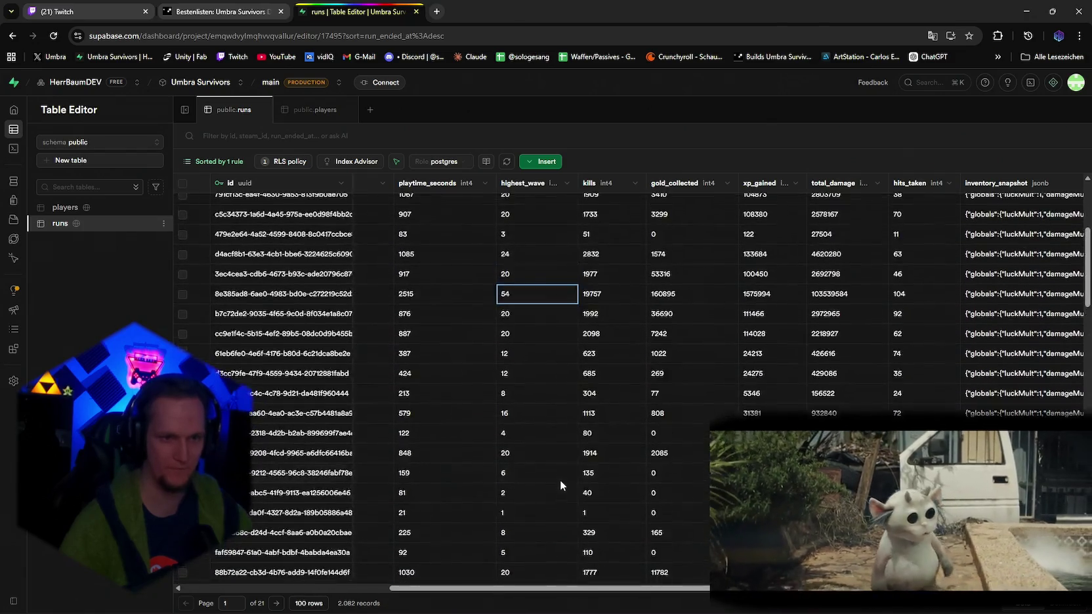
{"action": "mouse_move", "coordinate": [509, 589]}
{"action": "left_mouse_down"}
{"action": "mouse_move", "coordinate": [338, 596]}
{"action": "mouse_move", "coordinate": [677, 592]}
{"action": "mouse_move", "coordinate": [556, 602]}
{"action": "mouse_move", "coordinate": [641, 601]}
{"action": "mouse_move", "coordinate": [630, 593]}
{"action": "left_mouse_up"}
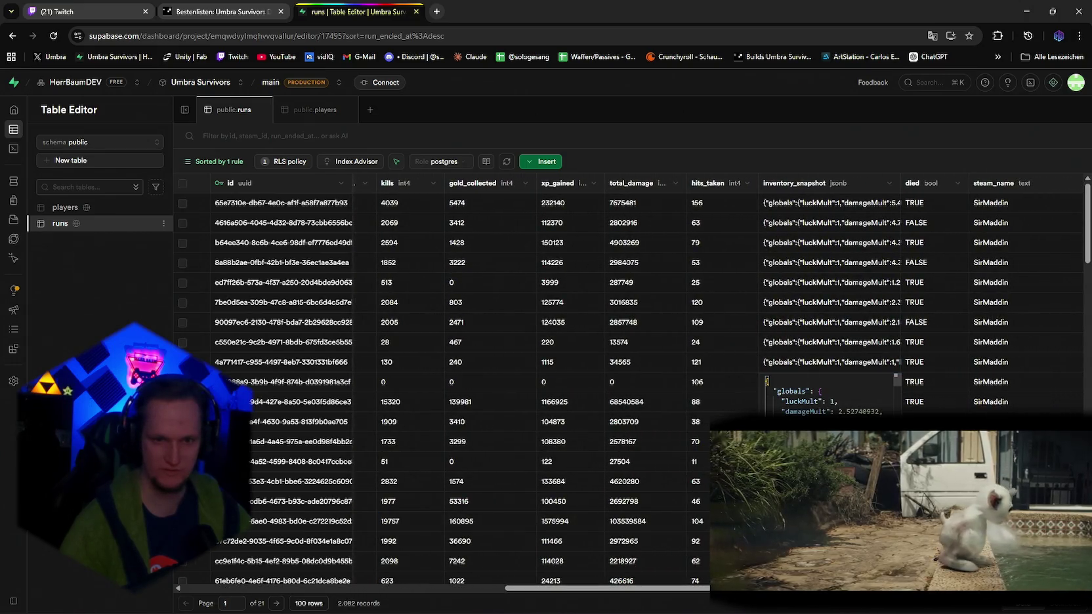
{"action": "scroll", "coordinate": [843, 415], "scroll_direction": "down", "scroll_amount": 5}
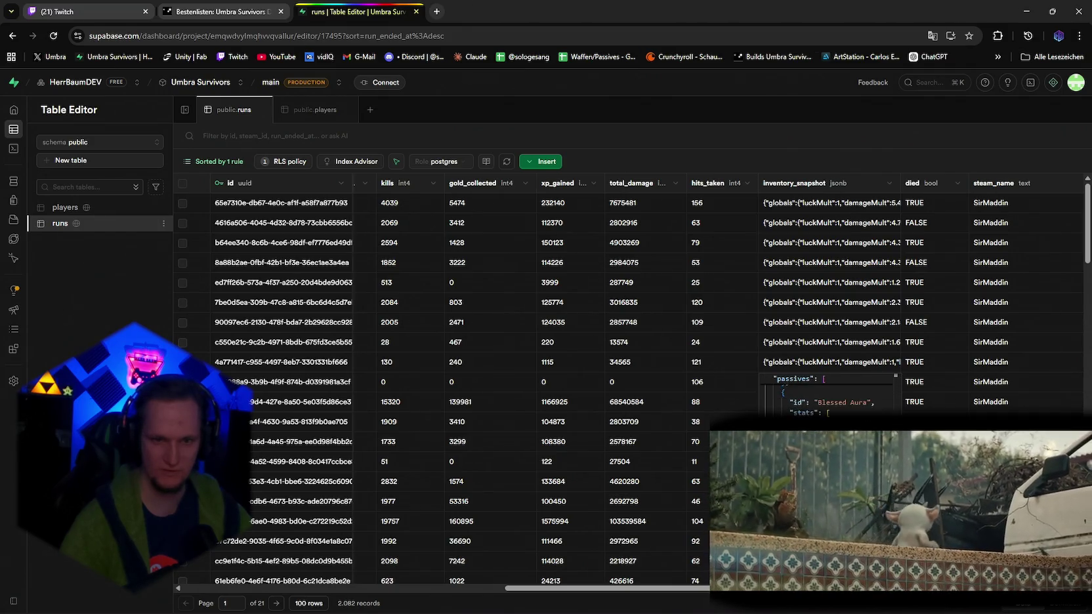
{"action": "scroll", "coordinate": [827, 393], "scroll_direction": "up", "scroll_amount": 1}
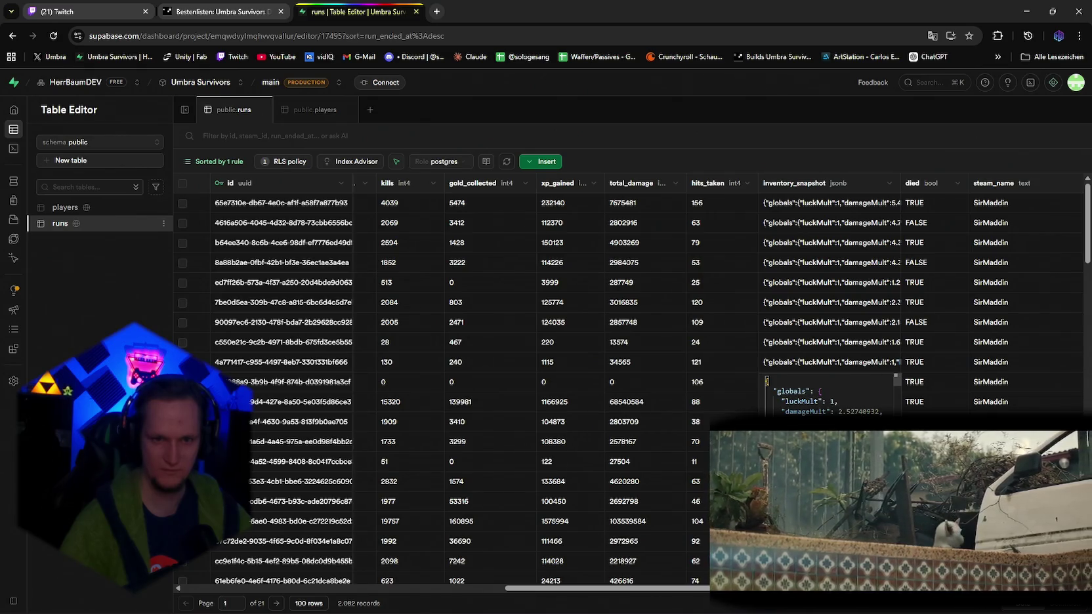
{"action": "scroll", "coordinate": [828, 394], "scroll_direction": "down", "scroll_amount": 5}
{"action": "scroll", "coordinate": [852, 411], "scroll_direction": "down", "scroll_amount": 1}
{"action": "scroll", "coordinate": [851, 412], "scroll_direction": "down", "scroll_amount": 1}
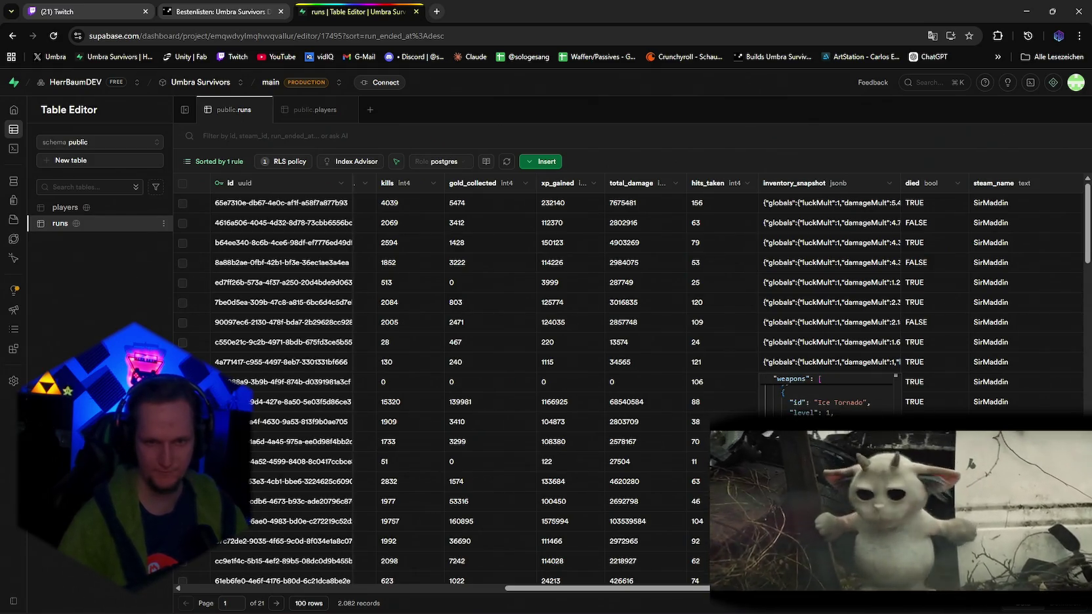
{"action": "scroll", "coordinate": [851, 411], "scroll_direction": "up", "scroll_amount": 10}
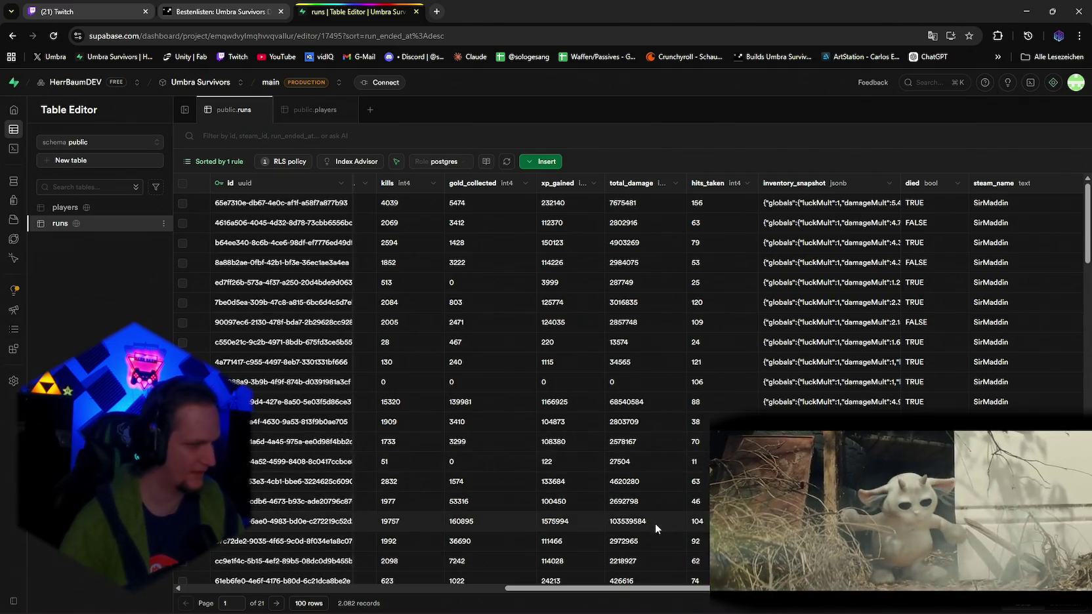
Close the Supabase and Steam leaderboard tabs and return to VS Code.
{"action": "left_click", "coordinate": [415, 12]}
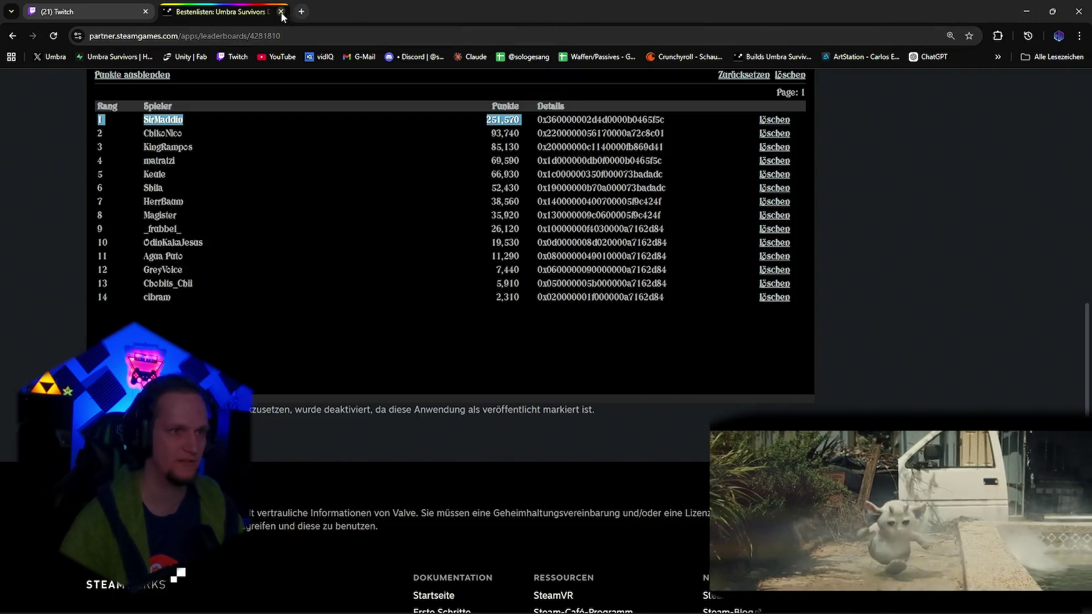
{"action": "left_click", "coordinate": [281, 12]}
{"action": "key", "text": "alt+Tab"}
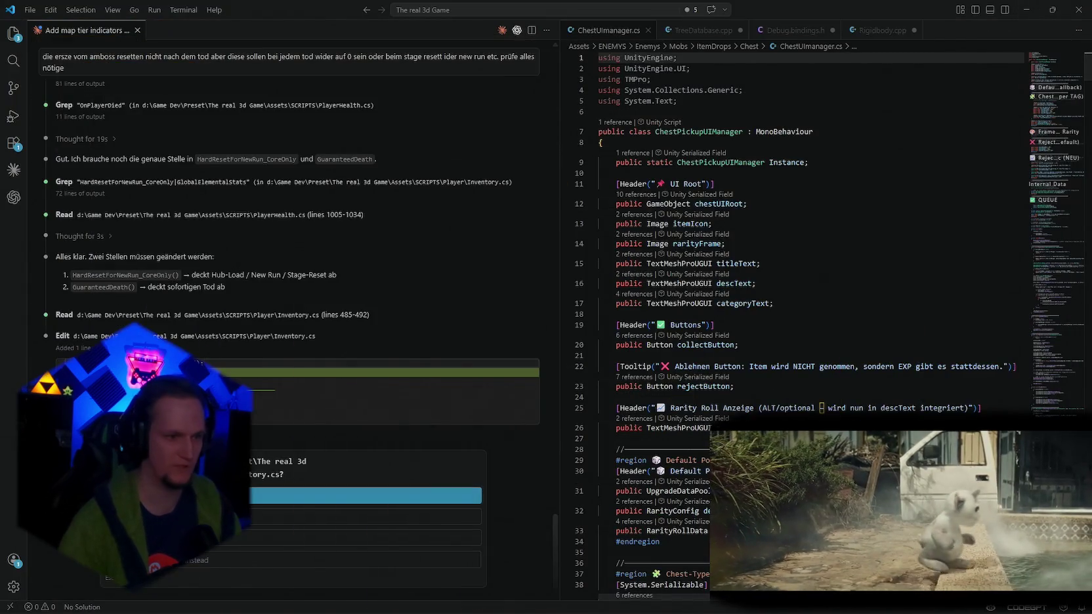
Approve Claude's edits to Inventory.cs and PlayerHealth.cs, then switch back to Unity.
{"action": "key", "text": "Return"}
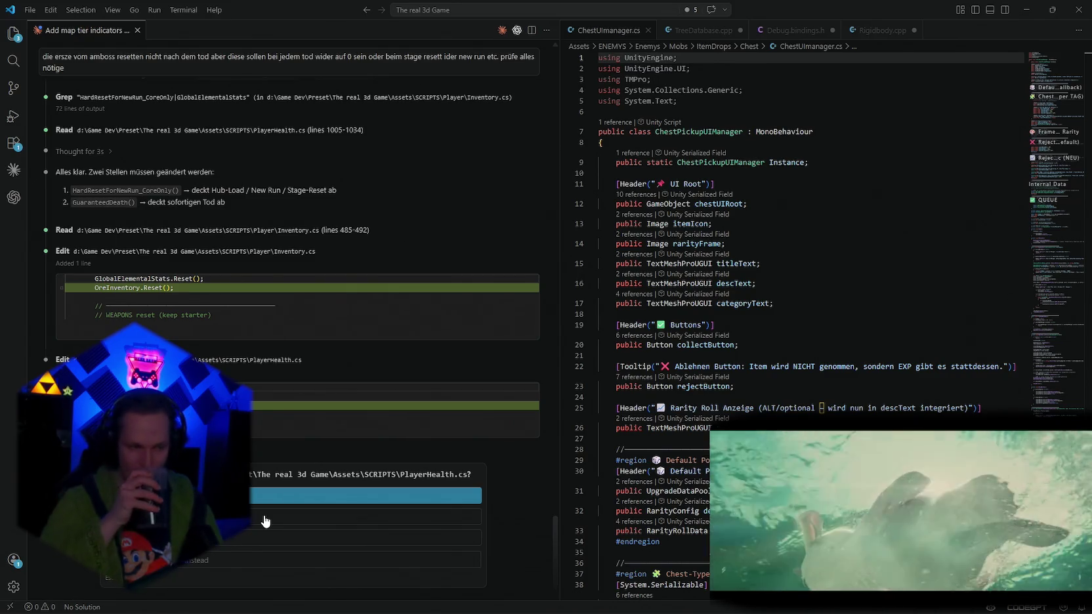
{"action": "left_click", "coordinate": [265, 521]}
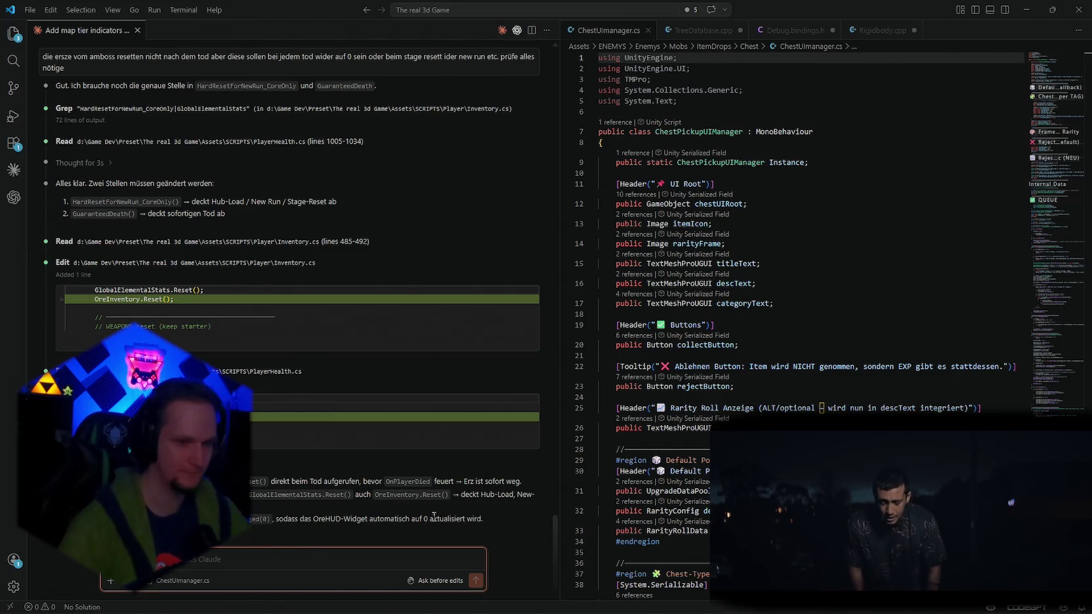
{"action": "key", "text": "alt+Tab"}
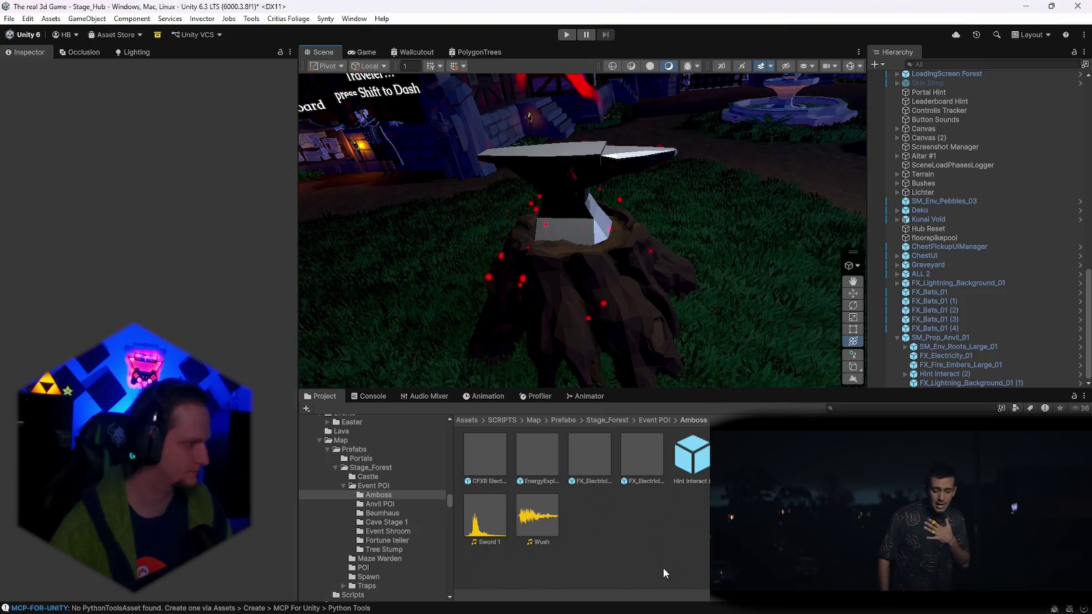
Select SM_Prop_Anvil_01 in the Hierarchy to check it, then return to VS Code.
{"action": "left_click", "coordinate": [935, 338]}
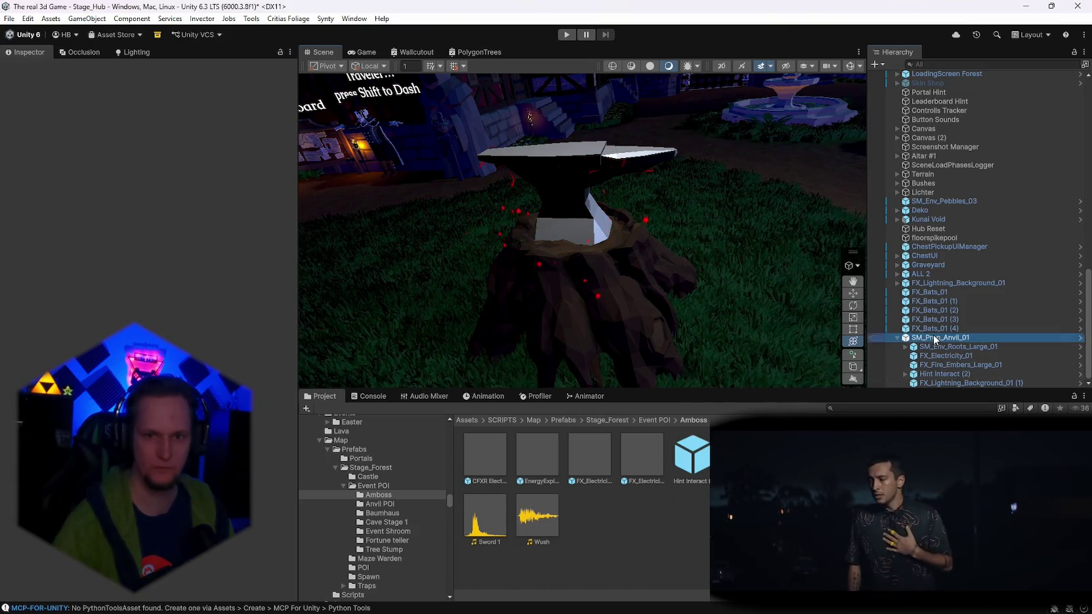
{"action": "left_click", "coordinate": [722, 600]}
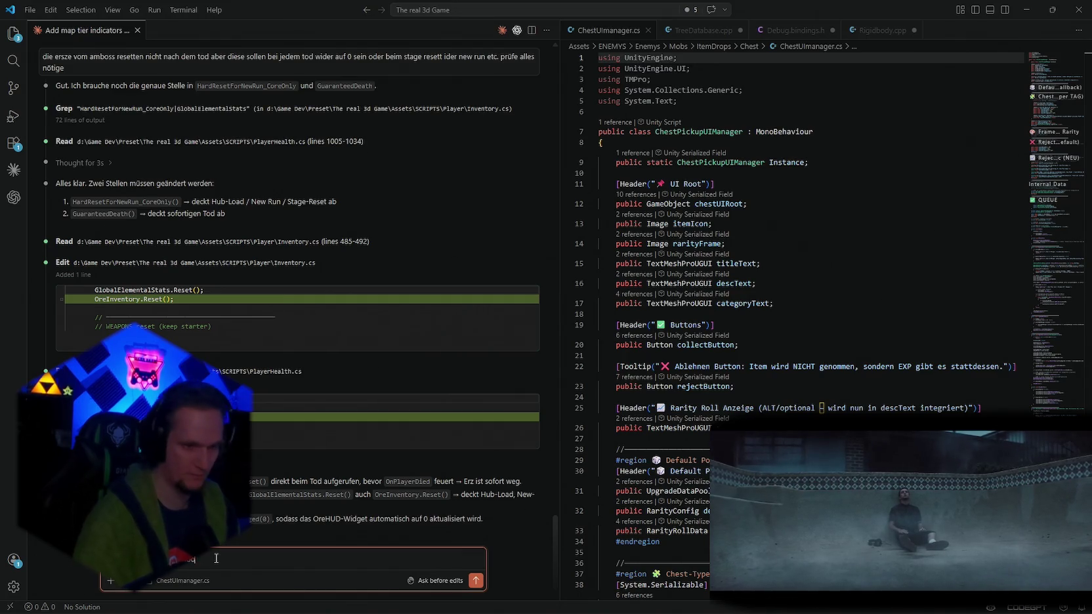
Ask the assistant for a world-space ore counter above the anvil showing progress like 1/3.
{"action": "type", "text": "ss mit einem"}
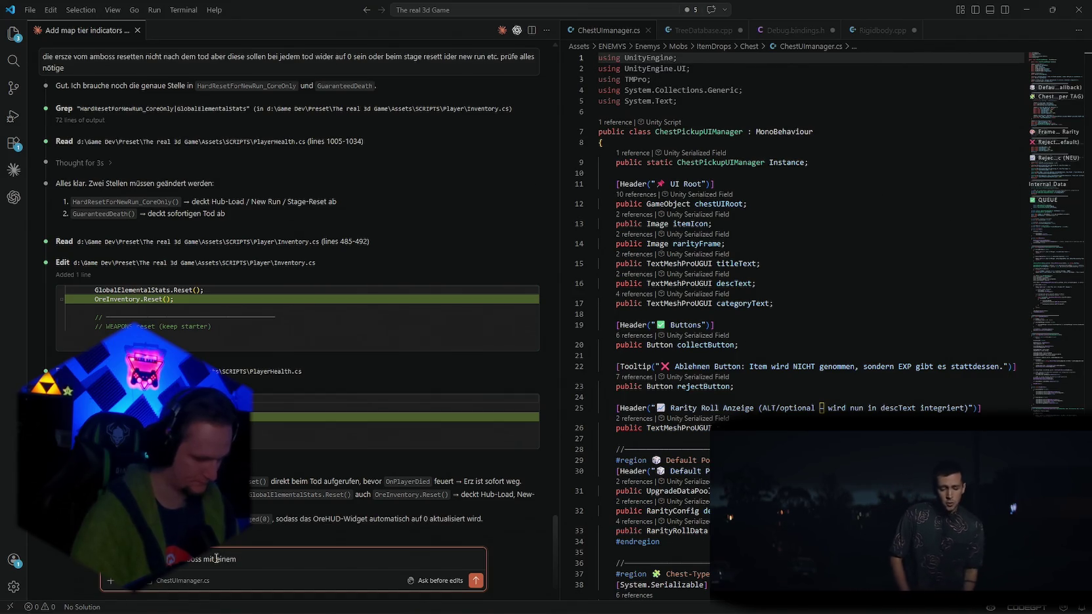
{"action": "type", "text": " wor"}
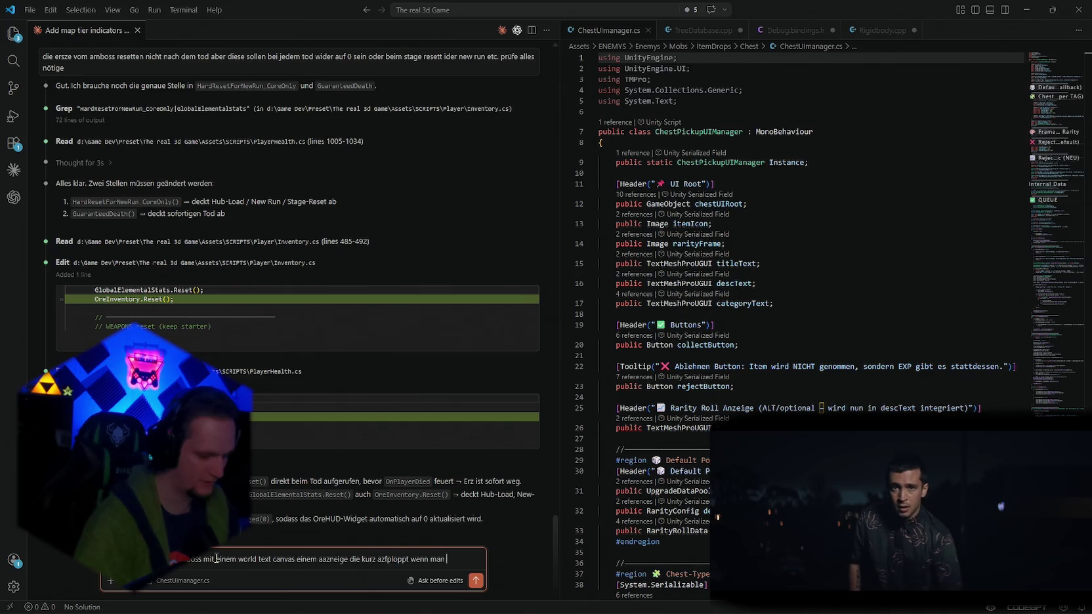
{"action": "type", "text": "die"}
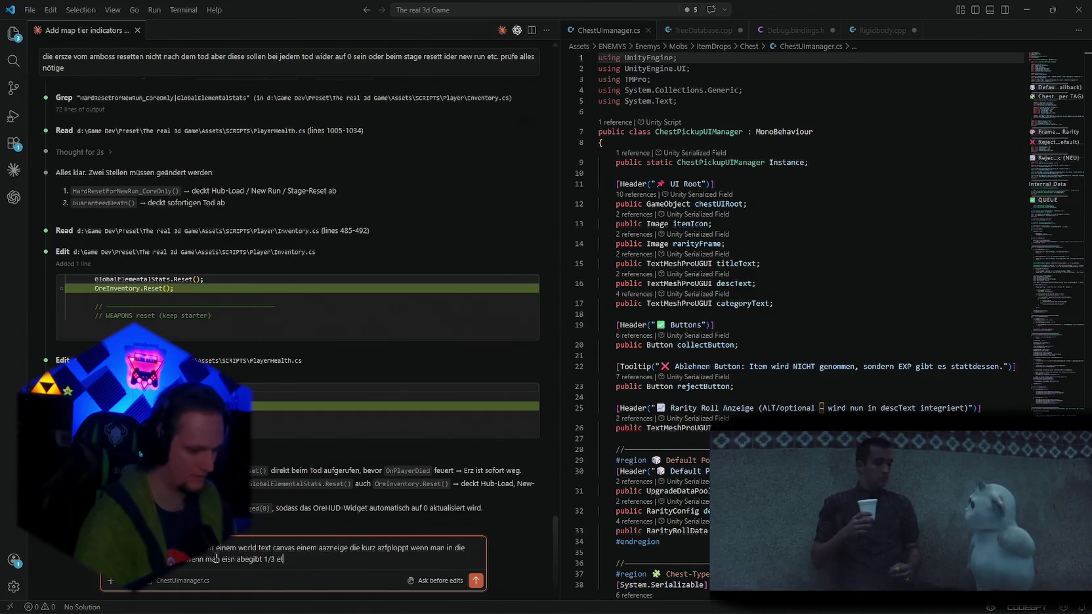
{"action": "type", "text": "etc"}
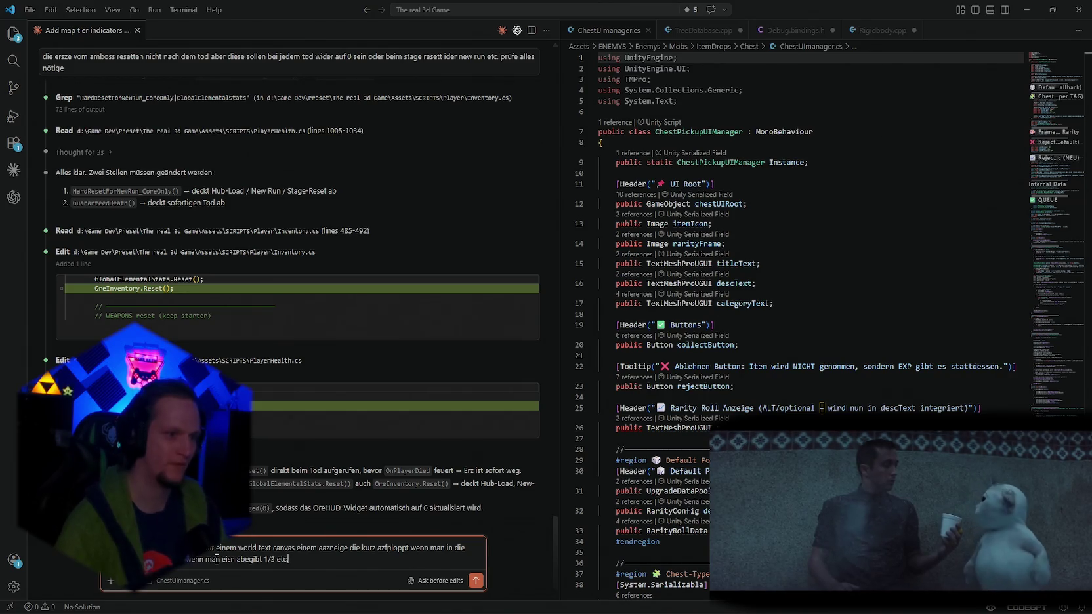
{"action": "key", "text": "Return"}
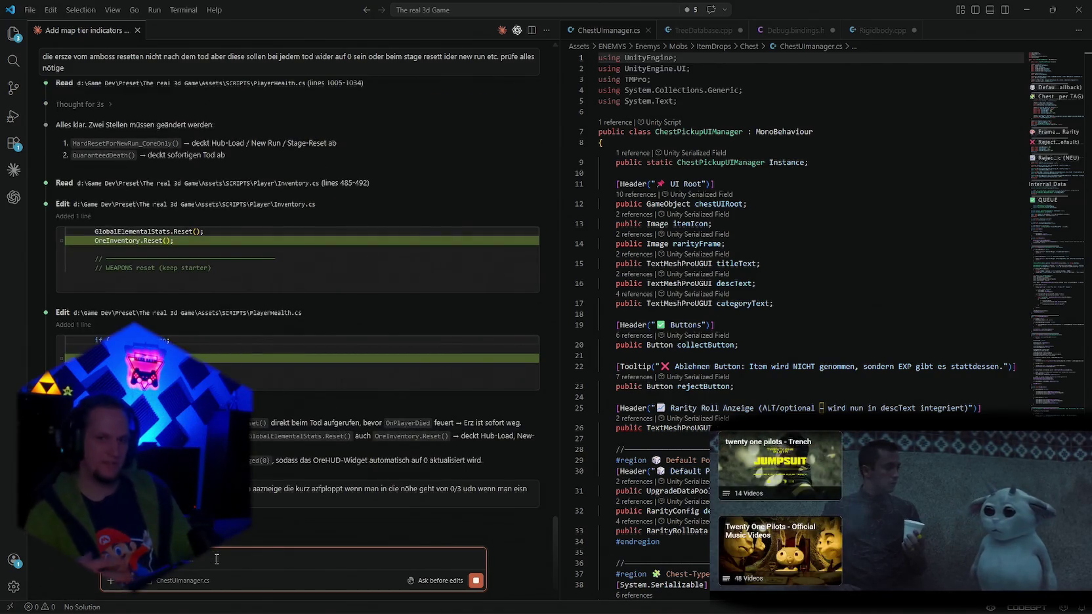
{"action": "key", "text": "alt+Tab"}
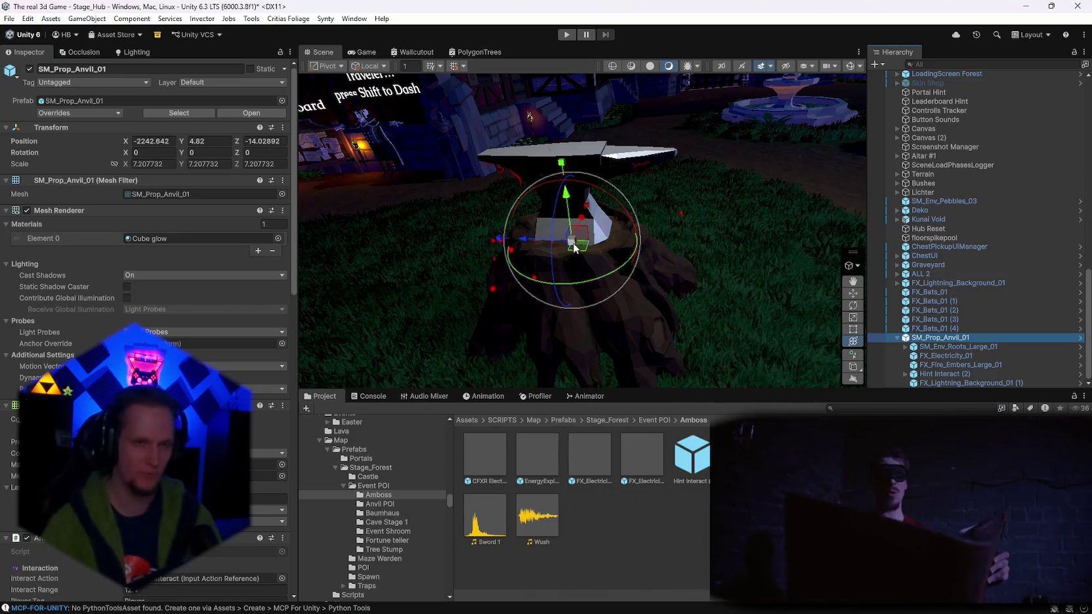
Change the Anvil POI value from 913 to 1 and set Despawn Delay from 1.4 to 0.
{"action": "left_click_drag", "start_coordinate": [789, 273], "coordinate": [690, 250]}
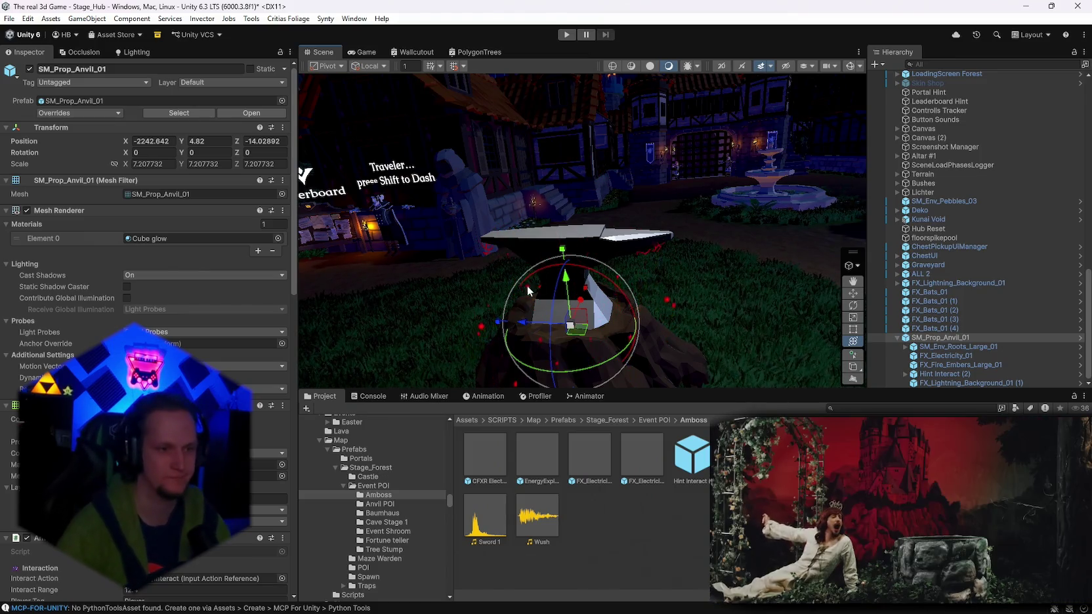
{"action": "scroll", "coordinate": [144, 426], "scroll_direction": "down", "scroll_amount": 20}
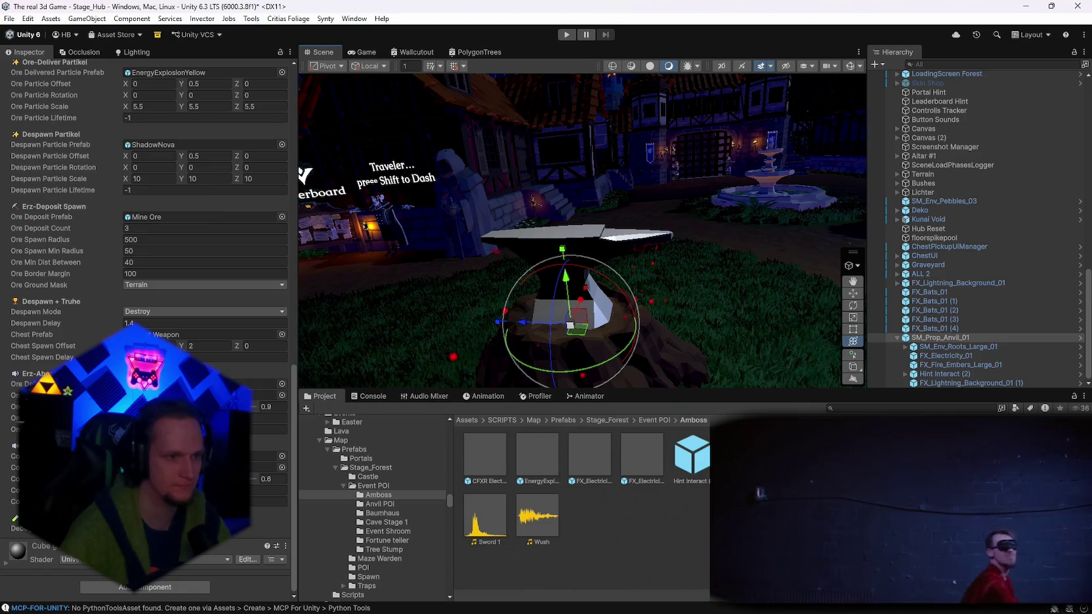
{"action": "type", "text": "1"}
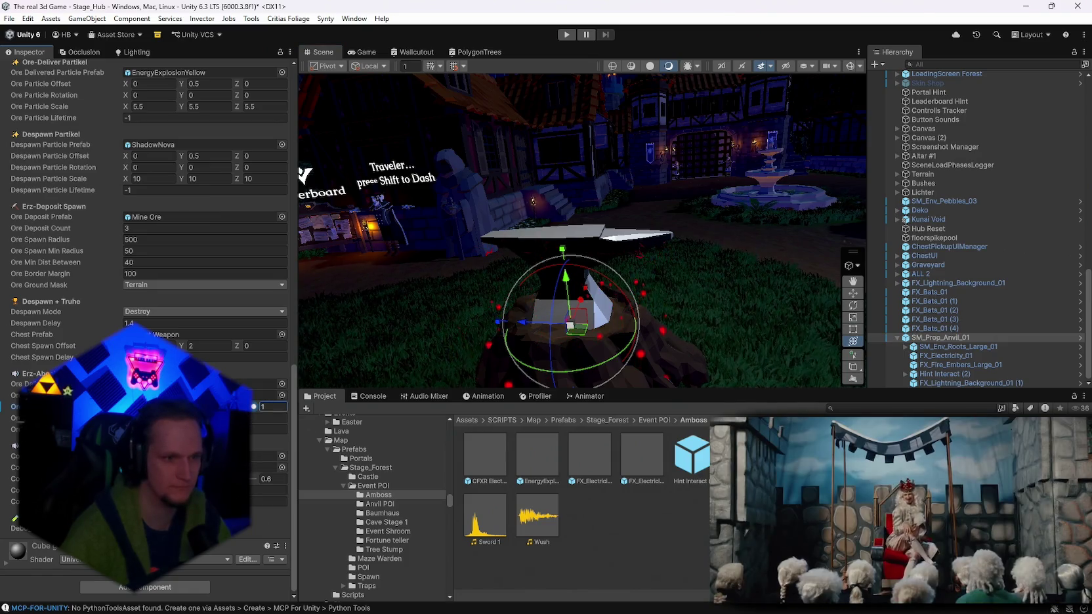
{"action": "left_click", "coordinate": [270, 478]}
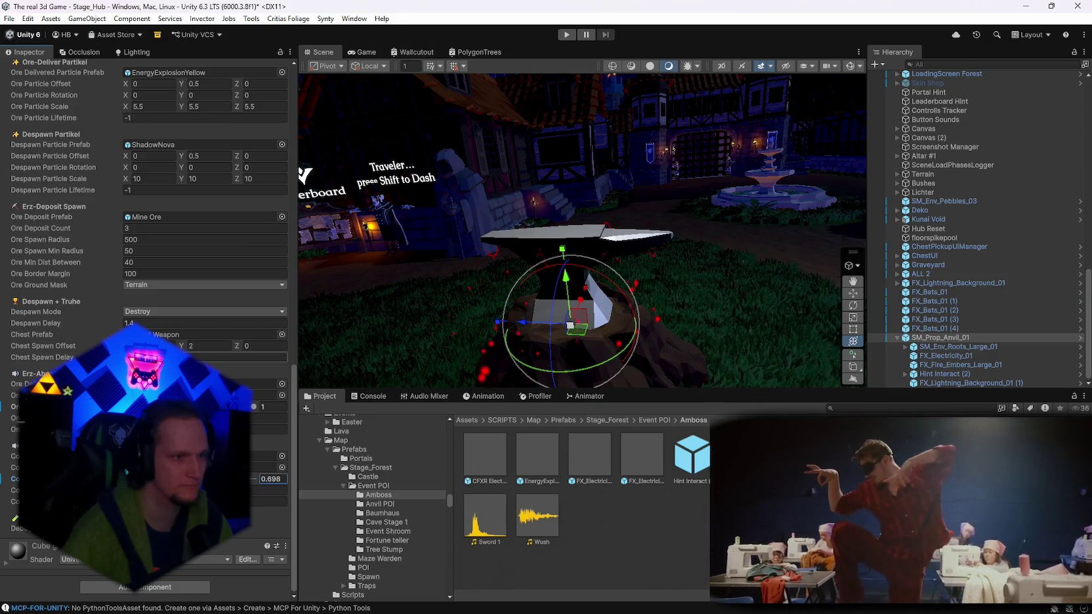
{"action": "left_click", "coordinate": [149, 323]}
{"action": "type", "text": "0"}
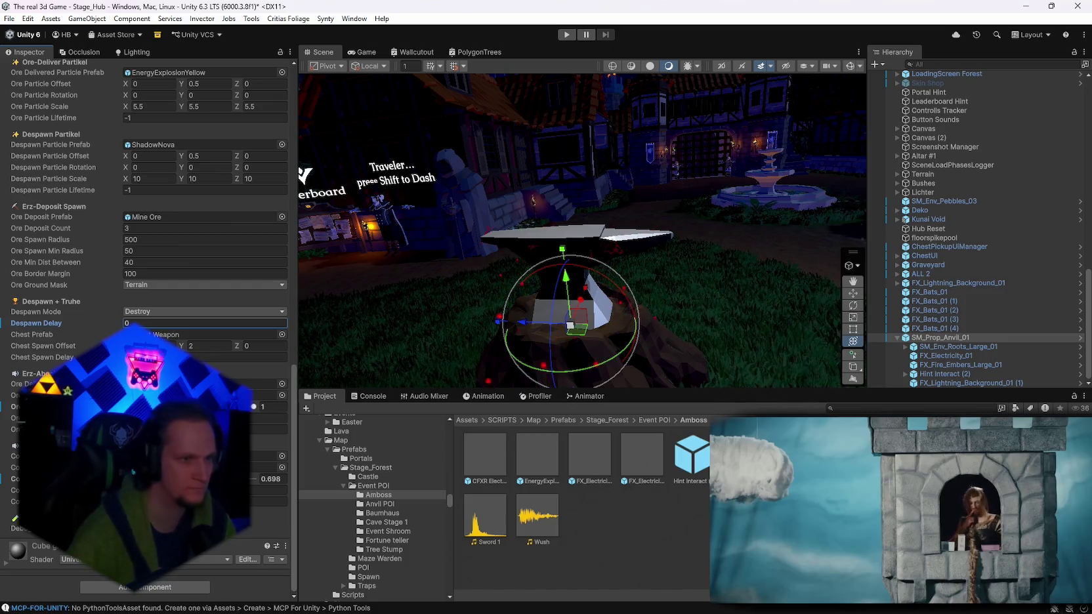
{"action": "scroll", "coordinate": [197, 296], "scroll_direction": "up", "scroll_amount": 8}
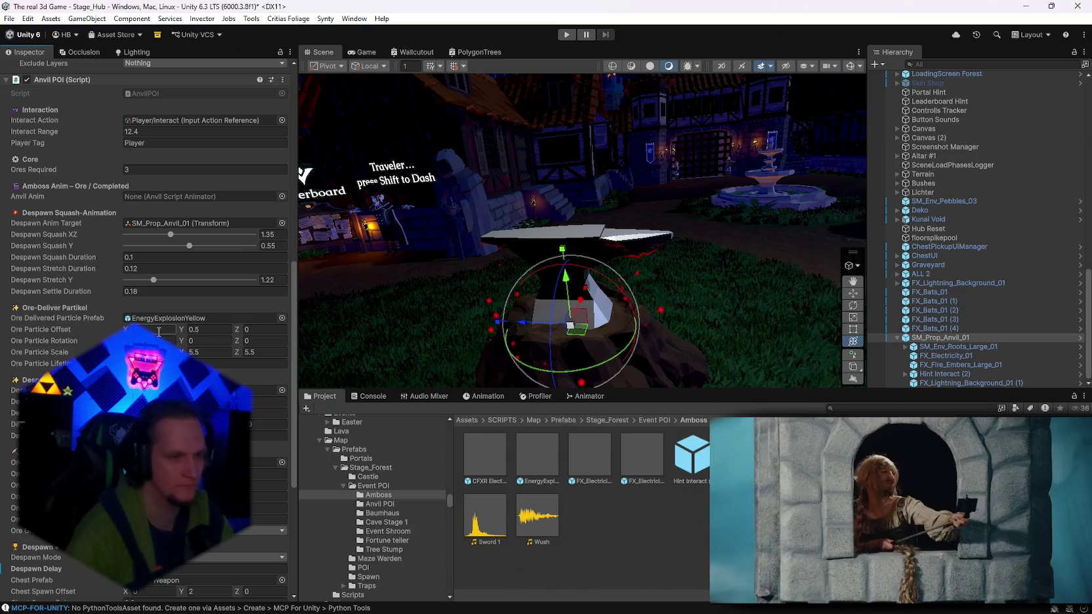
{"action": "scroll", "coordinate": [158, 331], "scroll_direction": "up", "scroll_amount": 3}
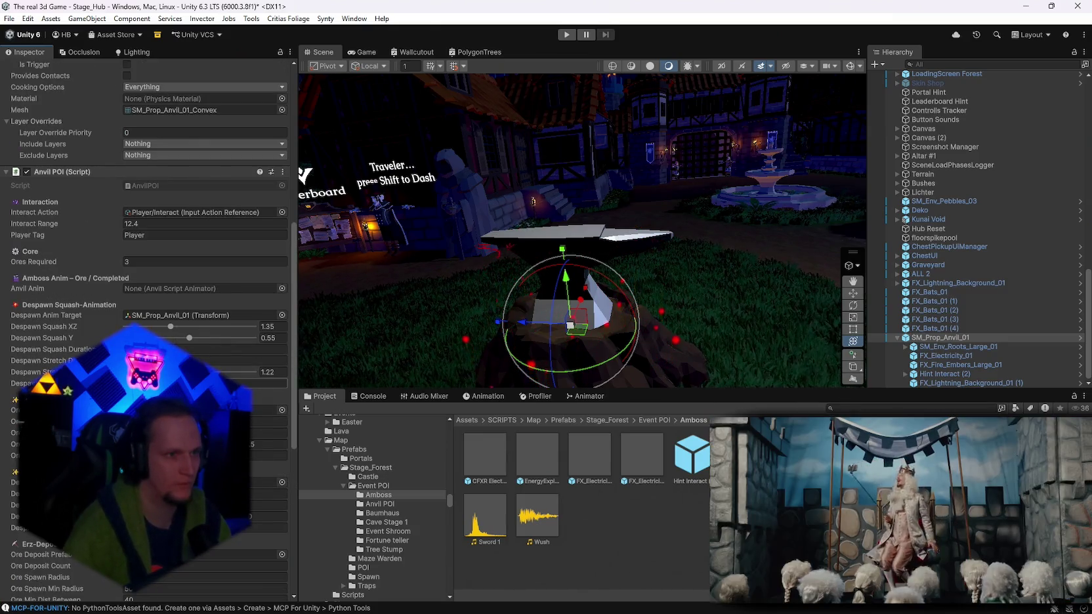
{"action": "scroll", "coordinate": [197, 295], "scroll_direction": "down", "scroll_amount": 8}
{"action": "scroll", "coordinate": [197, 296], "scroll_direction": "down", "scroll_amount": 2}
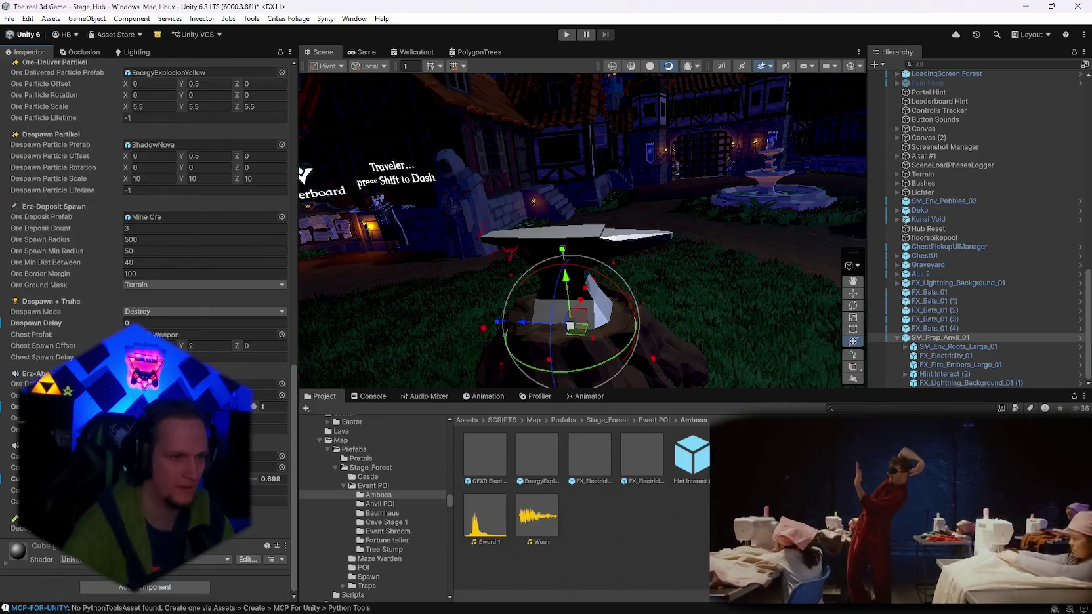
{"action": "right_click", "coordinate": [929, 338]}
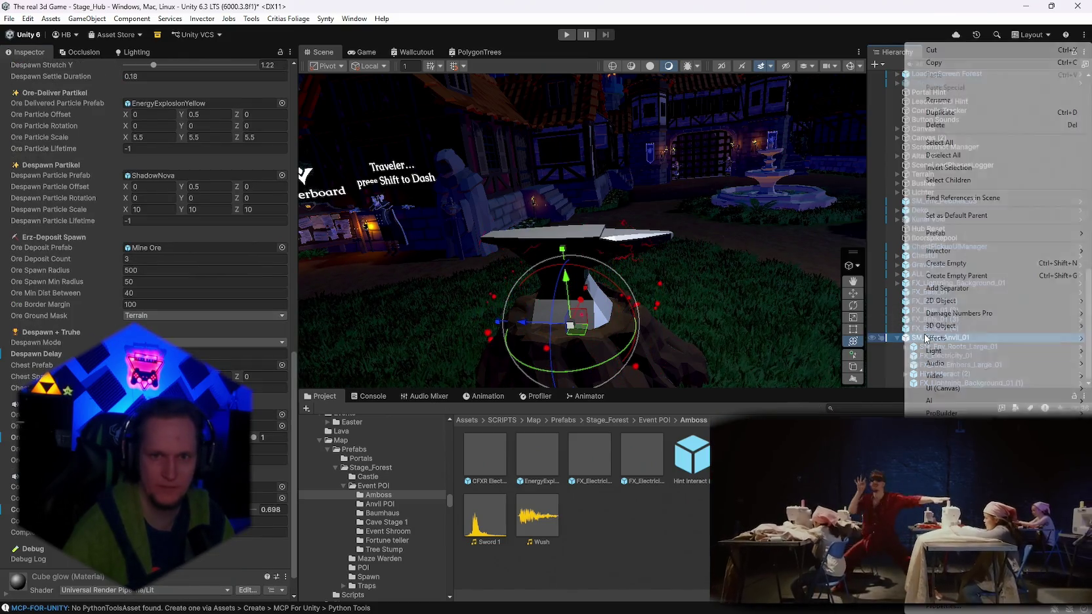
Duplicate Hint DREIECK and make the copy the first child of SM_Prop_Anvil_01.
{"action": "left_click", "coordinate": [910, 384]}
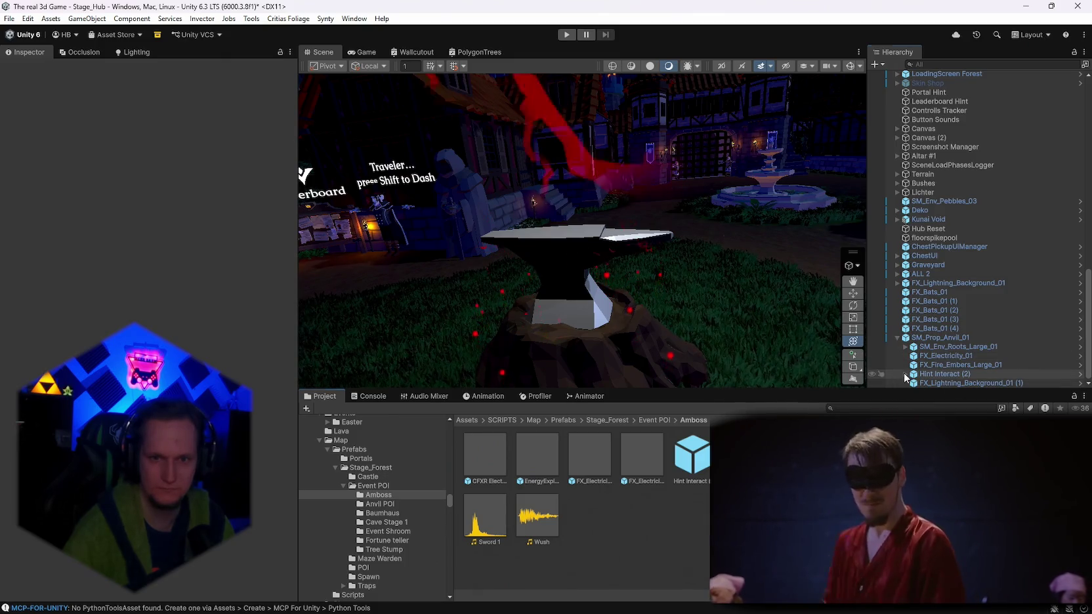
{"action": "left_click", "coordinate": [905, 373]}
{"action": "left_click", "coordinate": [944, 346]}
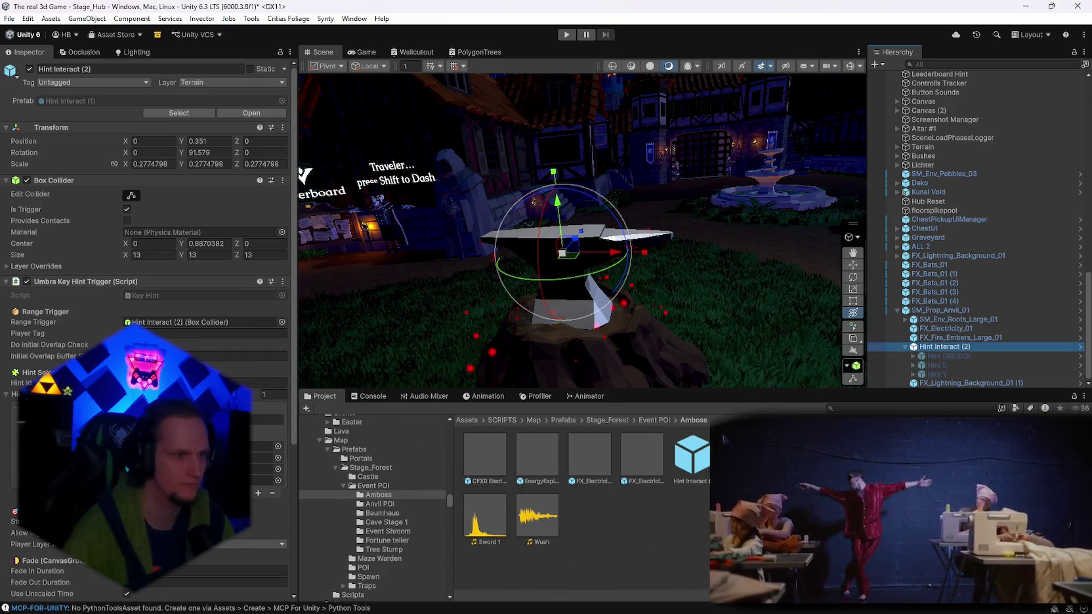
{"action": "scroll", "coordinate": [210, 367], "scroll_direction": "down", "scroll_amount": 5}
{"action": "left_click", "coordinate": [938, 356]}
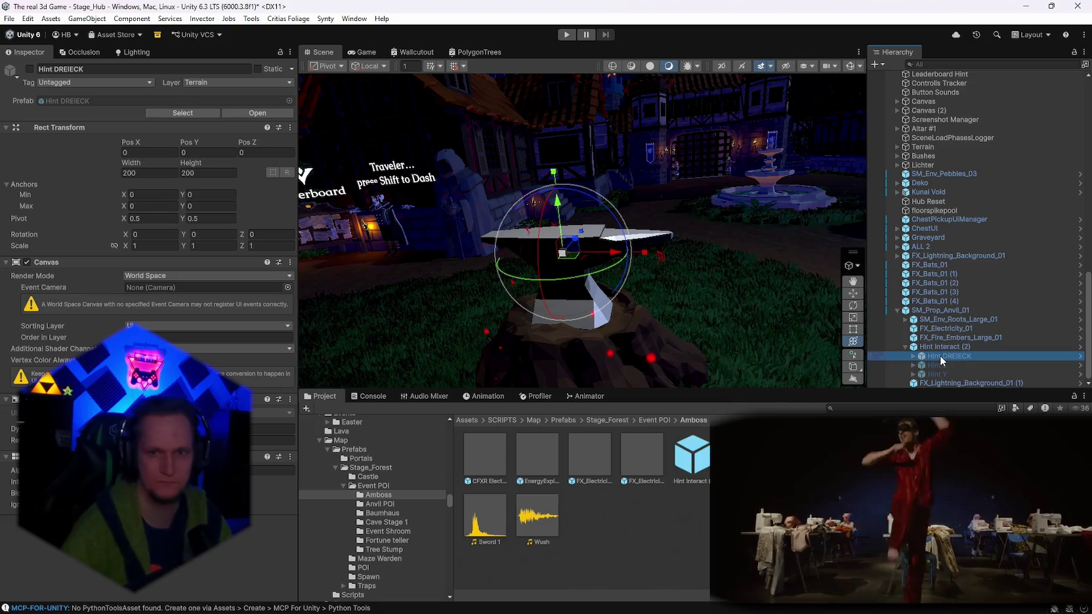
{"action": "left_click", "coordinate": [930, 311]}
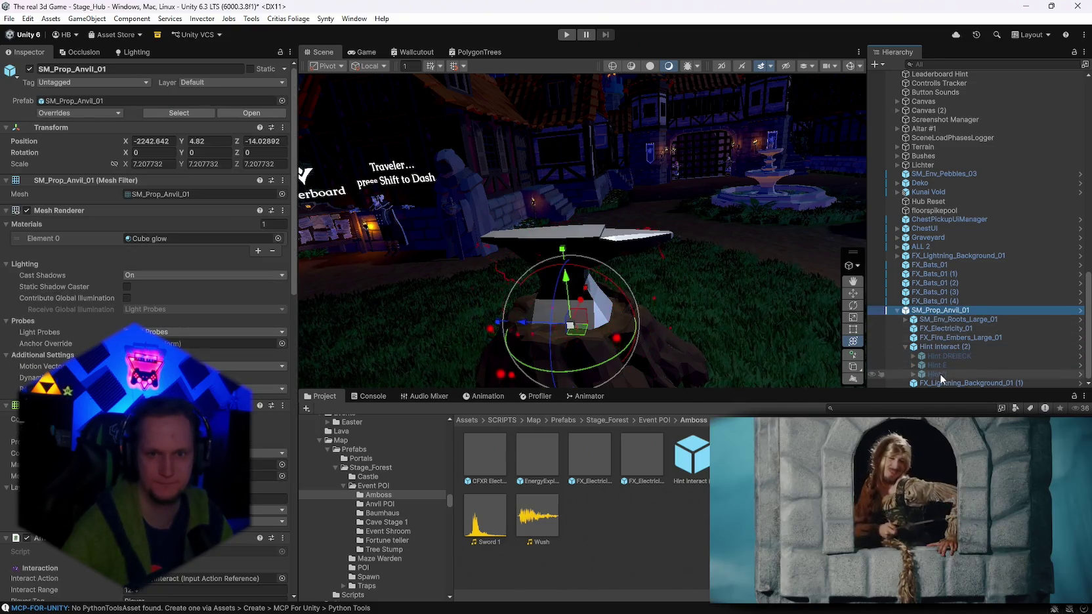
{"action": "key", "text": "ctrl+v"}
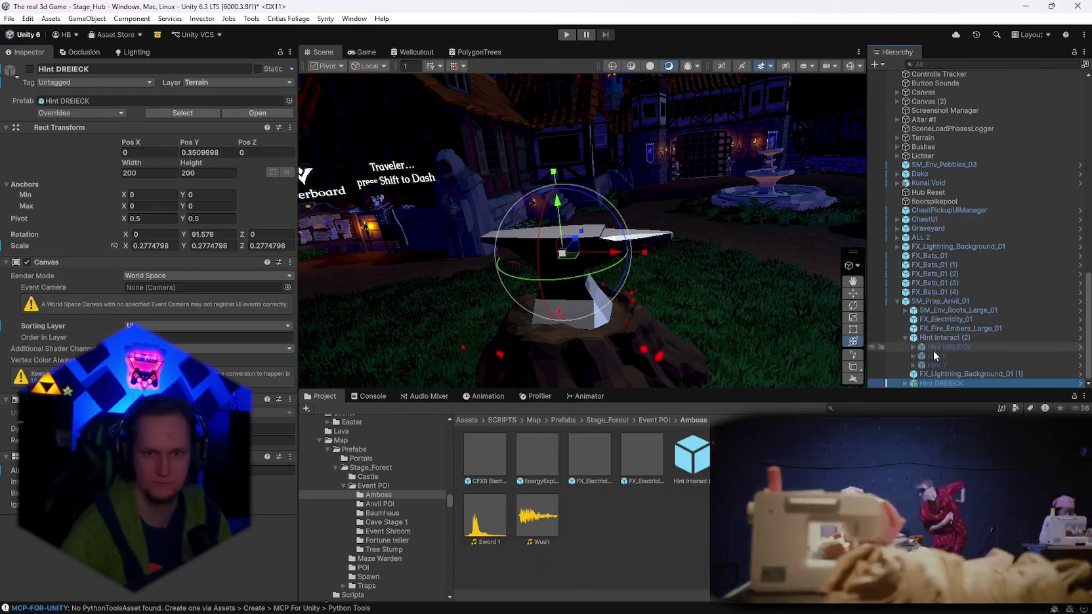
{"action": "left_click_drag", "start_coordinate": [931, 383], "coordinate": [928, 378]}
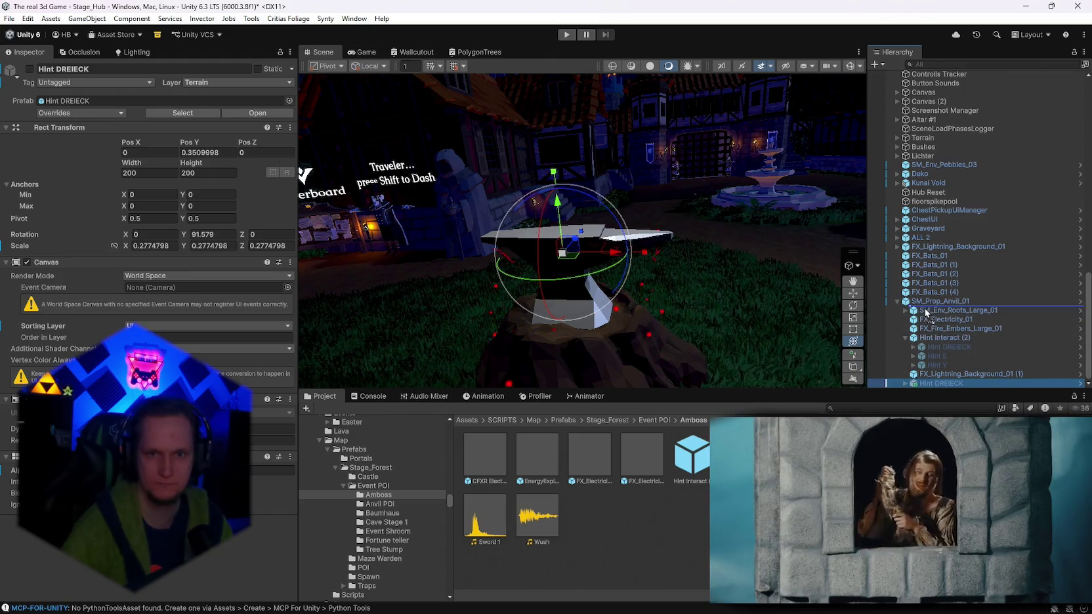
{"action": "left_click_drag", "start_coordinate": [926, 313], "coordinate": [926, 311]}
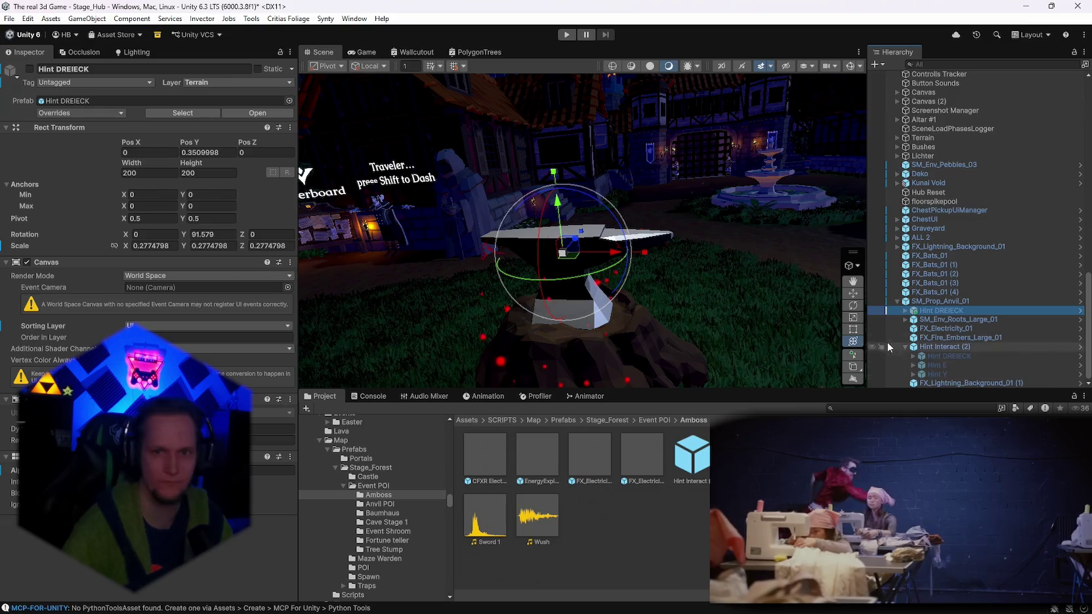
Rename the copy to 'Status text' and delete its inner child object.
{"action": "right_click", "coordinate": [933, 305]}
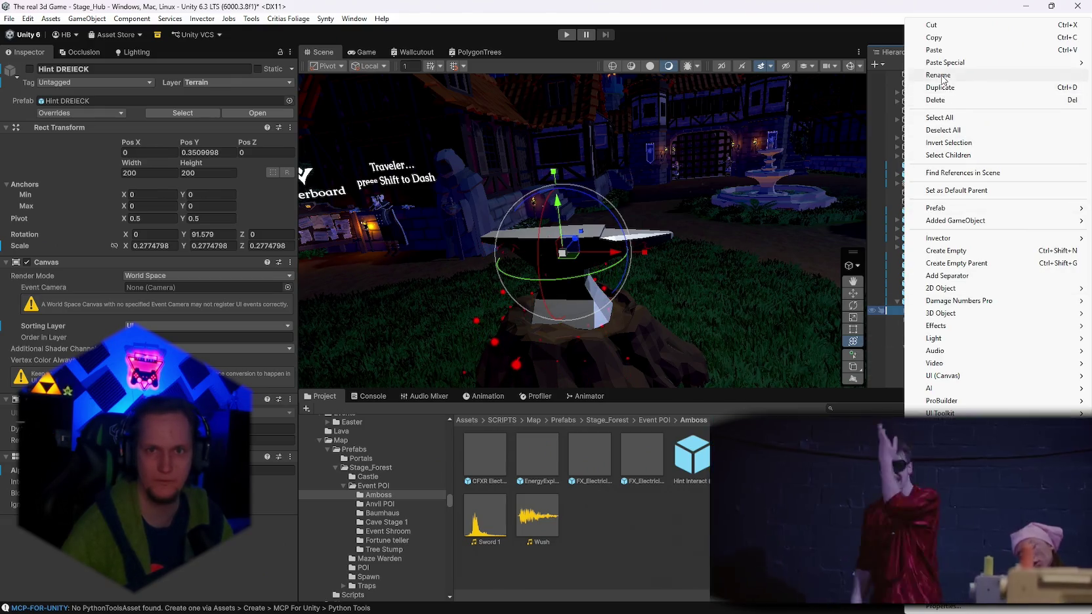
{"action": "left_click", "coordinate": [942, 77]}
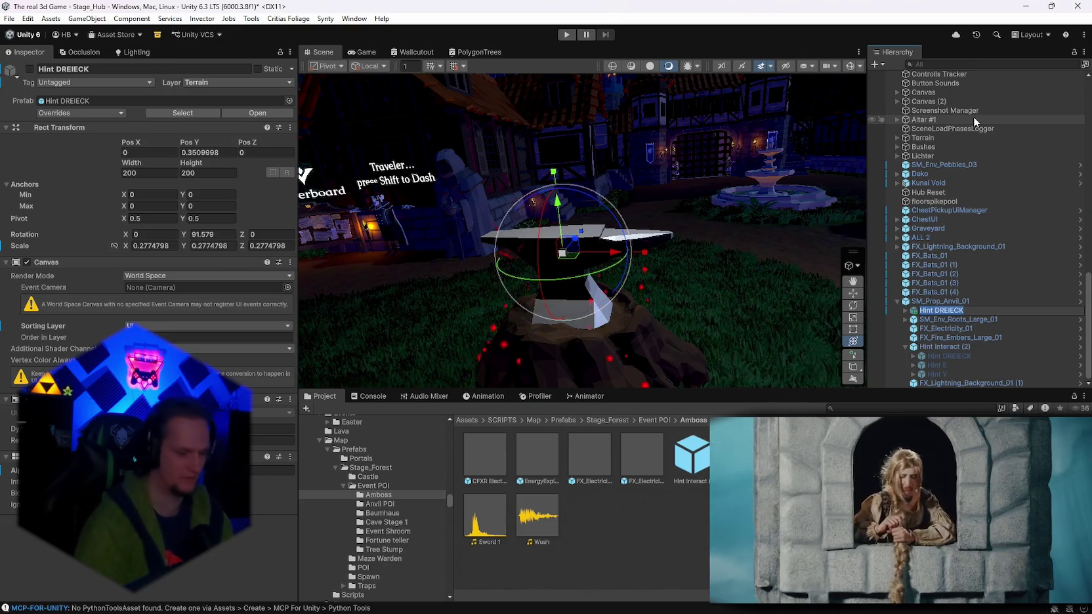
{"action": "type", "text": "Status text"}
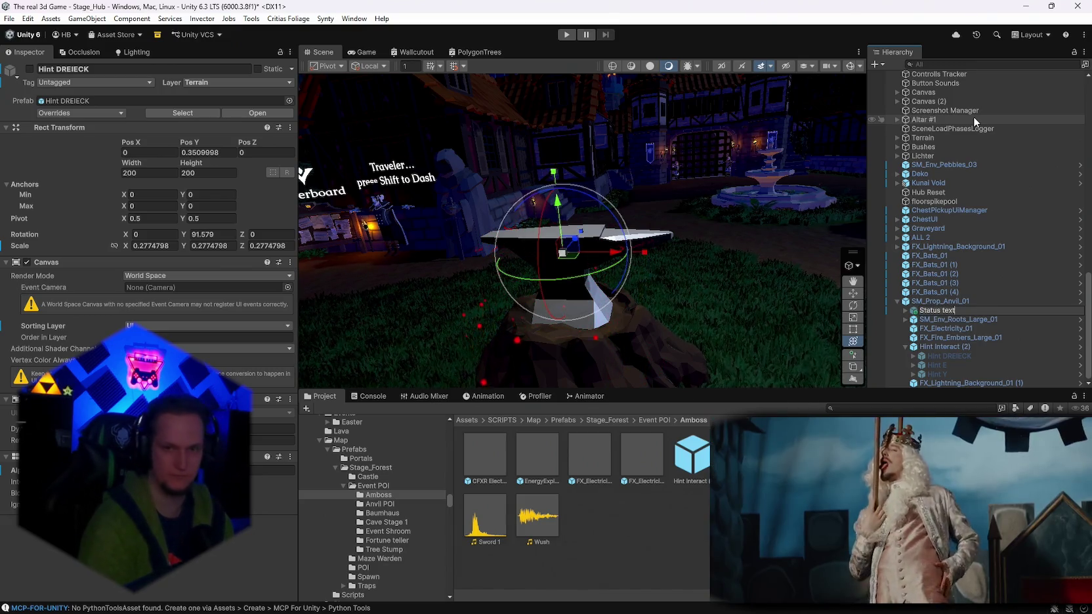
{"action": "key", "text": "Return"}
{"action": "left_click", "coordinate": [905, 311]}
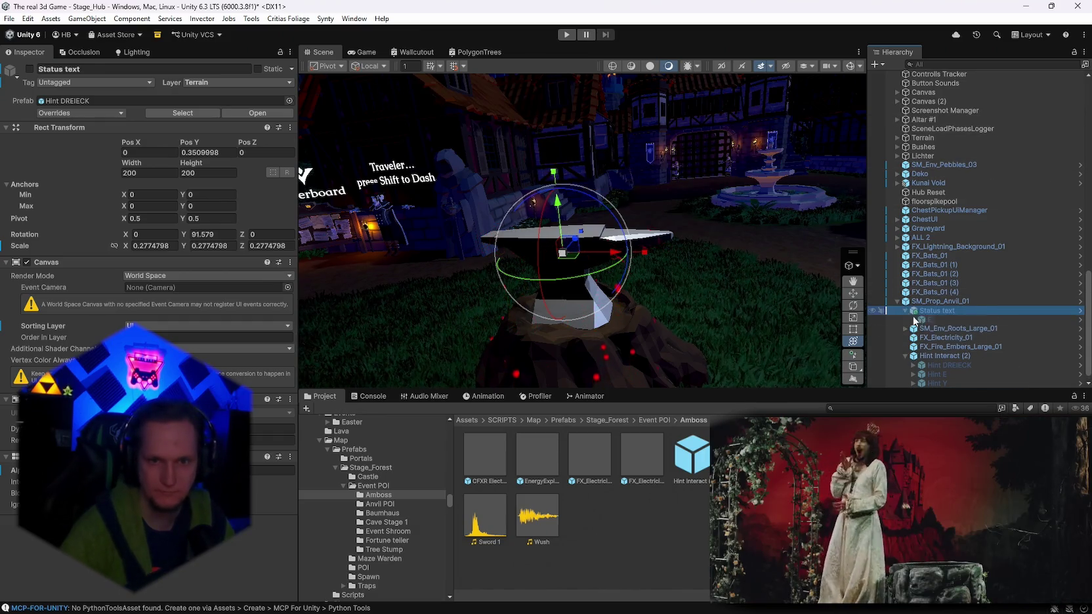
{"action": "left_click", "coordinate": [925, 321]}
{"action": "key", "text": "Delete"}
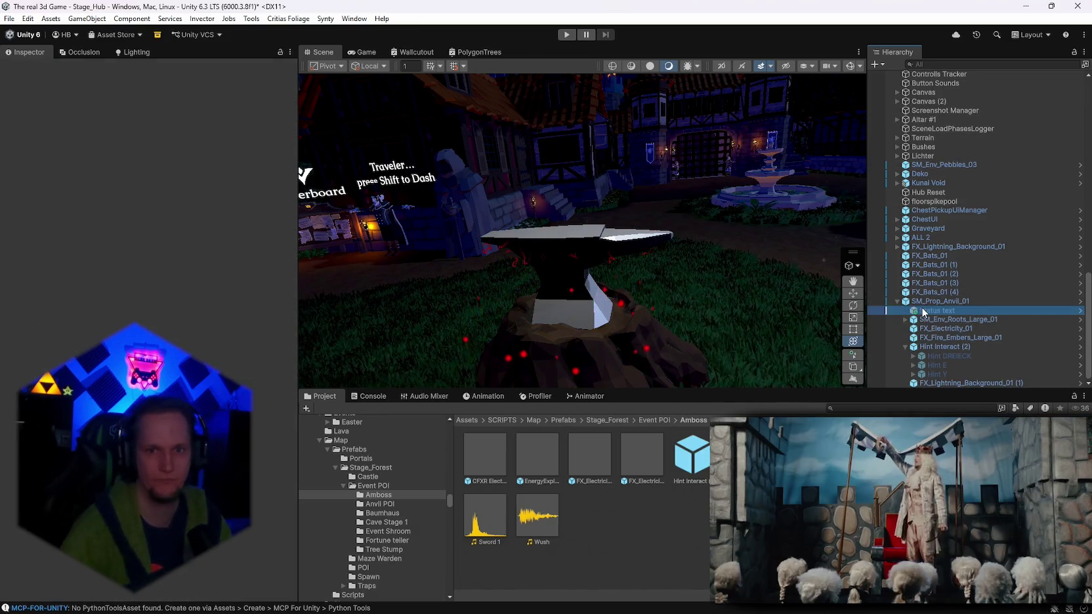
{"action": "right_click", "coordinate": [923, 313]}
{"action": "mouse_move", "coordinate": [976, 378]}
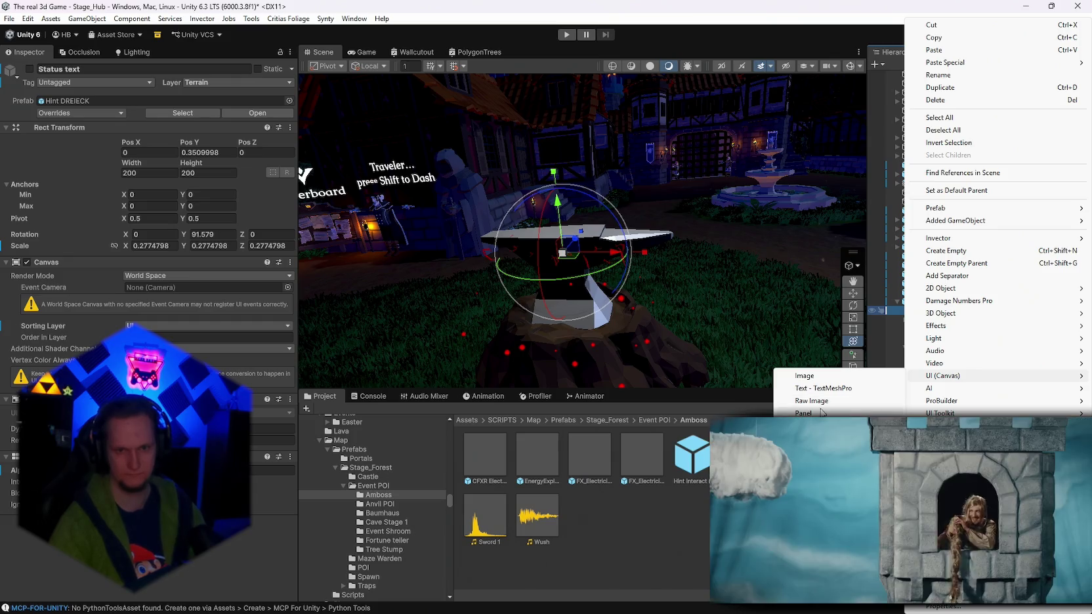
Add a TextMeshPro text under Status text and set its Pos Y to 0.
{"action": "left_click", "coordinate": [830, 391]}
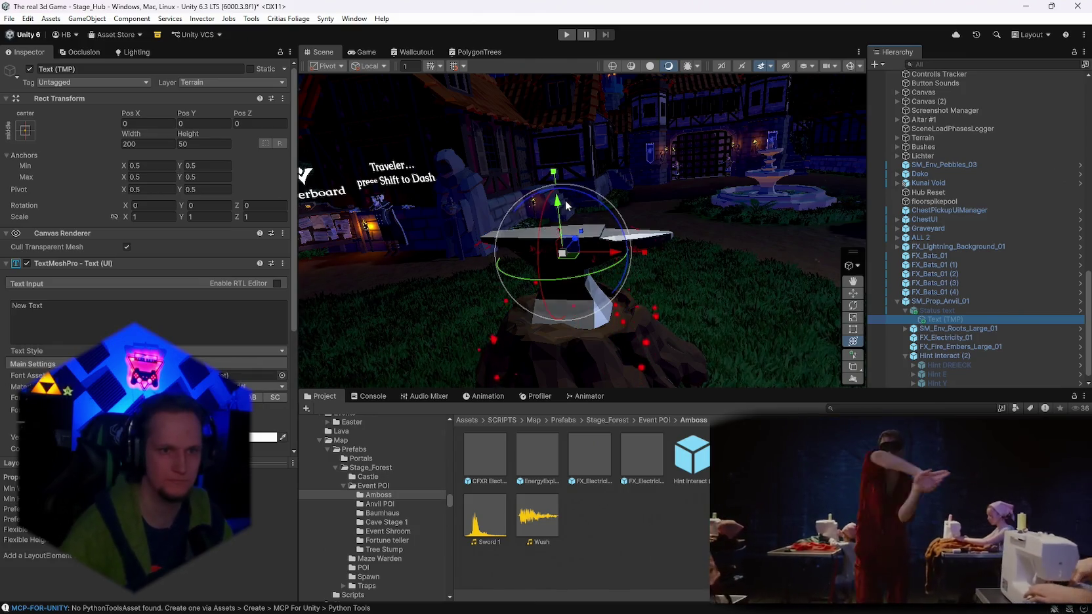
{"action": "left_click_drag", "start_coordinate": [410, 308], "coordinate": [328, 312]}
{"action": "left_click_drag", "start_coordinate": [433, 208], "coordinate": [499, 210]}
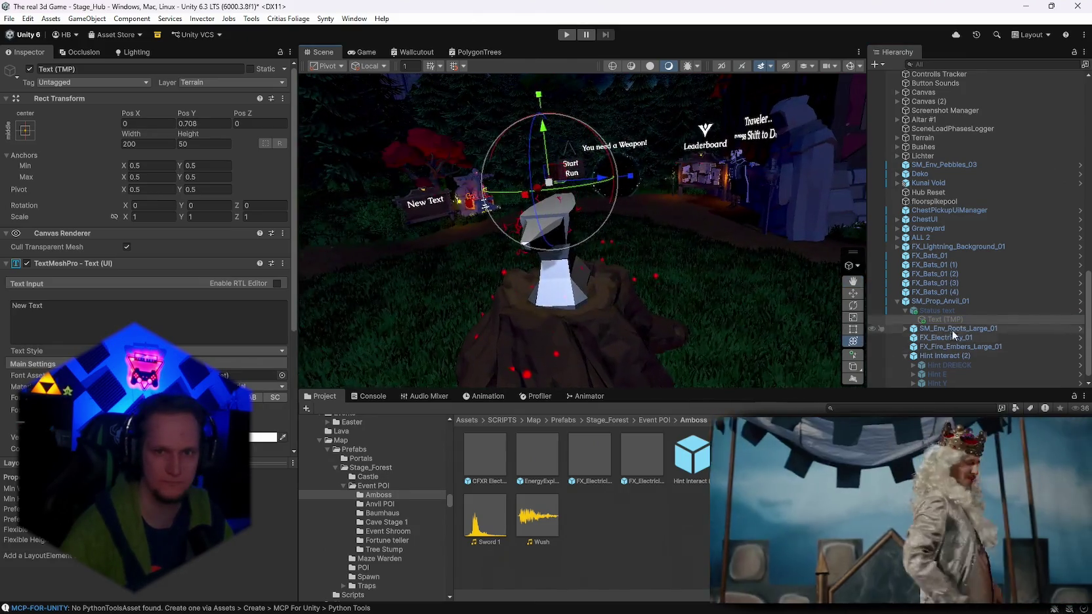
{"action": "left_click", "coordinate": [936, 310]}
{"action": "left_click_drag", "start_coordinate": [532, 257], "coordinate": [426, 261]}
{"action": "left_click", "coordinate": [945, 319]}
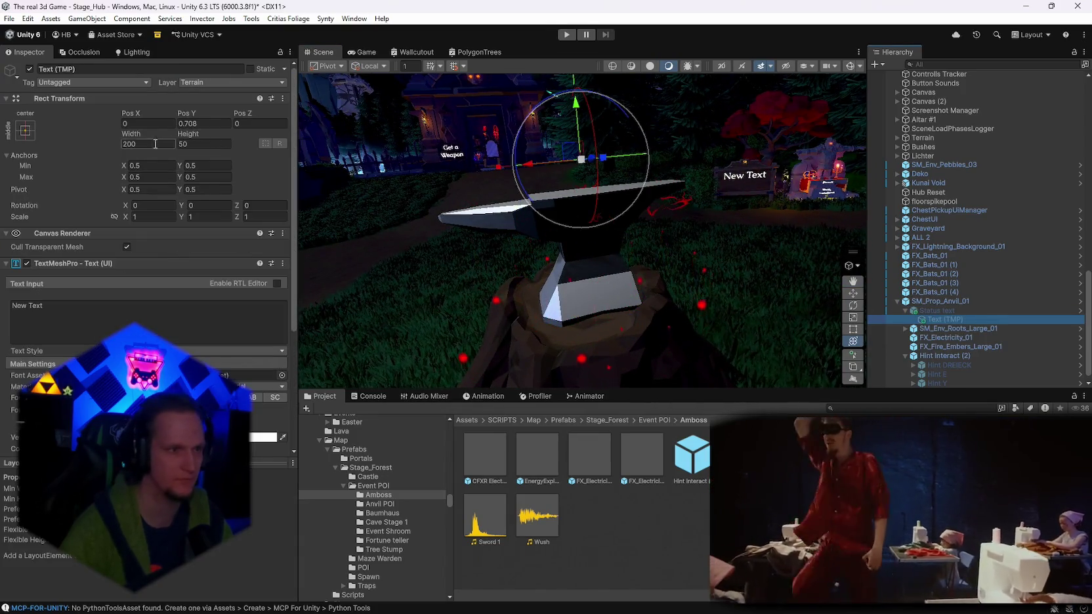
{"action": "left_click", "coordinate": [197, 123]}
{"action": "type", "text": "0"}
{"action": "key", "text": "Return"}
Reset Status text's scale to 1, 1, 1 and clear the 'New Text' placeholder.
{"action": "left_click", "coordinate": [921, 311]}
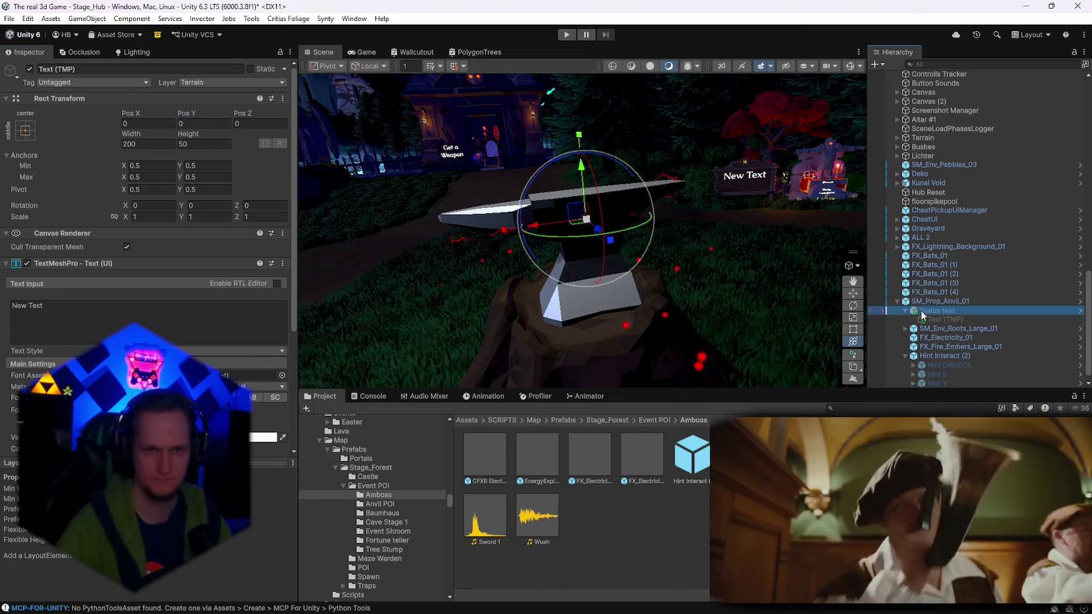
{"action": "mouse_move", "coordinate": [640, 171]}
{"action": "left_mouse_down"}
{"action": "mouse_move", "coordinate": [668, 158]}
{"action": "mouse_move", "coordinate": [649, 177]}
{"action": "left_mouse_up"}
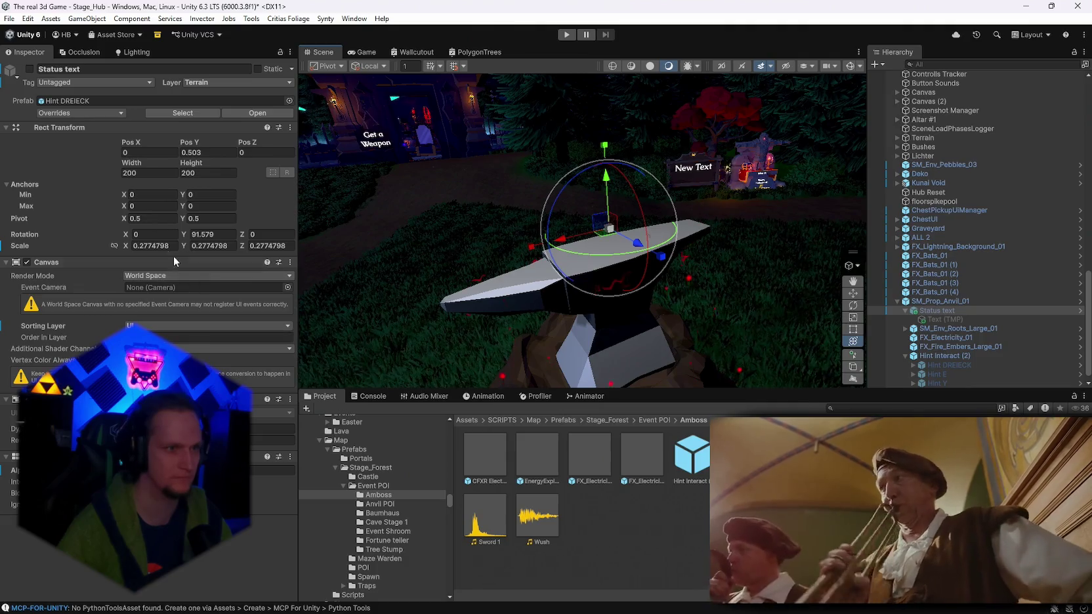
{"action": "left_click", "coordinate": [155, 245]}
{"action": "type", "text": "1"}
{"action": "left_click", "coordinate": [210, 246]}
{"action": "type", "text": "1"}
{"action": "left_click", "coordinate": [269, 245]}
{"action": "type", "text": "1"}
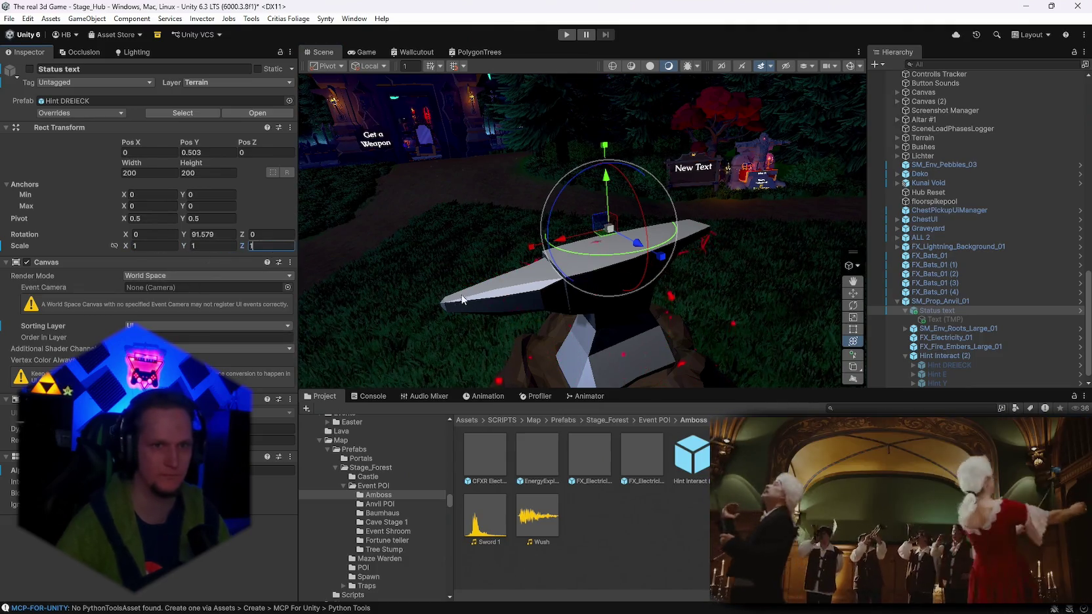
{"action": "left_click_drag", "start_coordinate": [463, 300], "coordinate": [454, 279]}
{"action": "left_click", "coordinate": [454, 279]}
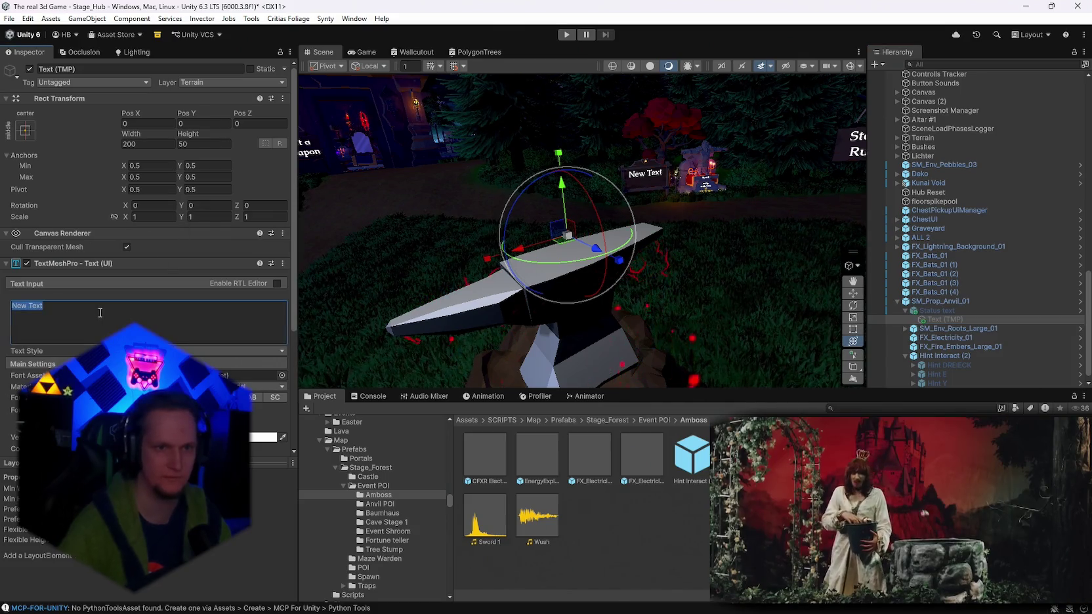
{"action": "key", "text": "BackSpace"}
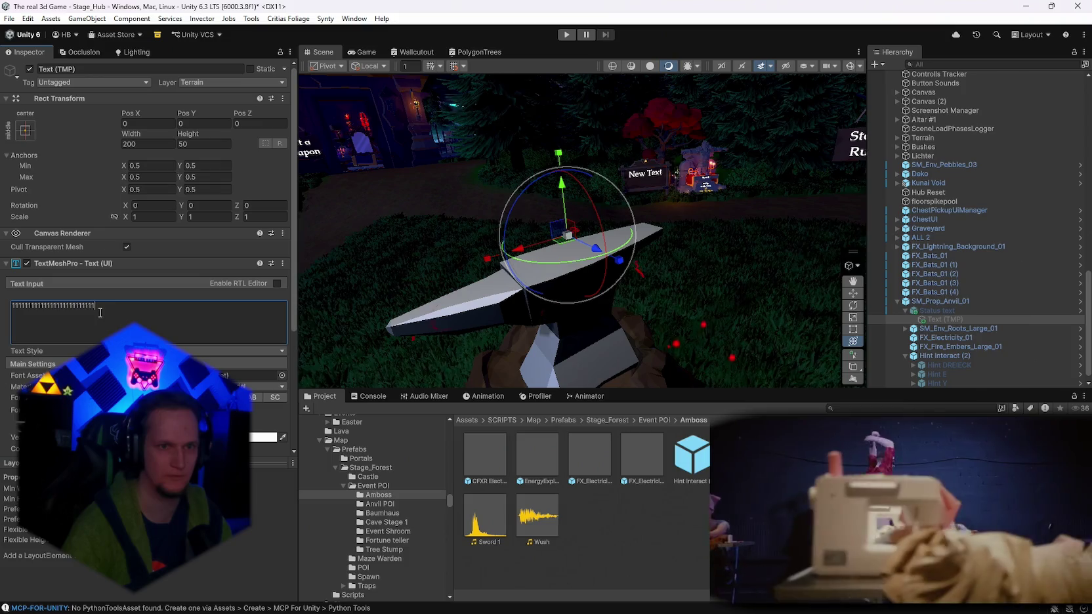
Reset the Status text's Y rotation to 0.
{"action": "left_click_drag", "start_coordinate": [528, 213], "coordinate": [621, 294]}
{"action": "left_click", "coordinate": [925, 312]}
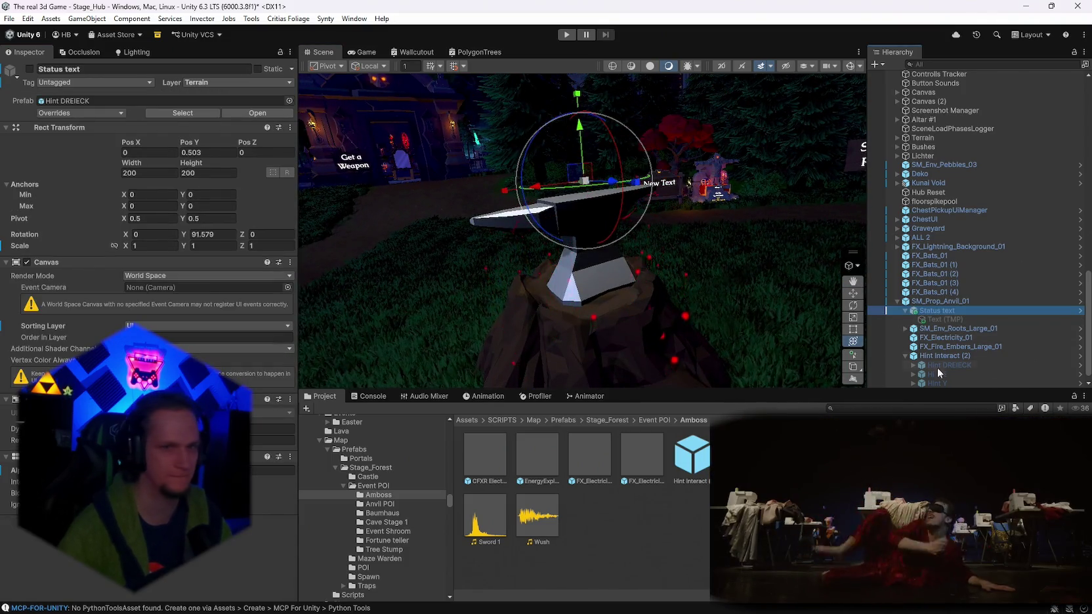
{"action": "mouse_move", "coordinate": [489, 279]}
{"action": "left_mouse_down"}
{"action": "mouse_move", "coordinate": [477, 281]}
{"action": "mouse_move", "coordinate": [726, 130]}
{"action": "mouse_move", "coordinate": [623, 183]}
{"action": "mouse_move", "coordinate": [278, 202]}
{"action": "mouse_move", "coordinate": [79, 191]}
{"action": "left_mouse_up"}
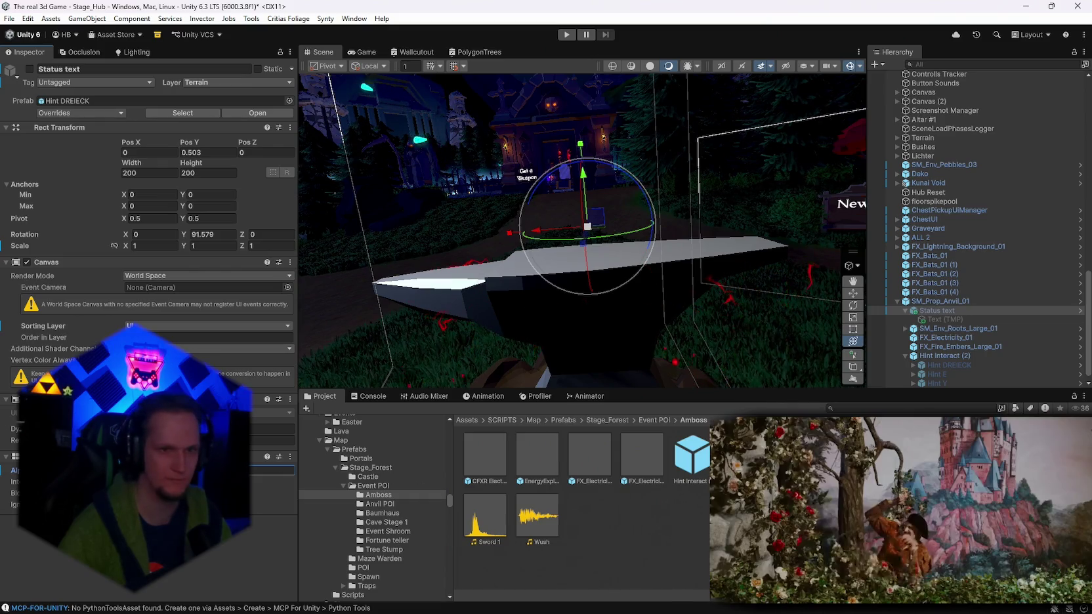
{"action": "mouse_move", "coordinate": [947, 294]}
{"action": "left_mouse_down"}
{"action": "mouse_move", "coordinate": [535, 245]}
{"action": "mouse_move", "coordinate": [538, 310]}
{"action": "left_mouse_up"}
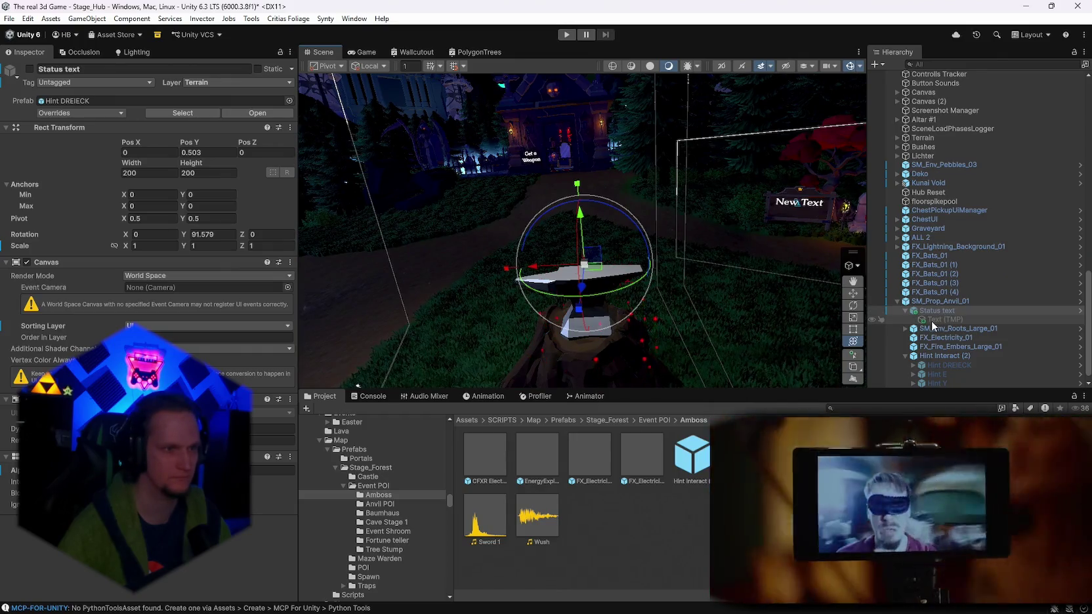
{"action": "left_click", "coordinate": [210, 236]}
{"action": "type", "text": "0"}
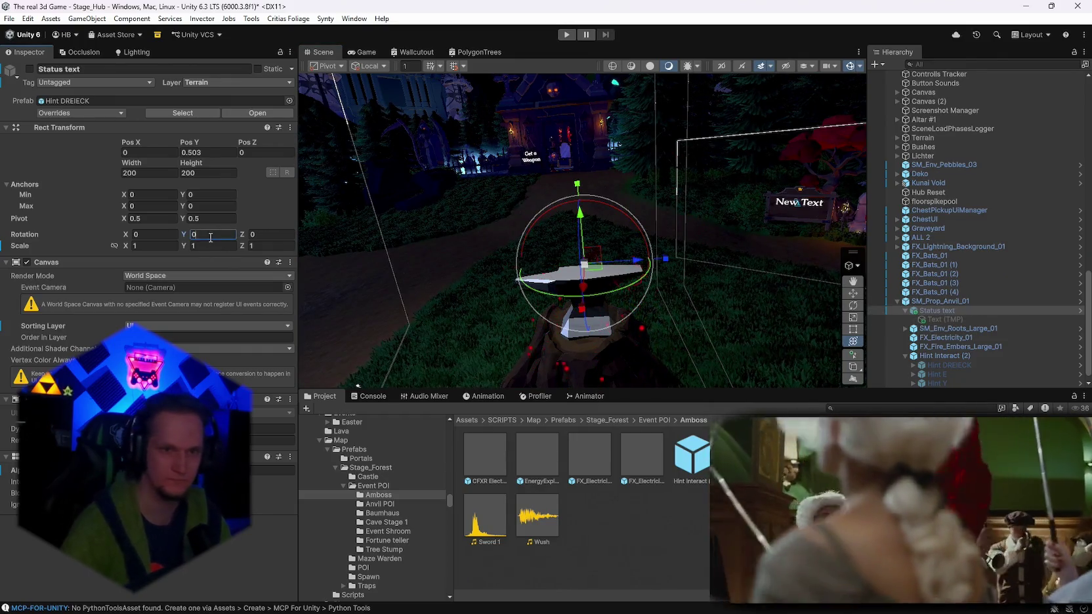
{"action": "left_click_drag", "start_coordinate": [570, 270], "coordinate": [579, 265]}
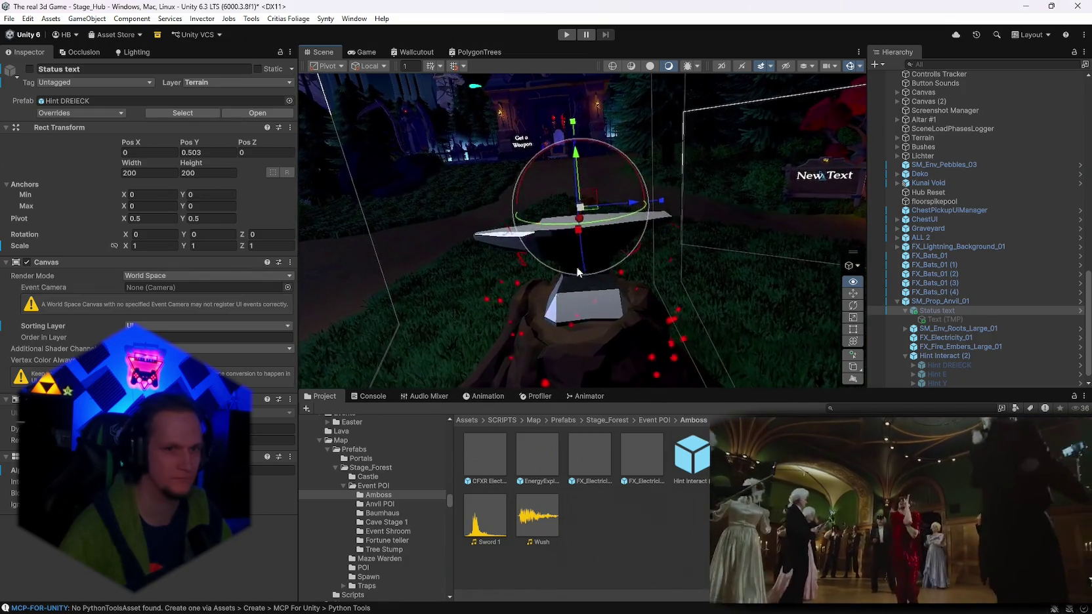
Delete the Status text object along with its Text (TMP) child.
{"action": "left_click", "coordinate": [945, 319]}
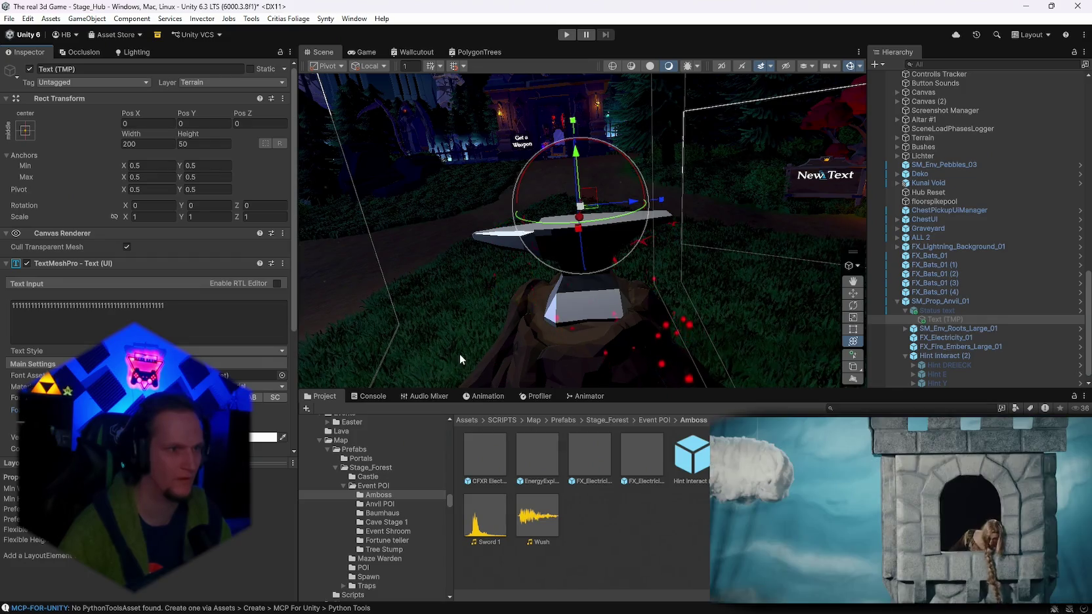
{"action": "left_click", "coordinate": [942, 313]}
{"action": "key", "text": "Delete"}
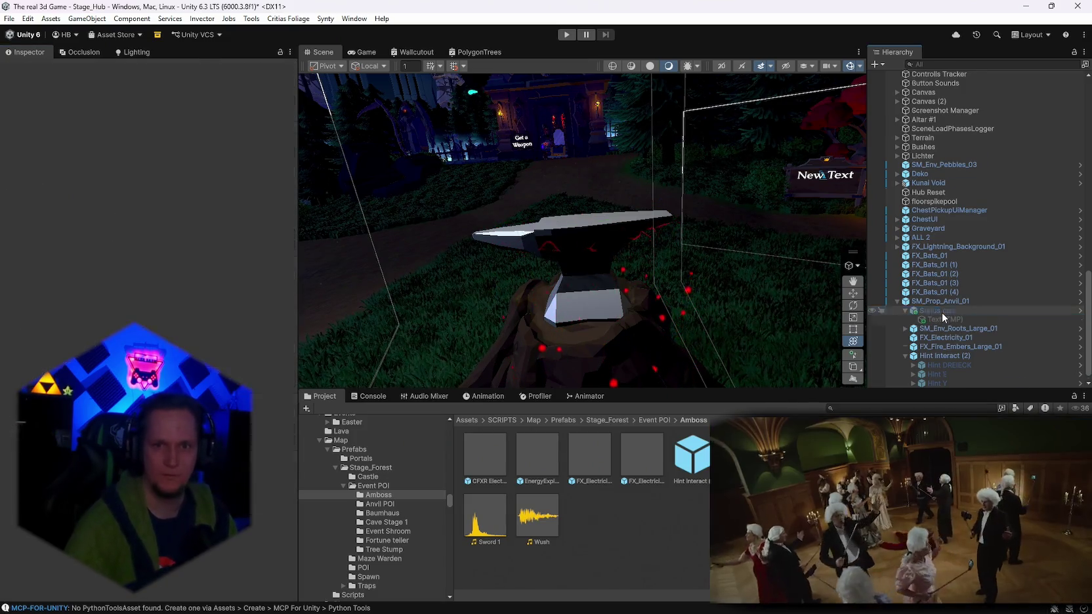
Create a Canvas under SM_Prop_Anvil_01 in World Space render mode on the UI sorting layer.
{"action": "right_click", "coordinate": [926, 312]}
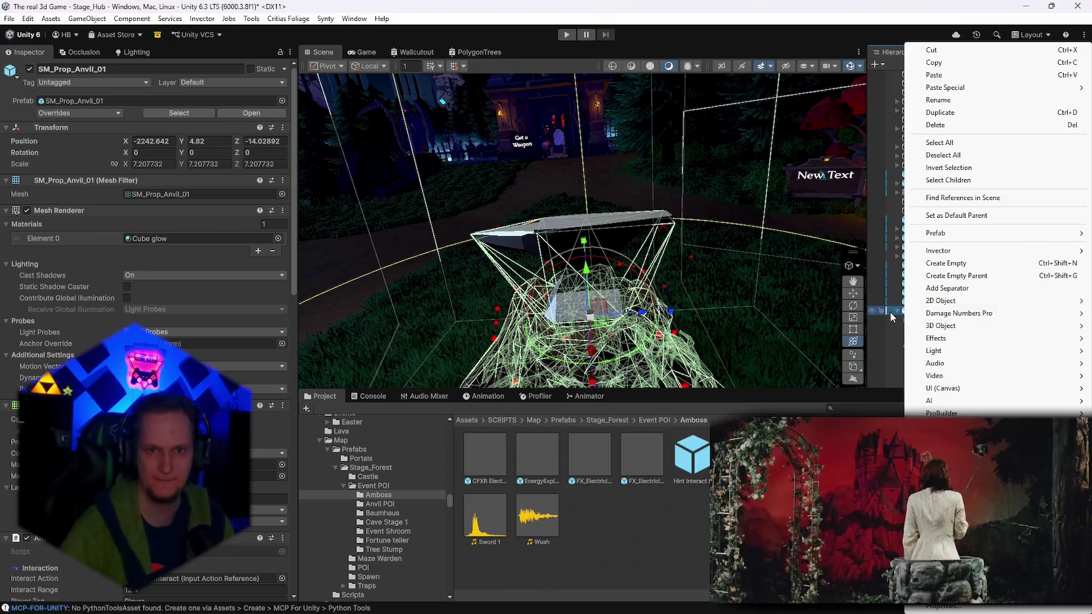
{"action": "mouse_move", "coordinate": [973, 394]}
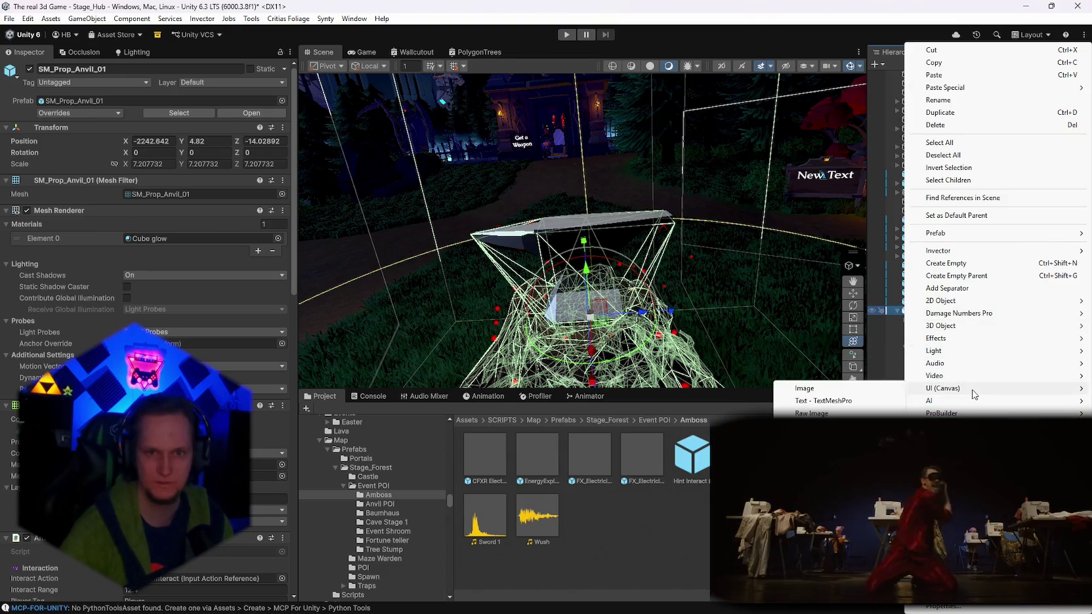
{"action": "left_click", "coordinate": [828, 390]}
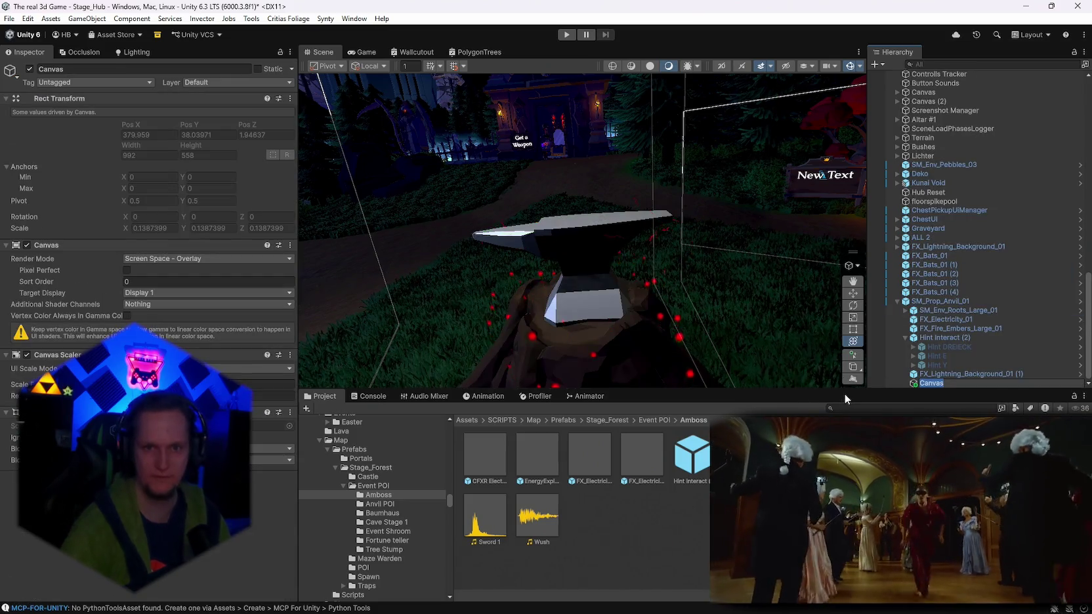
{"action": "key", "text": "Return"}
{"action": "left_click", "coordinate": [150, 258]}
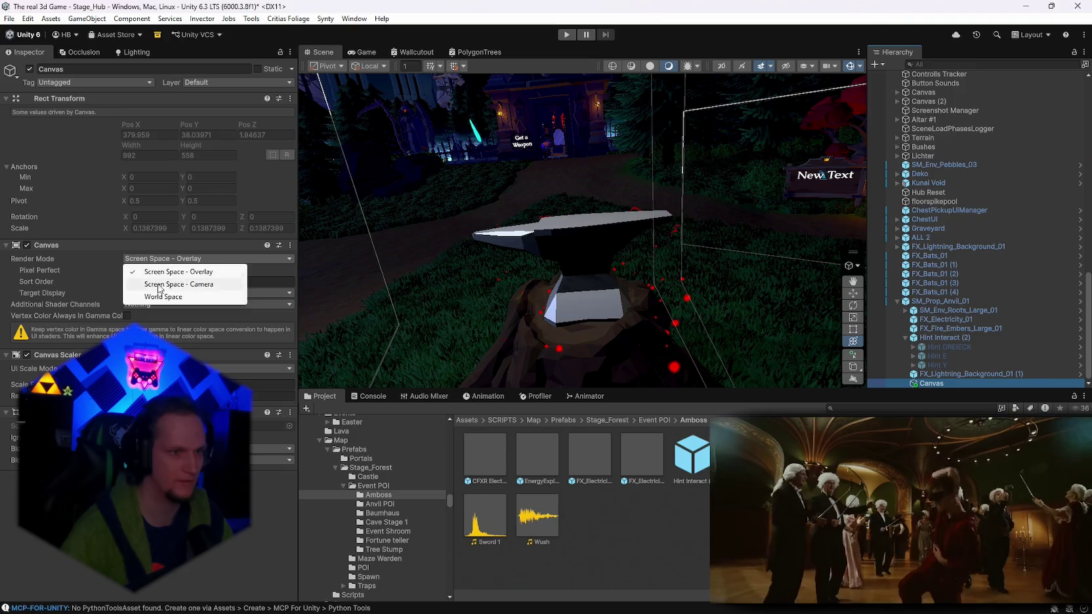
{"action": "left_click", "coordinate": [162, 297]}
{"action": "left_click", "coordinate": [158, 296]}
{"action": "left_click", "coordinate": [151, 320]}
{"action": "left_click", "coordinate": [139, 322]}
{"action": "left_click", "coordinate": [76, 320]}
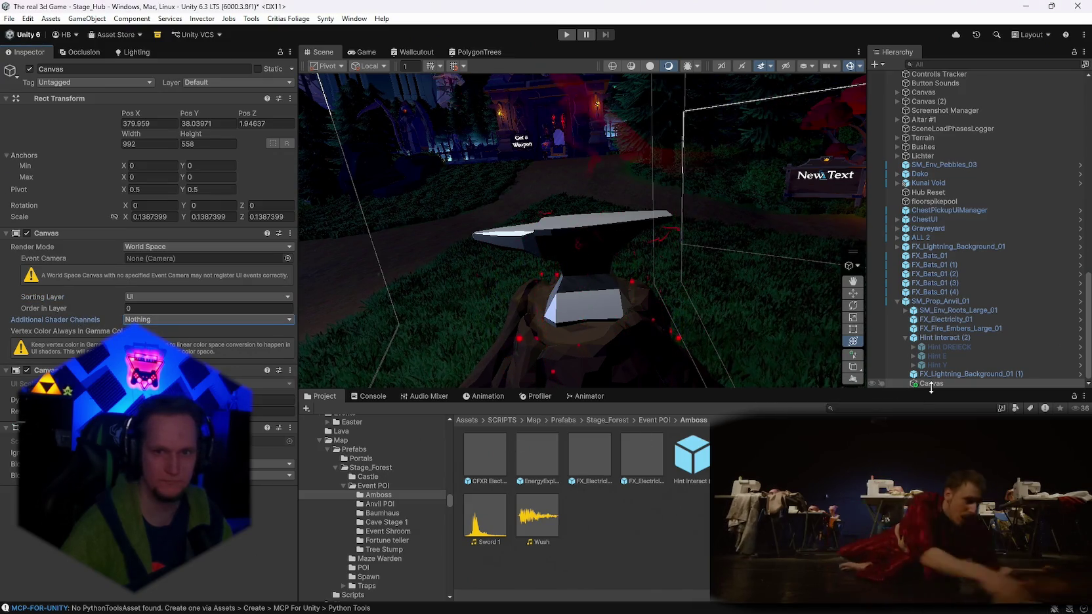
{"action": "right_click", "coordinate": [906, 383]}
{"action": "mouse_move", "coordinate": [928, 379]}
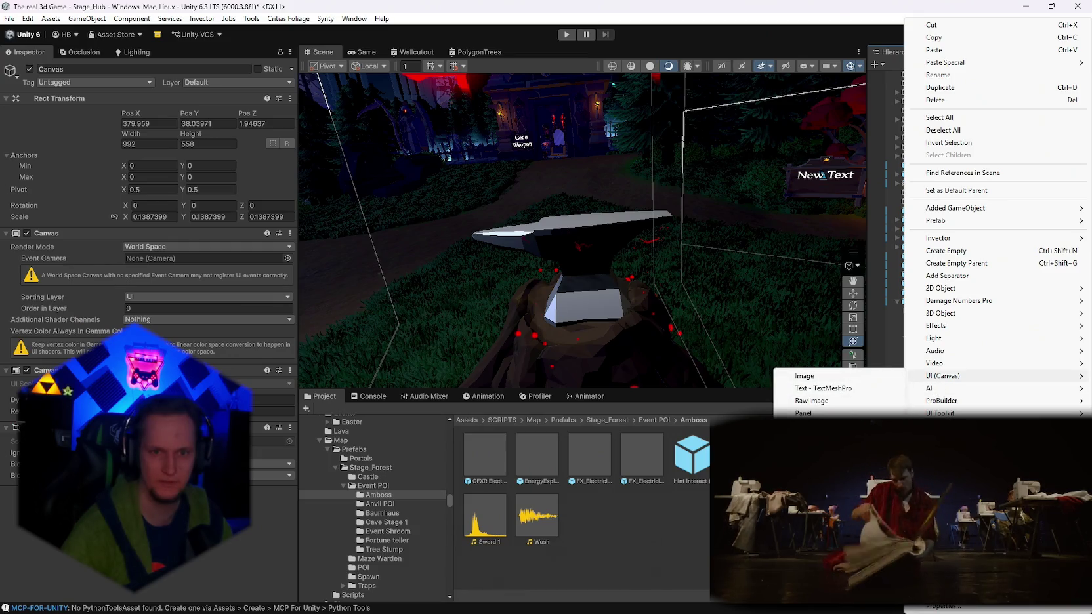
Add a TextMeshPro text under the Canvas and set the Canvas position to 0, 0, 0.
{"action": "left_click", "coordinate": [826, 391]}
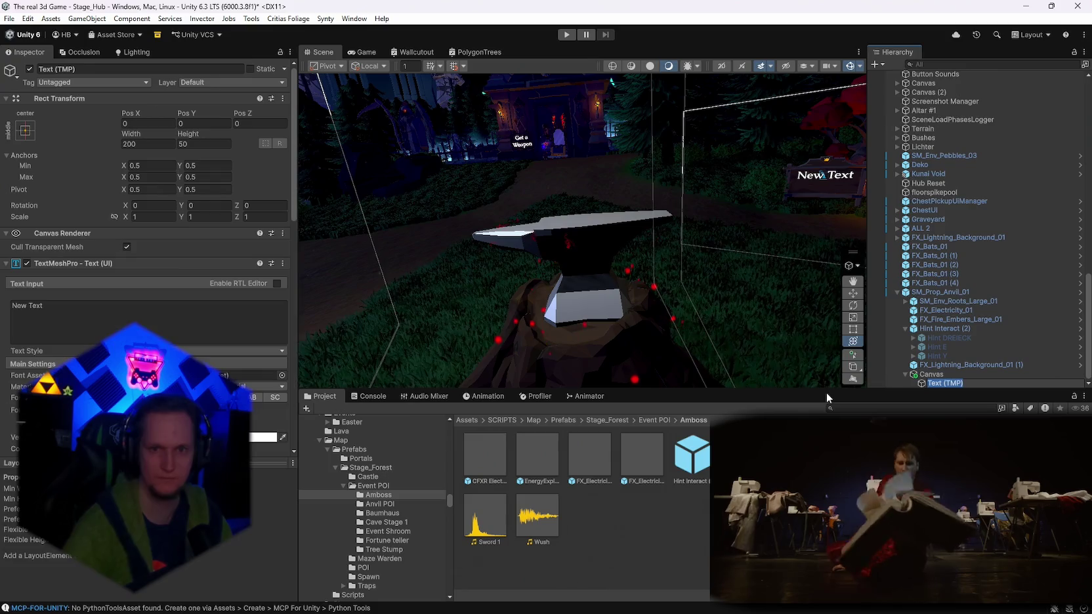
{"action": "left_click", "coordinate": [924, 376]}
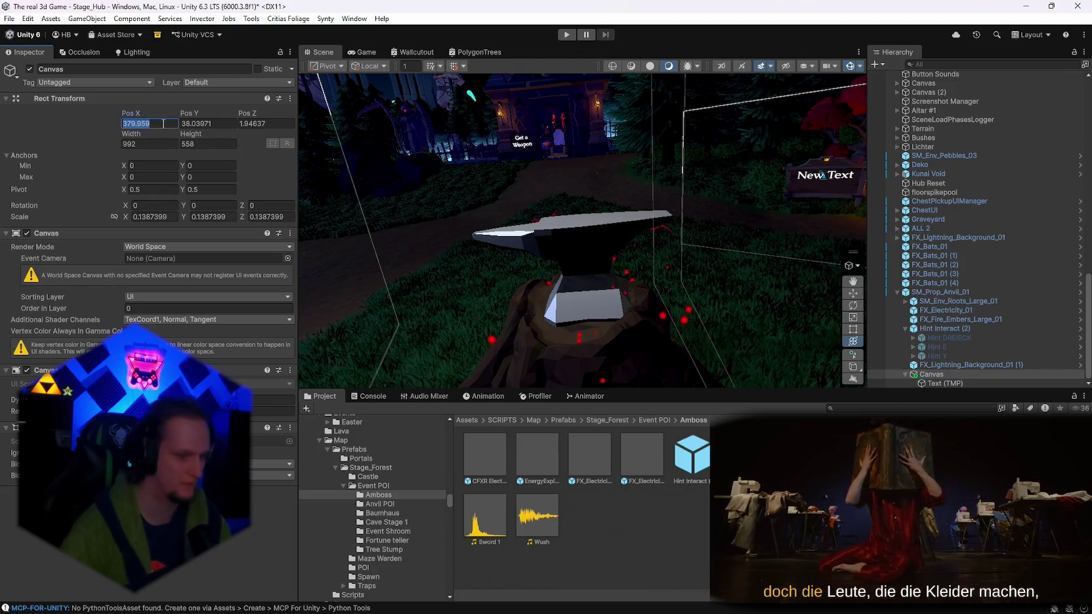
{"action": "type", "text": "0"}
{"action": "key", "text": "Tab"}
{"action": "type", "text": "0"}
{"action": "key", "text": "Tab"}
{"action": "type", "text": "0"}
Raise the New Text label 4.4 units above the anvil, comparing it with the Hint E label.
{"action": "left_click_drag", "start_coordinate": [662, 233], "coordinate": [538, 243]}
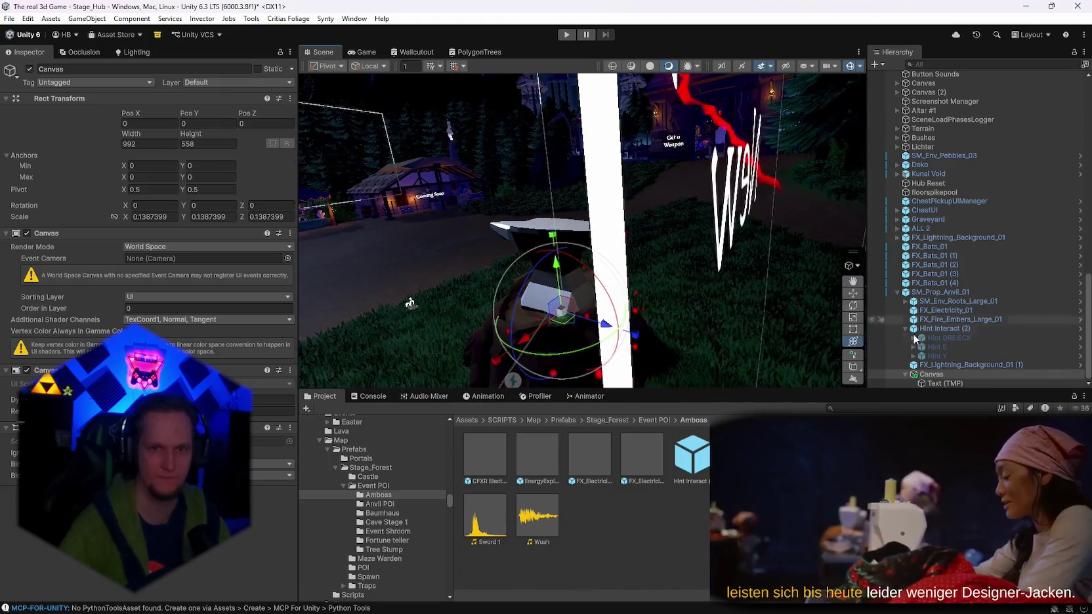
{"action": "left_click", "coordinate": [945, 383]}
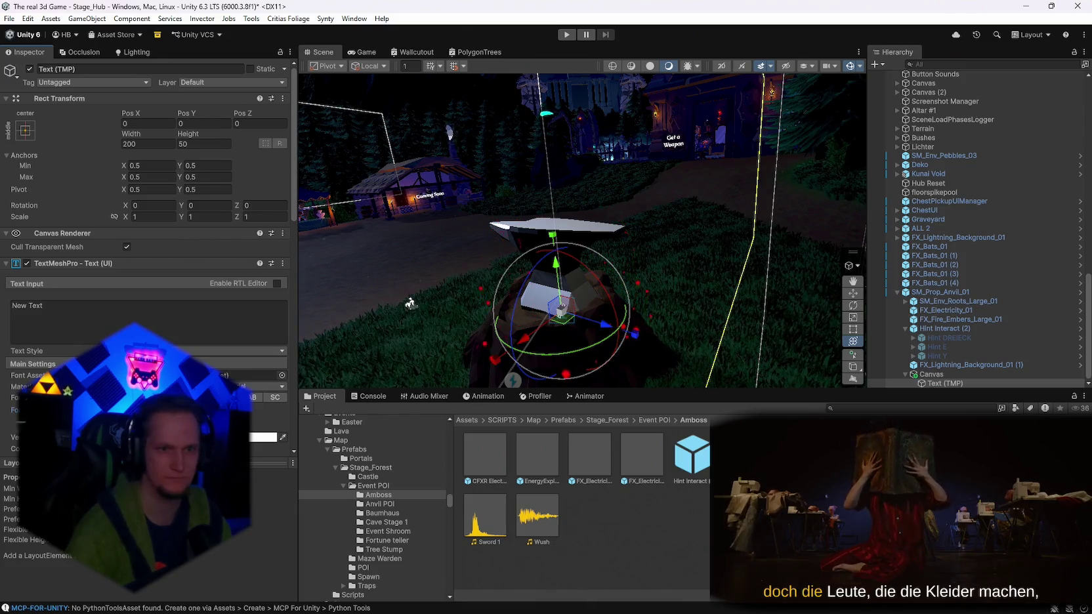
{"action": "left_click_drag", "start_coordinate": [554, 275], "coordinate": [553, 138]}
{"action": "key", "text": "f"}
{"action": "left_click_drag", "start_coordinate": [810, 236], "coordinate": [801, 270]}
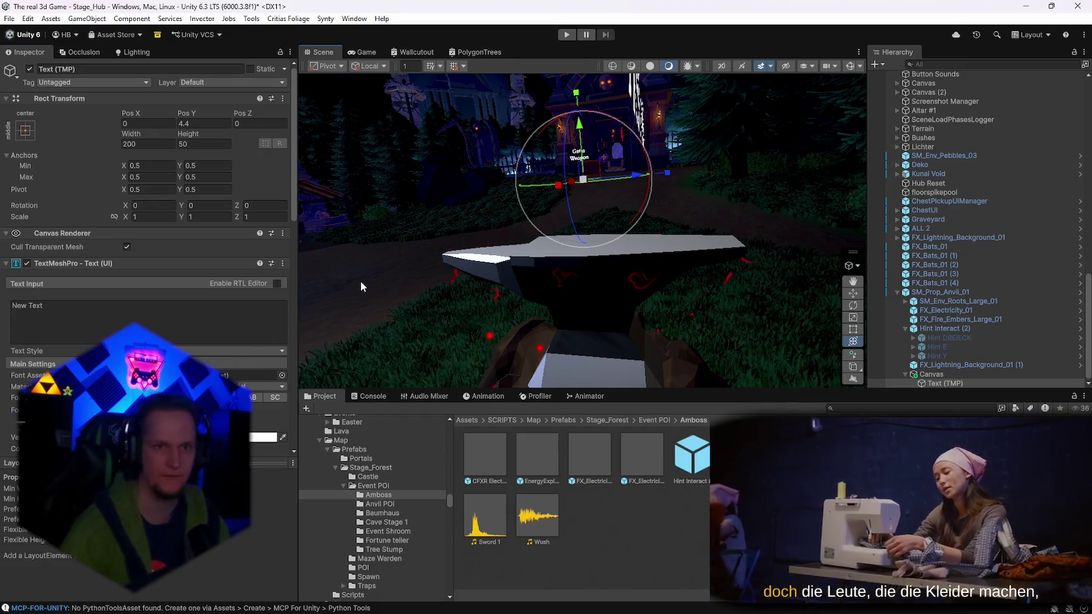
{"action": "left_click_drag", "start_coordinate": [361, 282], "coordinate": [408, 269]}
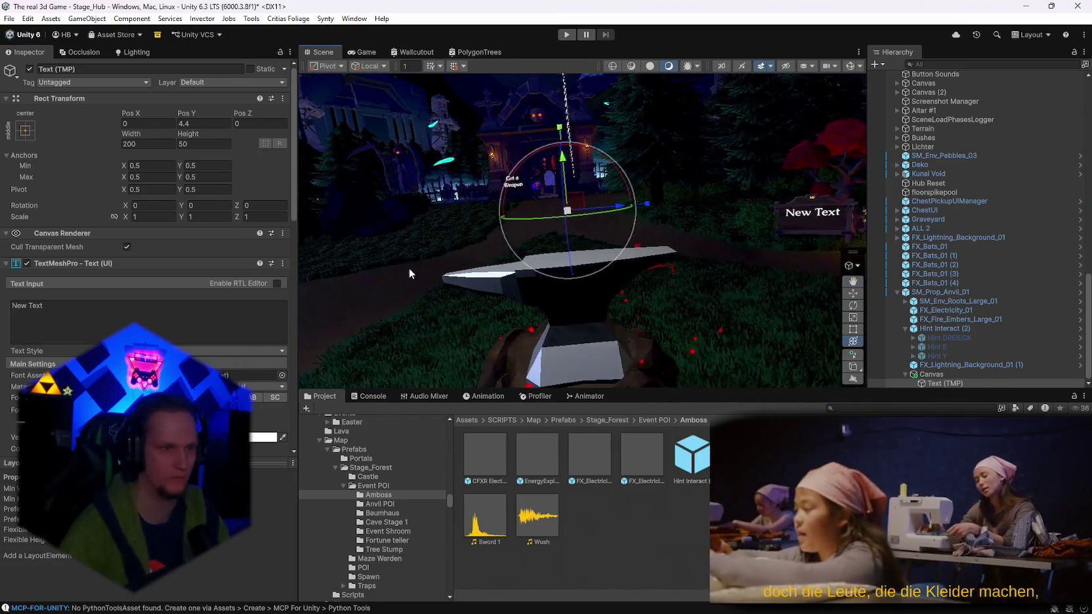
{"action": "left_click", "coordinate": [942, 373]}
{"action": "left_click", "coordinate": [970, 384]}
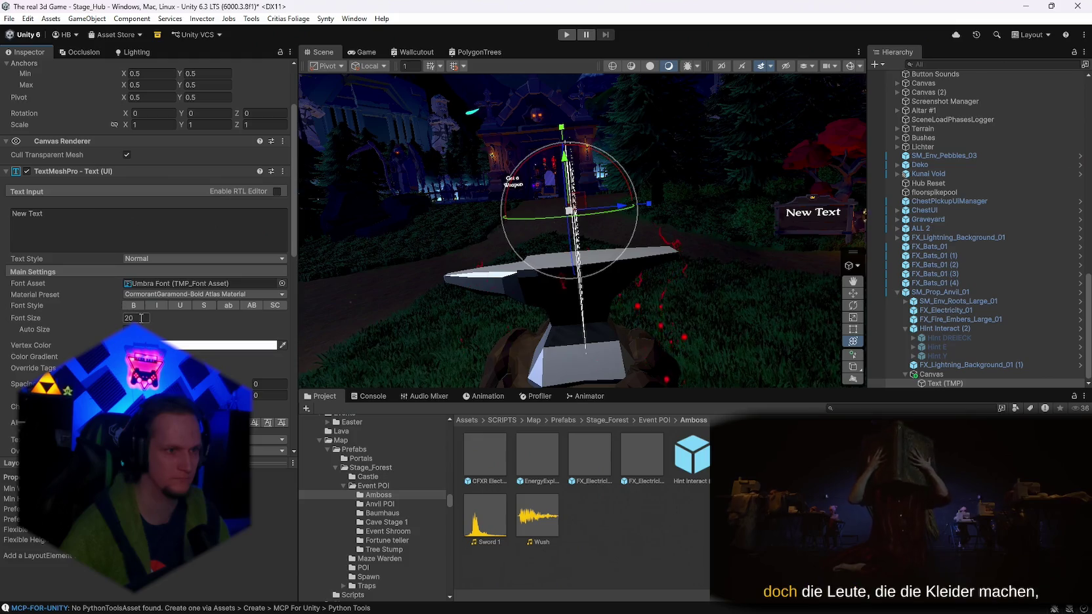
{"action": "type", "text": "1"}
{"action": "mouse_move", "coordinate": [563, 296]}
{"action": "left_mouse_down"}
{"action": "mouse_move", "coordinate": [715, 229]}
{"action": "mouse_move", "coordinate": [642, 242]}
{"action": "mouse_move", "coordinate": [577, 219]}
{"action": "mouse_move", "coordinate": [764, 228]}
{"action": "mouse_move", "coordinate": [750, 239]}
{"action": "mouse_move", "coordinate": [625, 162]}
{"action": "mouse_move", "coordinate": [610, 196]}
{"action": "mouse_move", "coordinate": [603, 184]}
{"action": "mouse_move", "coordinate": [630, 191]}
{"action": "mouse_move", "coordinate": [620, 178]}
{"action": "left_mouse_up"}
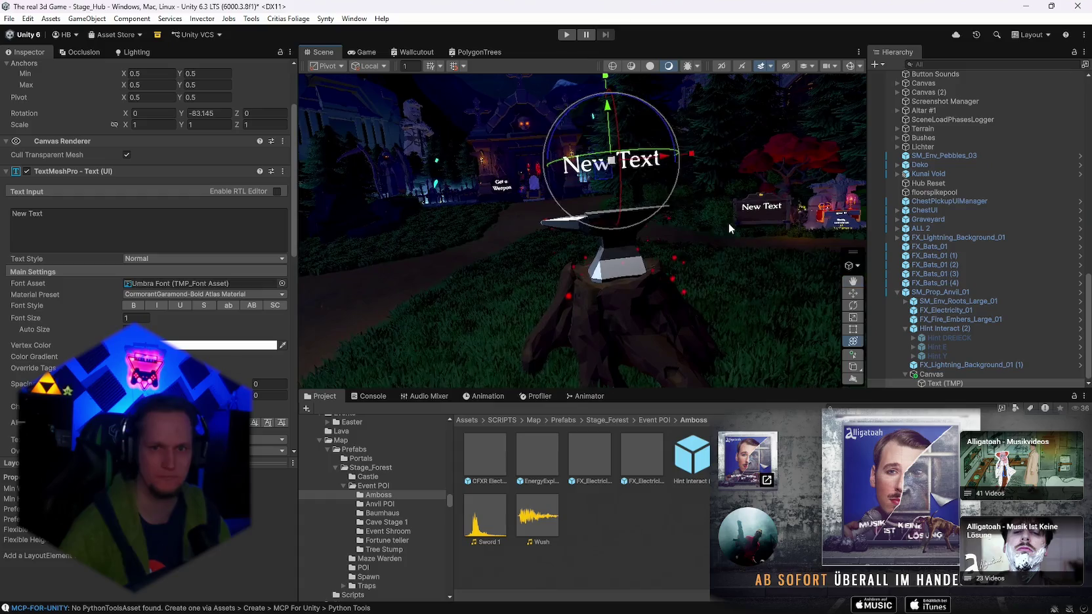
{"action": "left_click", "coordinate": [940, 346]}
{"action": "left_click_drag", "start_coordinate": [624, 289], "coordinate": [647, 286]}
Move Hint Interact (2) to height 0.305 at 0.2186 scale, then allow the assistant's pending command.
{"action": "left_click", "coordinate": [938, 328]}
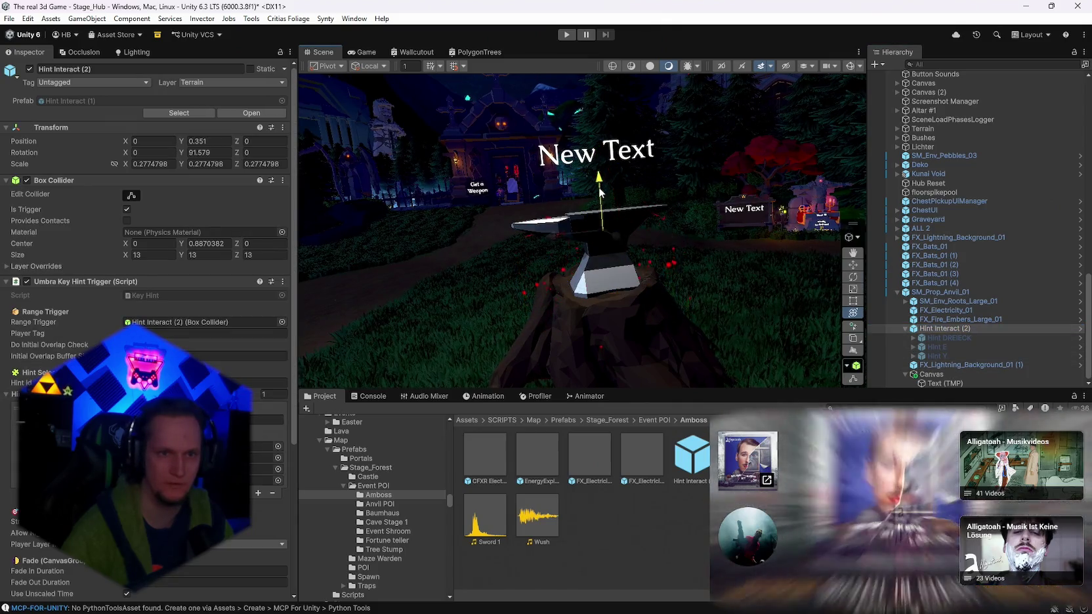
{"action": "left_click_drag", "start_coordinate": [608, 187], "coordinate": [609, 221]}
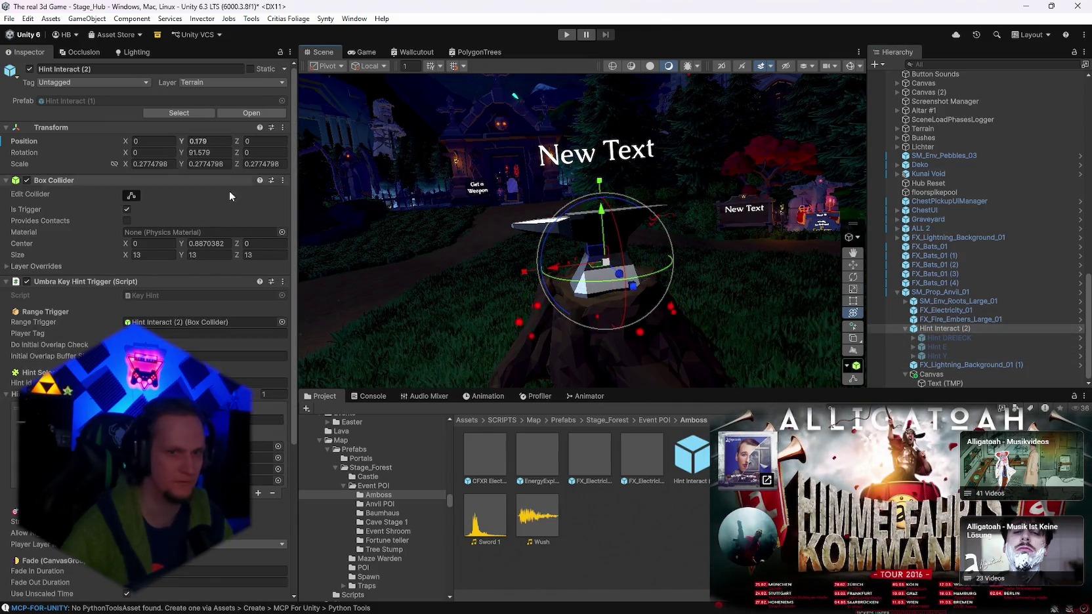
{"action": "left_click_drag", "start_coordinate": [603, 264], "coordinate": [753, 286]}
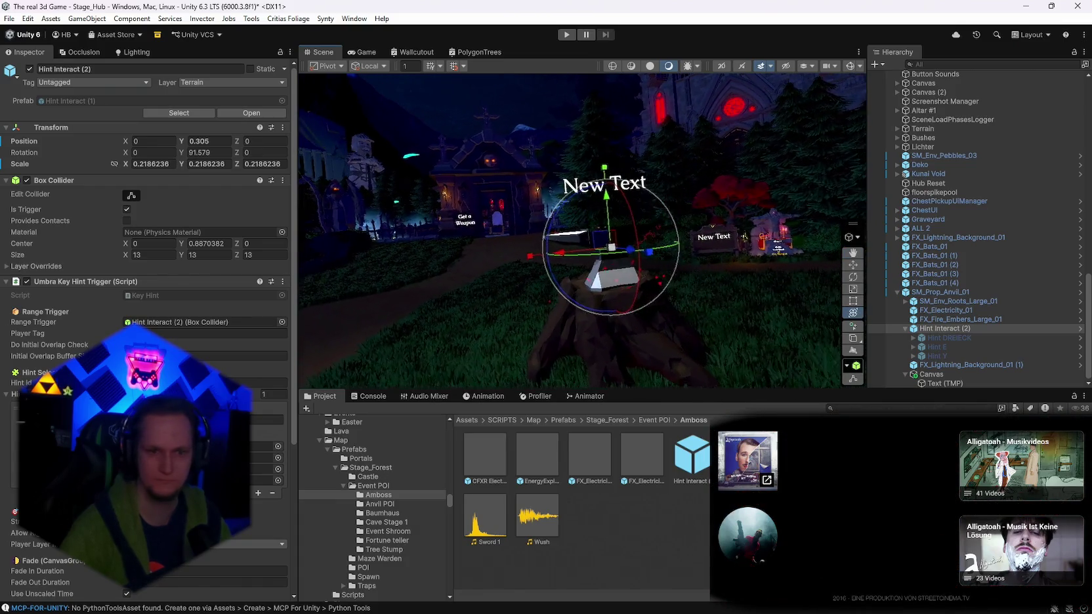
{"action": "left_click", "coordinate": [723, 601]}
{"action": "left_click", "coordinate": [431, 501]}
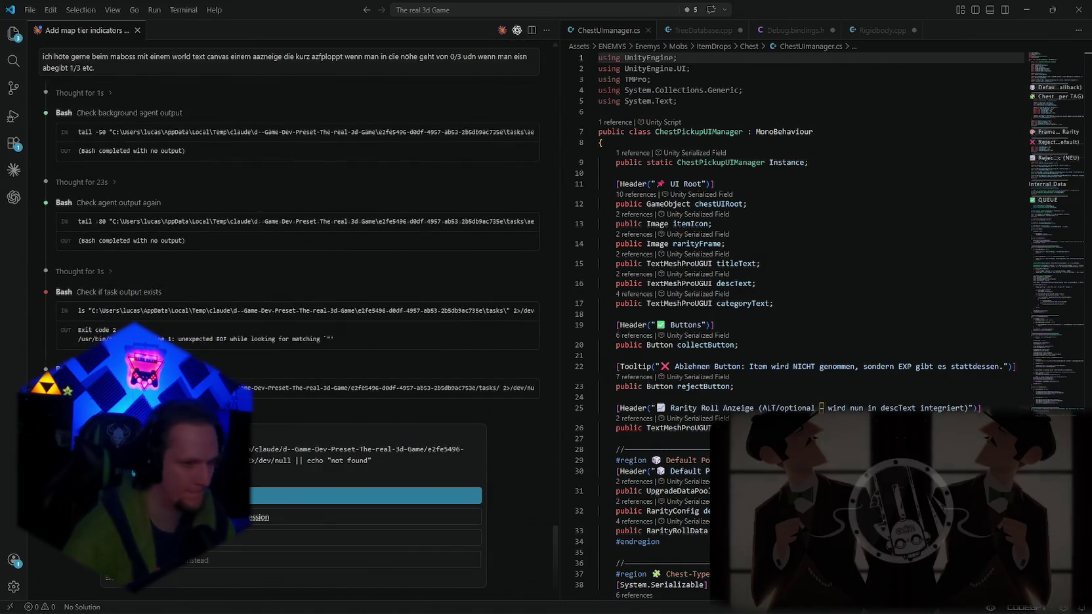
Approve the assistant's AnvilPOI.cs edits adding the world-space progress label block and TMPro import.
{"action": "left_click", "coordinate": [430, 496]}
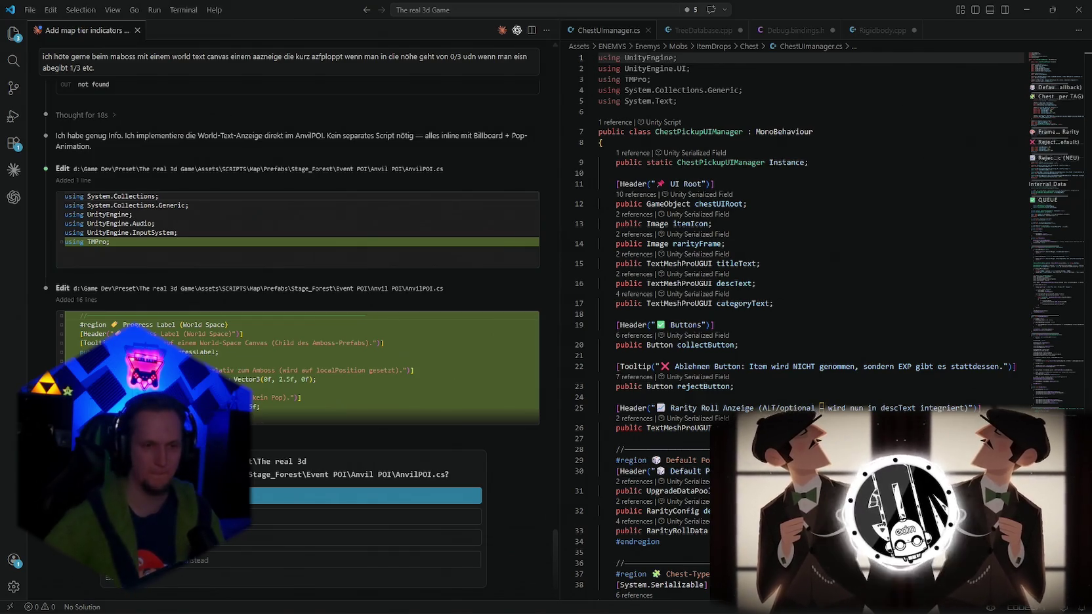
{"action": "key", "text": "Return"}
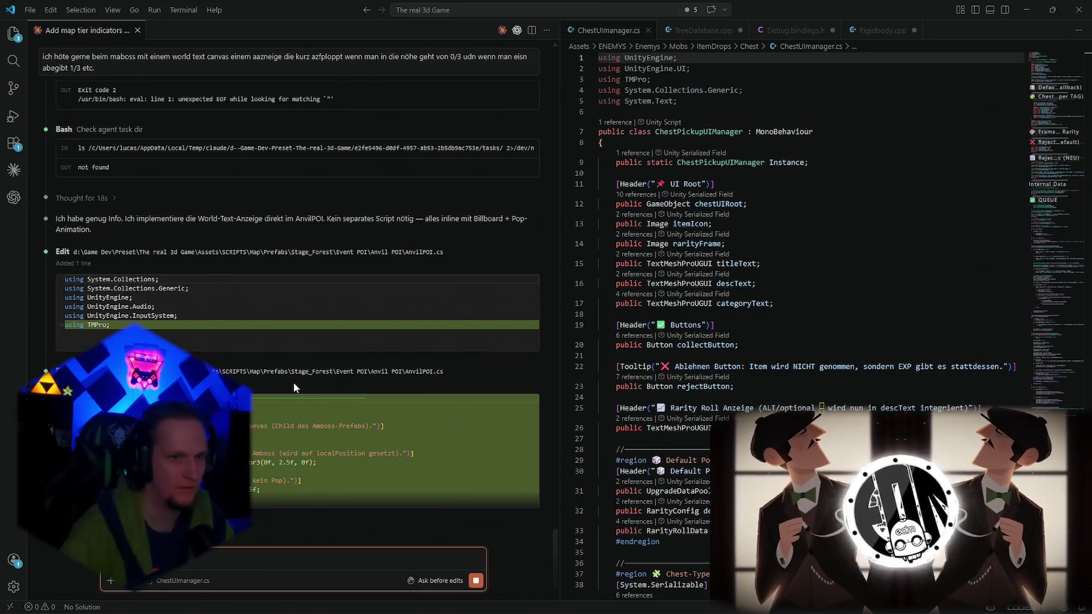
{"action": "scroll", "coordinate": [293, 382], "scroll_direction": "down", "scroll_amount": 1}
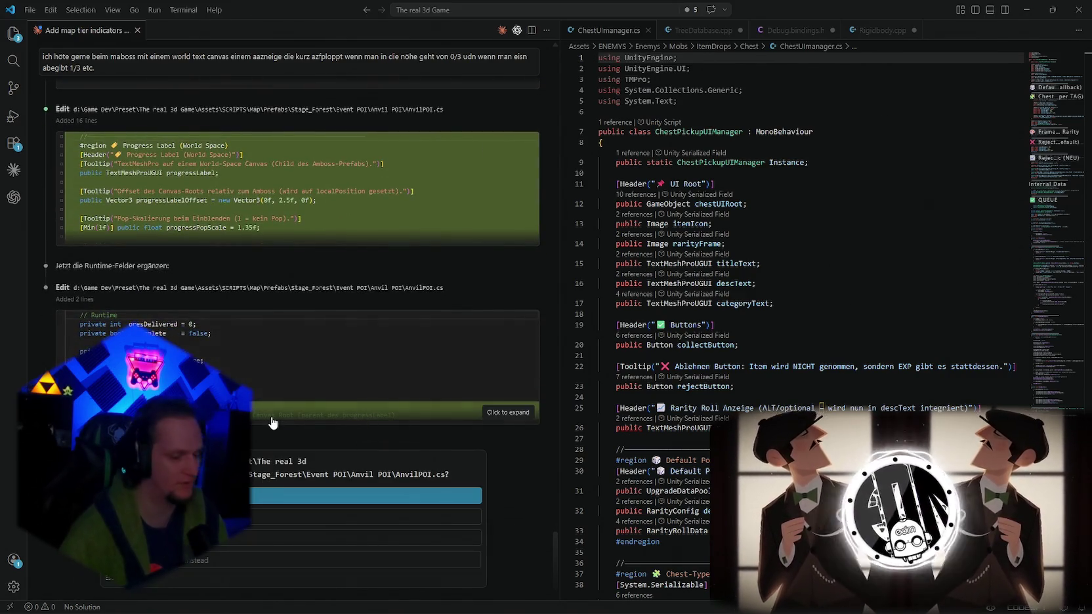
{"action": "key", "text": "Return"}
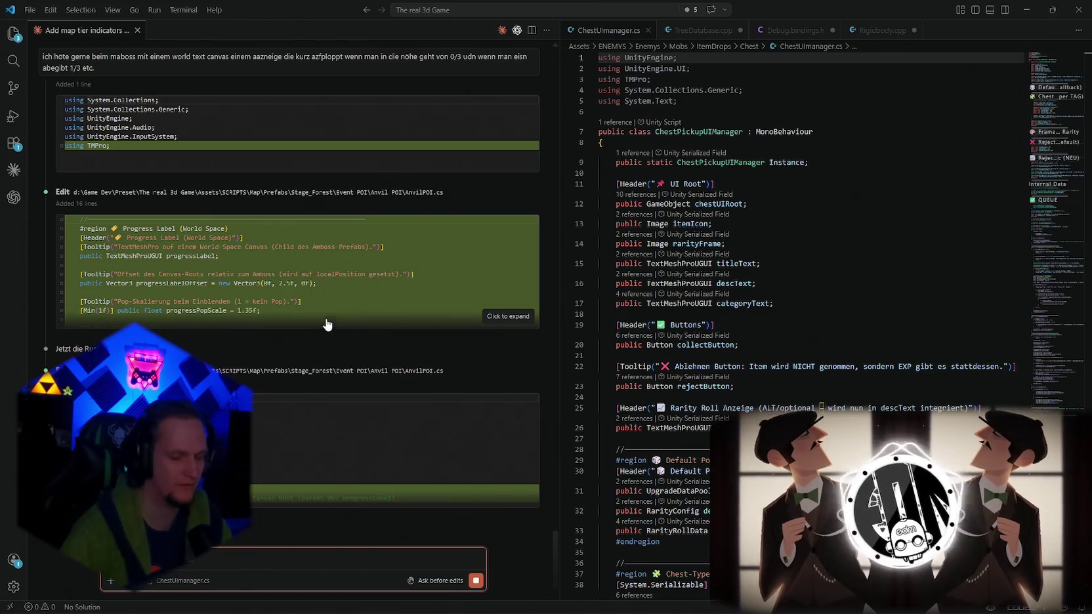
{"action": "scroll", "coordinate": [343, 321], "scroll_direction": "up", "scroll_amount": 4}
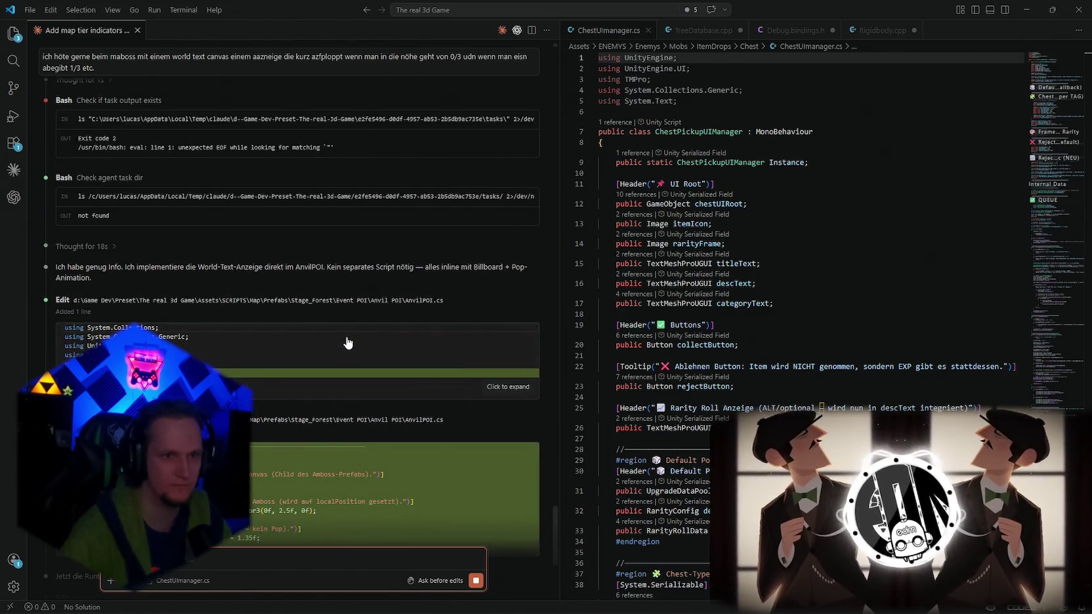
{"action": "scroll", "coordinate": [347, 344], "scroll_direction": "down", "scroll_amount": 4}
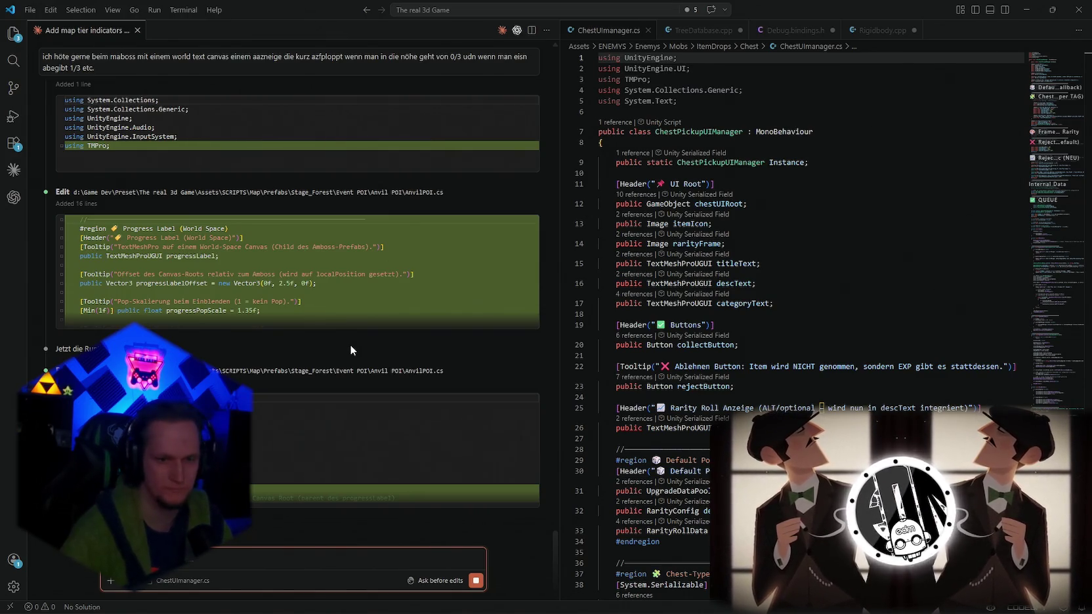
{"action": "scroll", "coordinate": [349, 345], "scroll_direction": "down", "scroll_amount": 1}
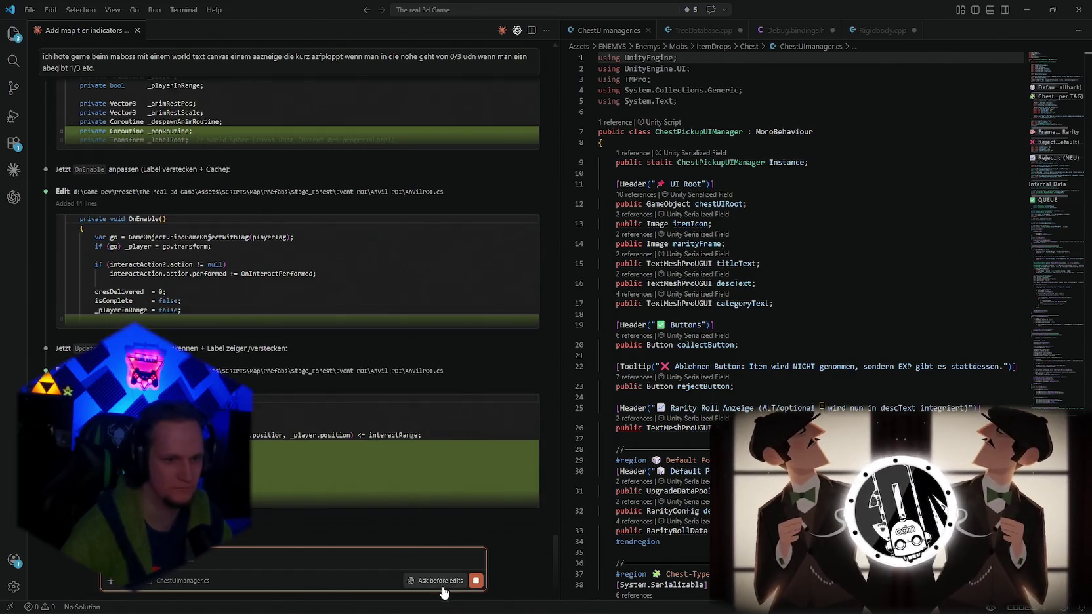
Set the assistant to edit automatically so it finishes the ShowProgressLabel code, then return to Unity.
{"action": "left_click", "coordinate": [436, 580]}
{"action": "left_click", "coordinate": [366, 498]}
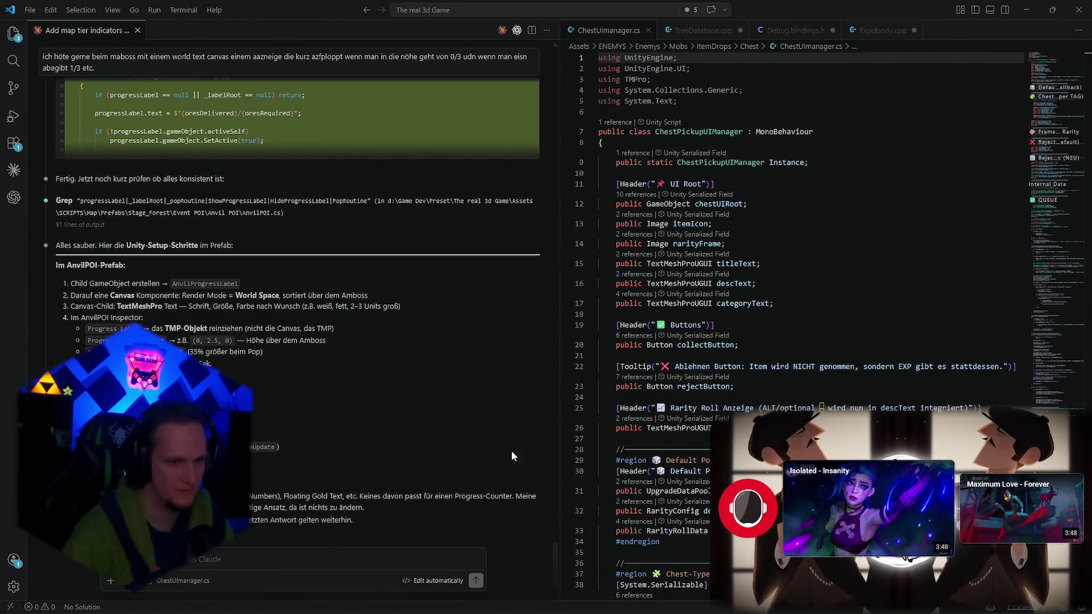
{"action": "key", "text": "alt+Tab"}
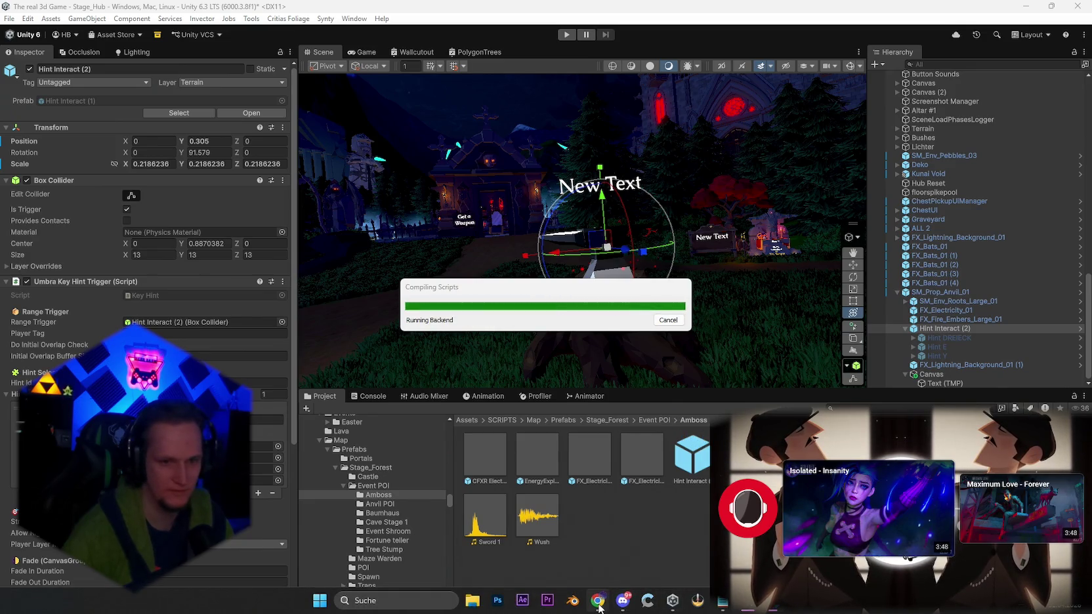
Select SM_Prop_Anvil_01 and review its Ore Deposit settings in the Inspector.
{"action": "left_click", "coordinate": [627, 602]}
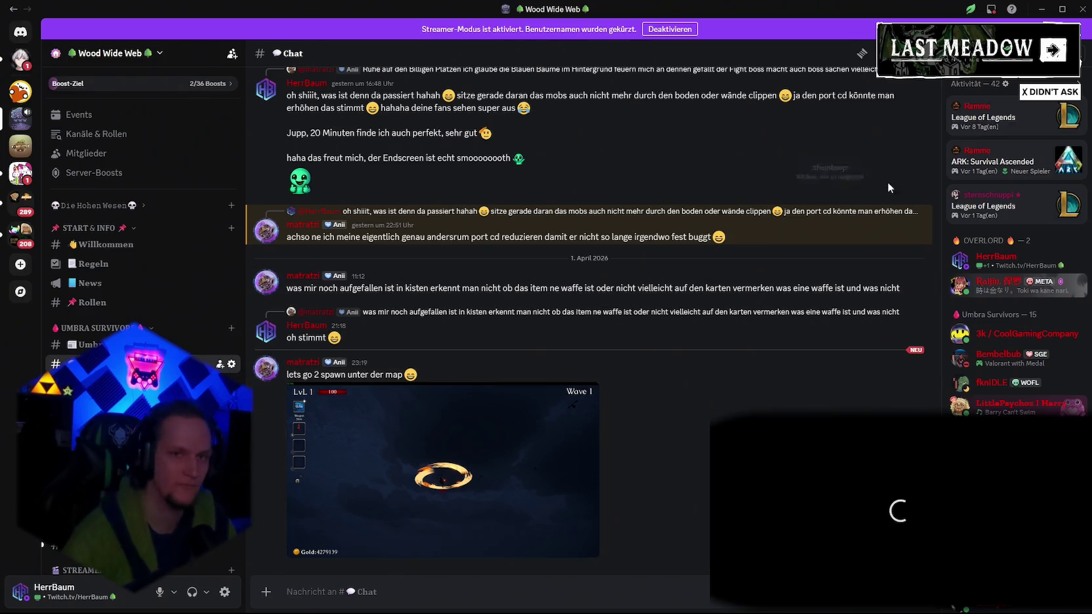
{"action": "left_click", "coordinate": [1041, 9]}
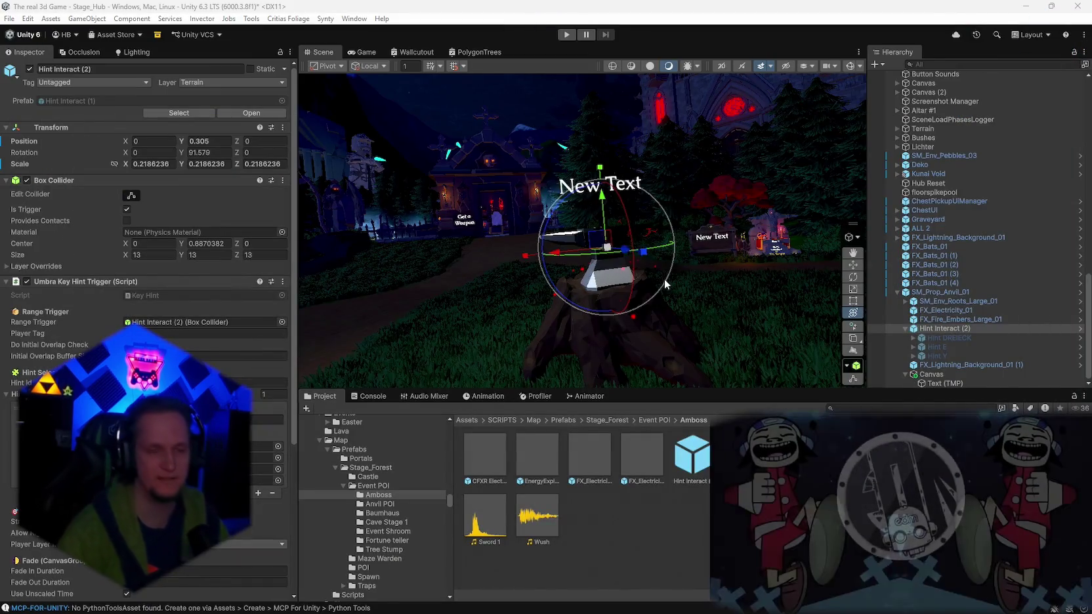
{"action": "mouse_move", "coordinate": [639, 190]}
{"action": "left_mouse_down"}
{"action": "mouse_move", "coordinate": [767, 249]}
{"action": "mouse_move", "coordinate": [744, 252]}
{"action": "left_mouse_up"}
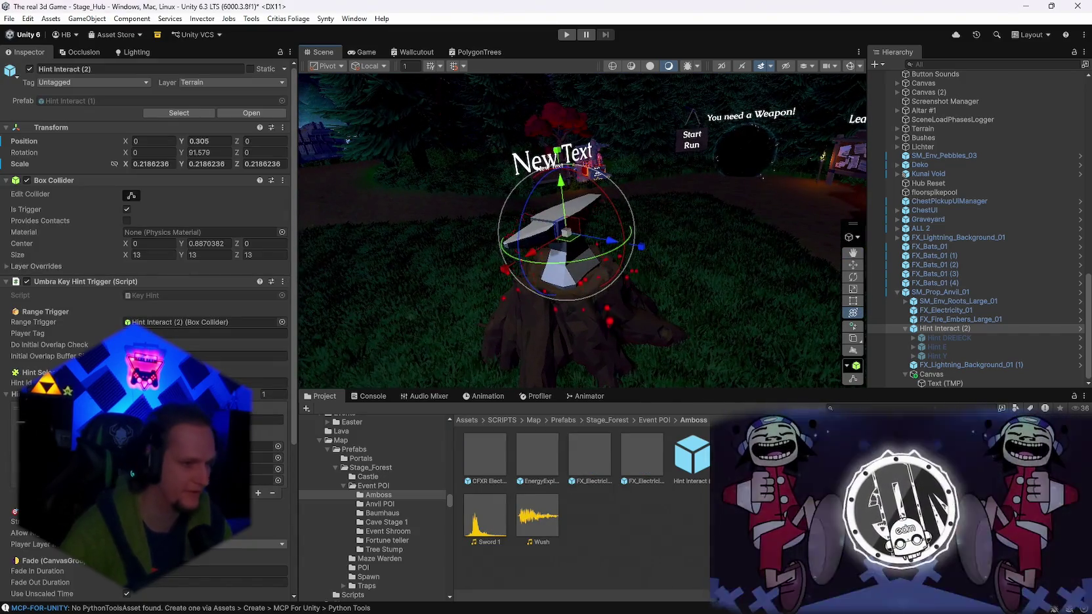
{"action": "scroll", "coordinate": [144, 230], "scroll_direction": "down", "scroll_amount": 5}
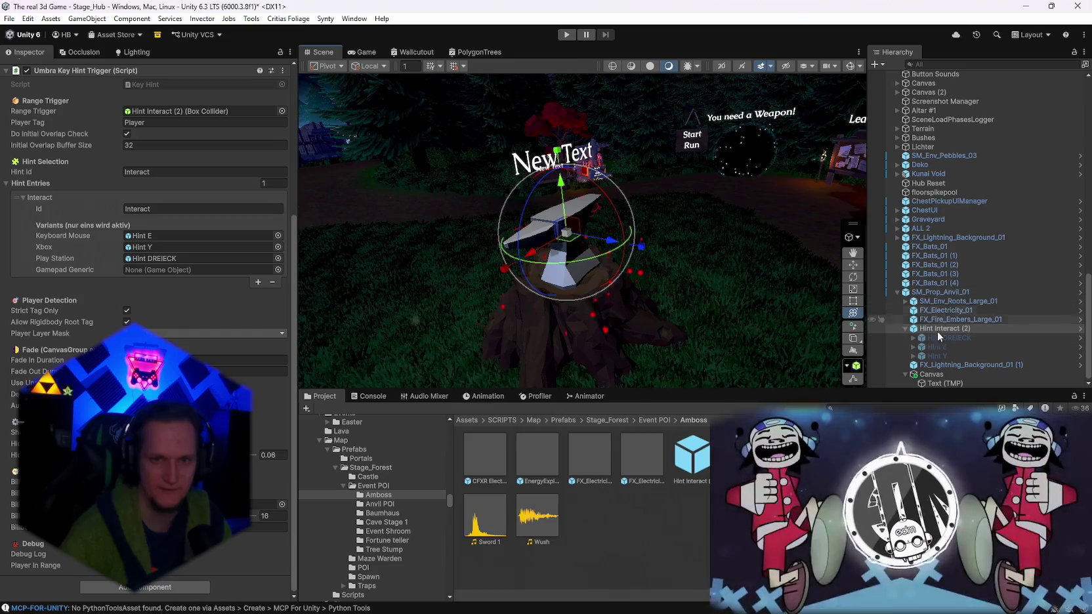
{"action": "left_click_drag", "start_coordinate": [768, 253], "coordinate": [731, 245]}
{"action": "left_click", "coordinate": [952, 293]}
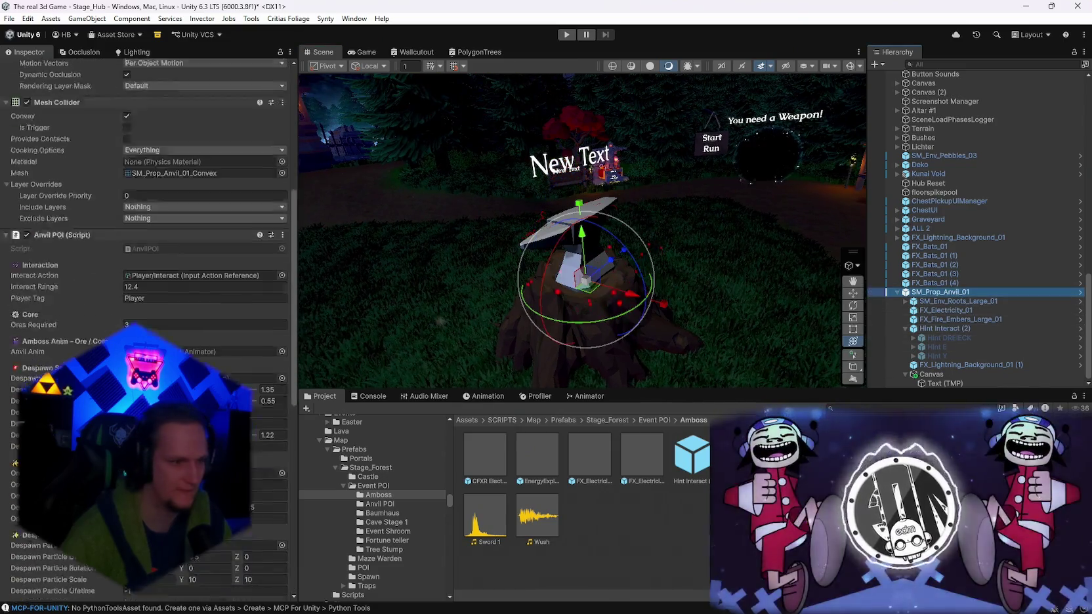
{"action": "scroll", "coordinate": [145, 328], "scroll_direction": "down", "scroll_amount": 15}
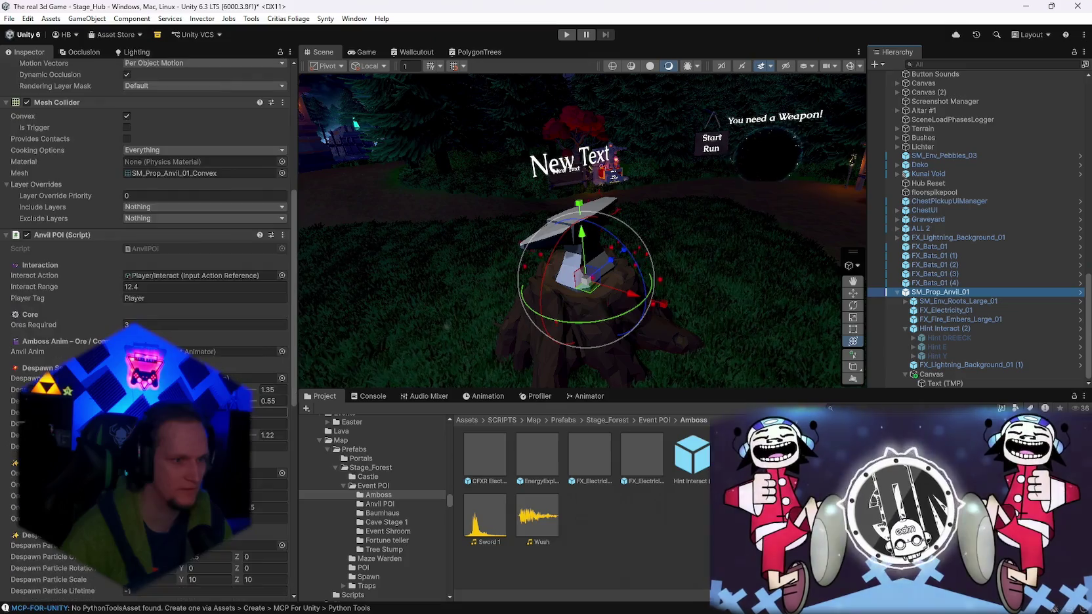
{"action": "scroll", "coordinate": [144, 263], "scroll_direction": "down", "scroll_amount": 1}
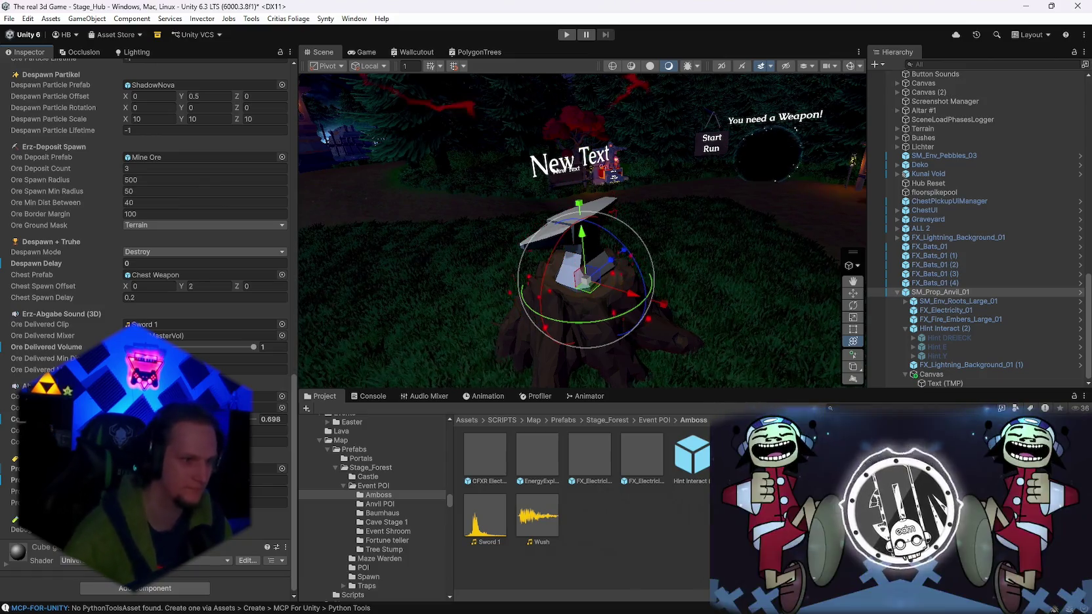
{"action": "left_click_drag", "start_coordinate": [474, 297], "coordinate": [768, 259]}
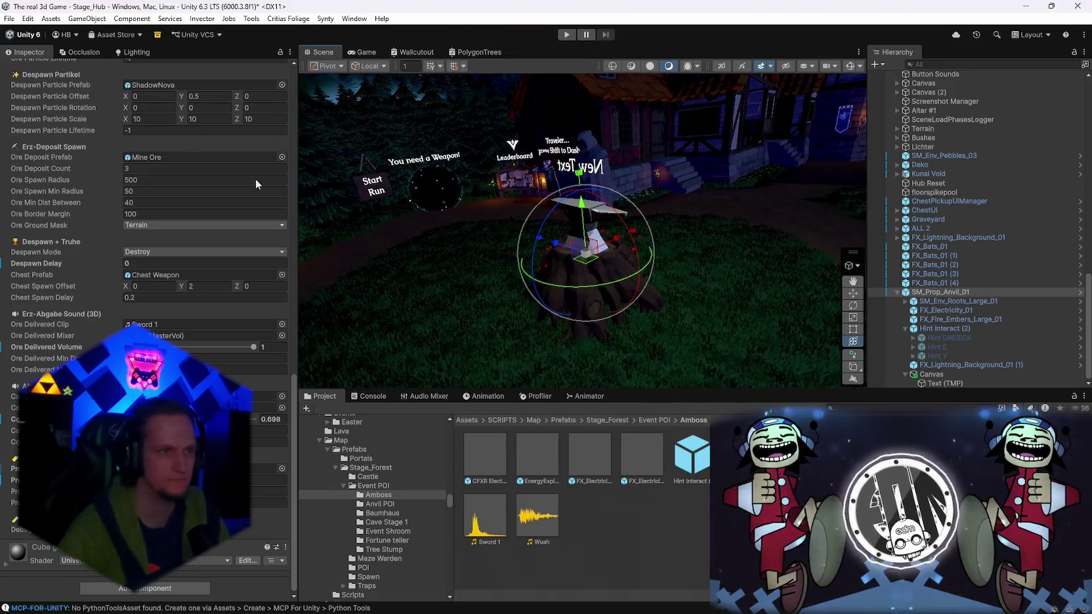
Save the Stage_Hub scene and then the whole project.
{"action": "left_click", "coordinate": [10, 20]}
{"action": "left_click", "coordinate": [20, 74]}
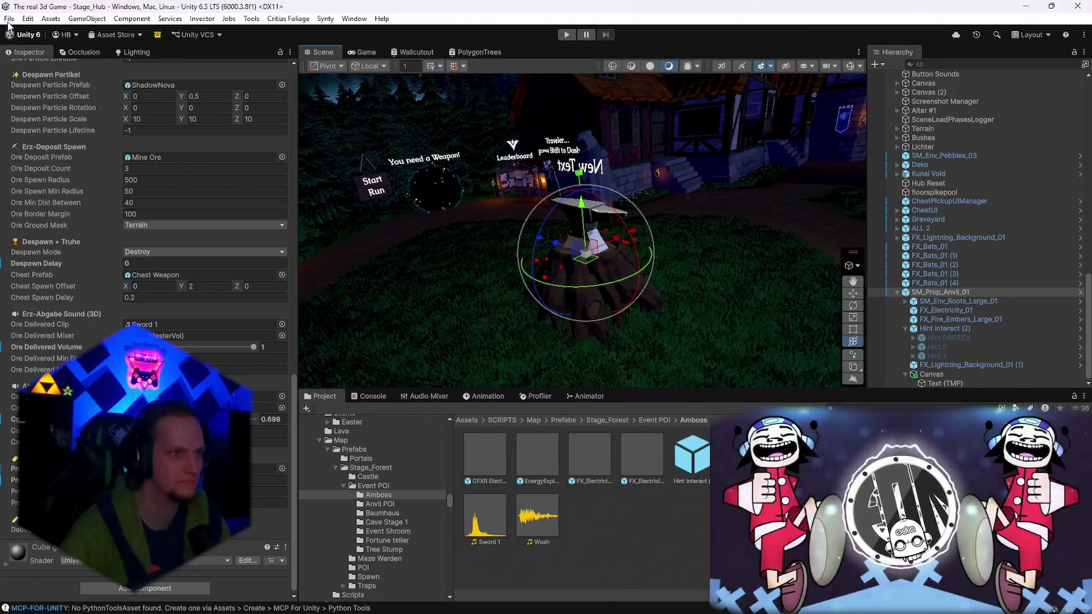
{"action": "left_click", "coordinate": [9, 20]}
{"action": "left_click", "coordinate": [30, 142]}
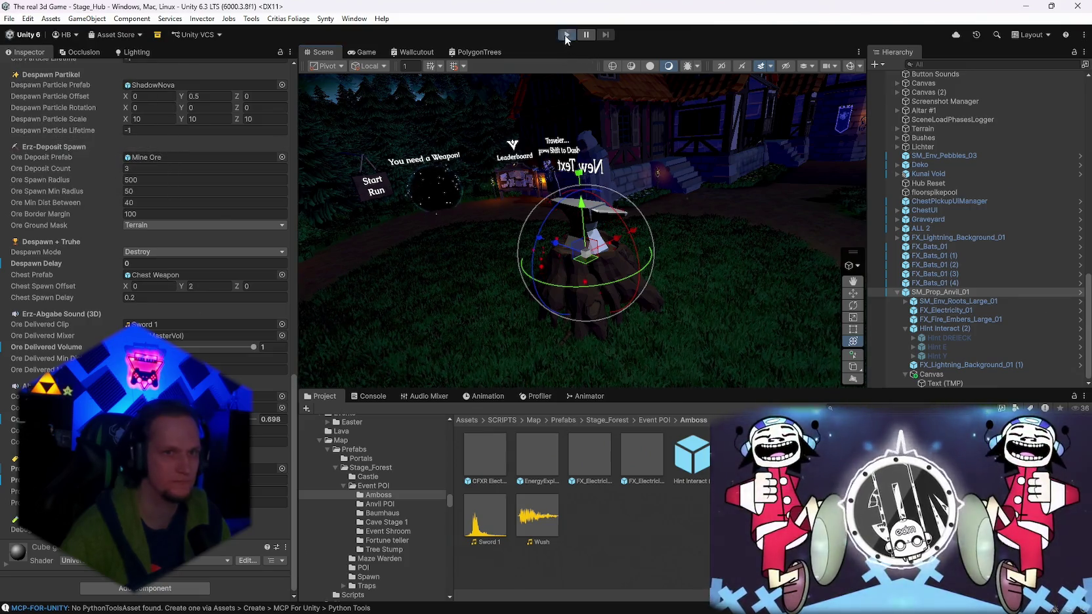
Run the hub scene in play mode and pause it to show the Pause menu and stats.
{"action": "left_click", "coordinate": [566, 36]}
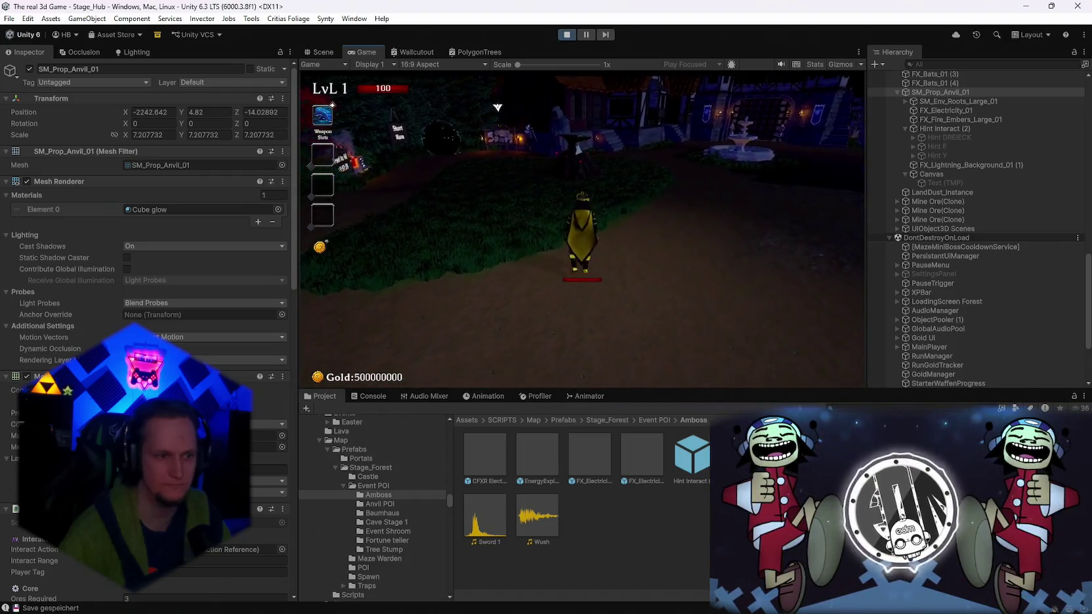
{"action": "key", "text": "Escape"}
{"action": "scroll", "coordinate": [989, 264], "scroll_direction": "up", "scroll_amount": 2}
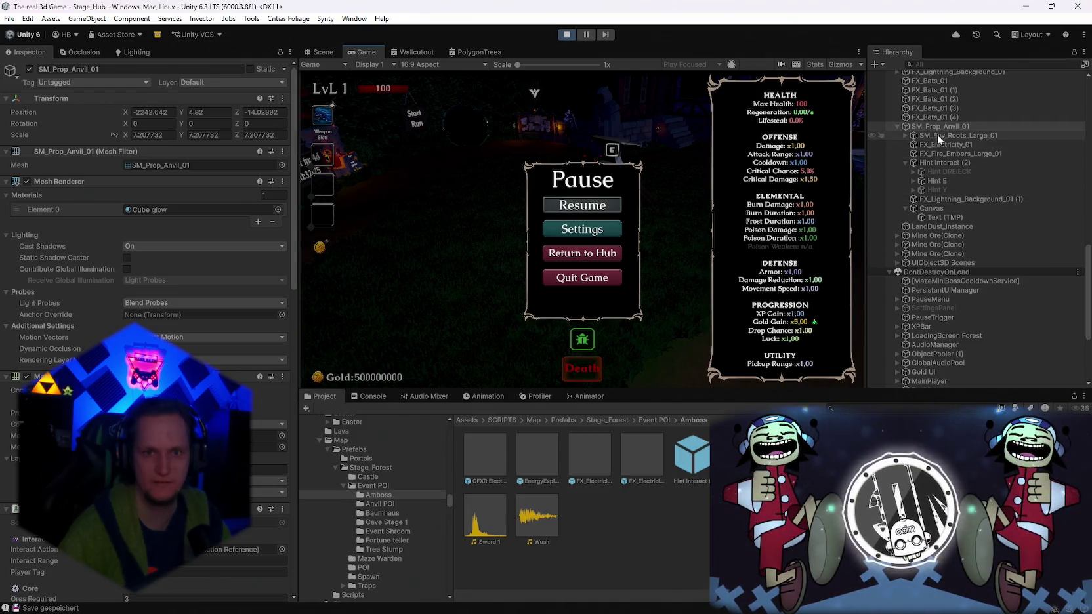
{"action": "scroll", "coordinate": [254, 331], "scroll_direction": "down", "scroll_amount": 15}
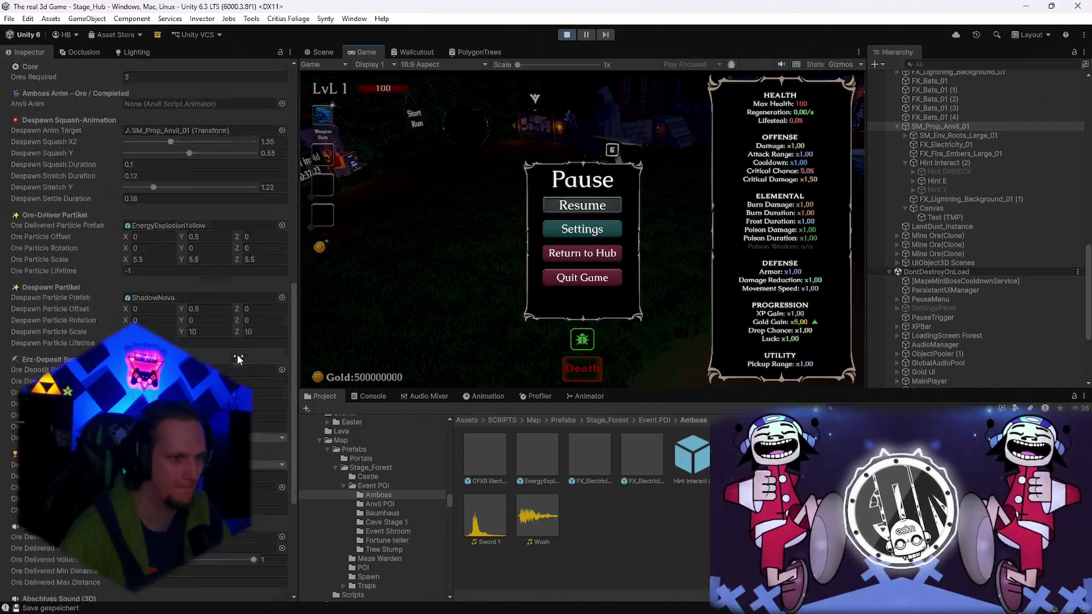
{"action": "scroll", "coordinate": [148, 328], "scroll_direction": "down", "scroll_amount": 2}
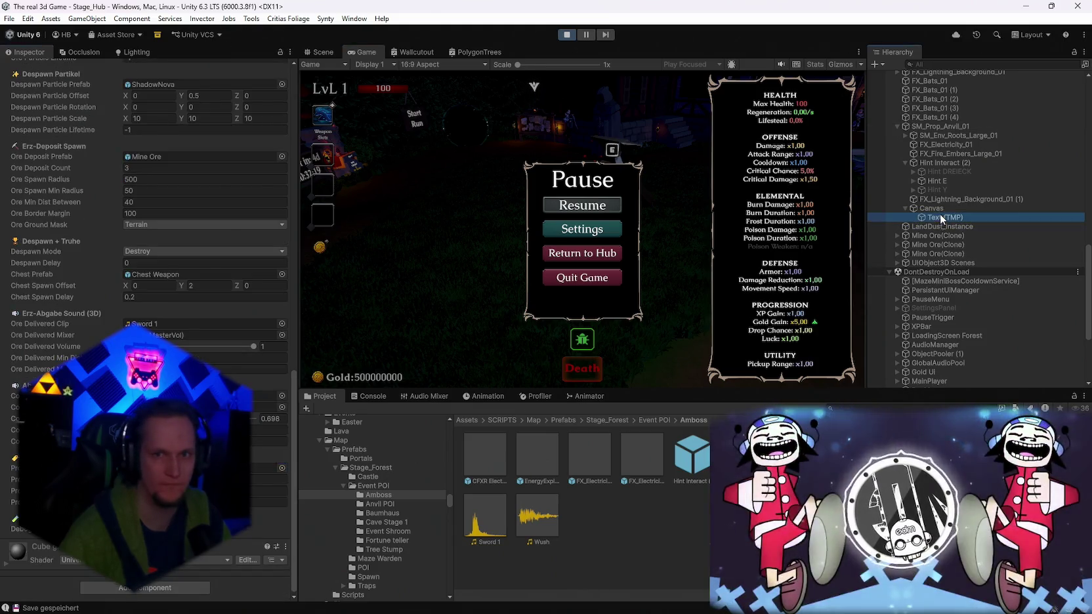
In the Scene view, lower the anvil label's Text (TMP) Pos Y from 5.37 to 0.
{"action": "left_click", "coordinate": [323, 53]}
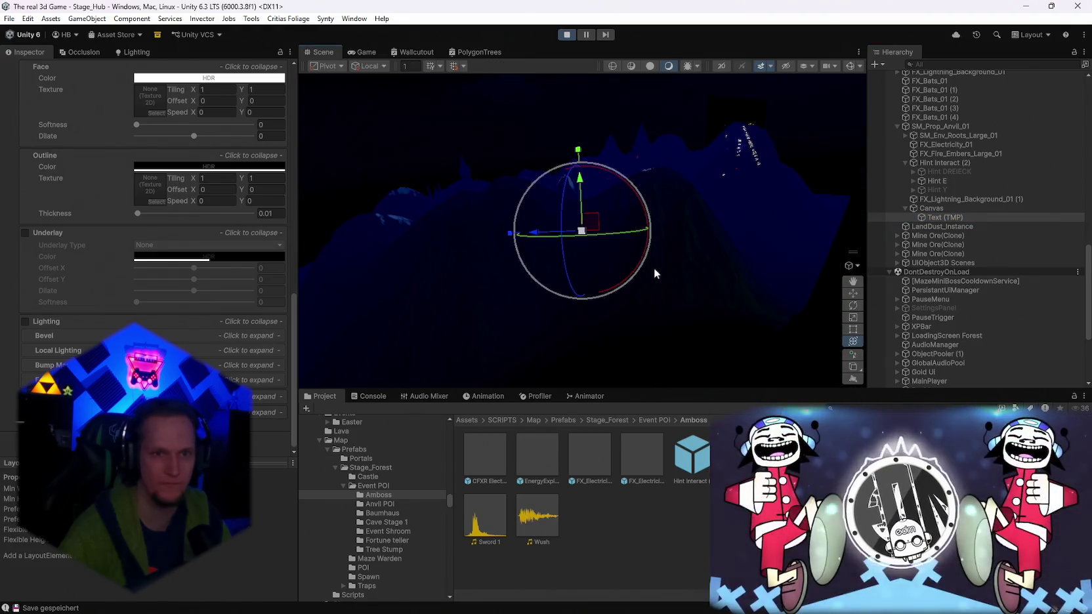
{"action": "mouse_move", "coordinate": [656, 255]}
{"action": "left_mouse_down"}
{"action": "mouse_move", "coordinate": [499, 317]}
{"action": "mouse_move", "coordinate": [366, 309]}
{"action": "mouse_move", "coordinate": [383, 283]}
{"action": "mouse_move", "coordinate": [286, 412]}
{"action": "left_mouse_up"}
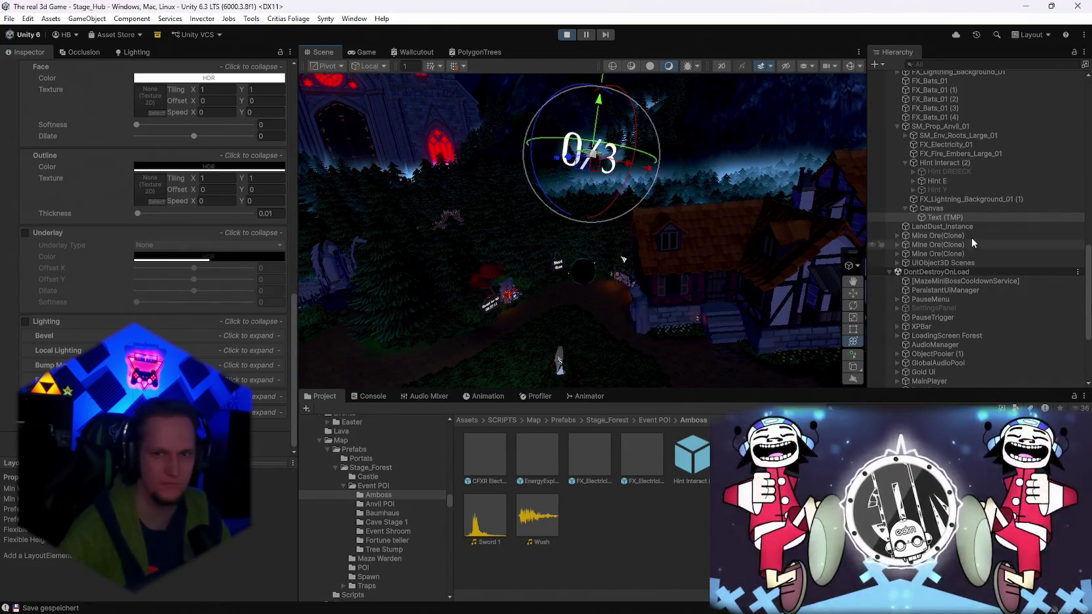
{"action": "double_click", "coordinate": [947, 208]}
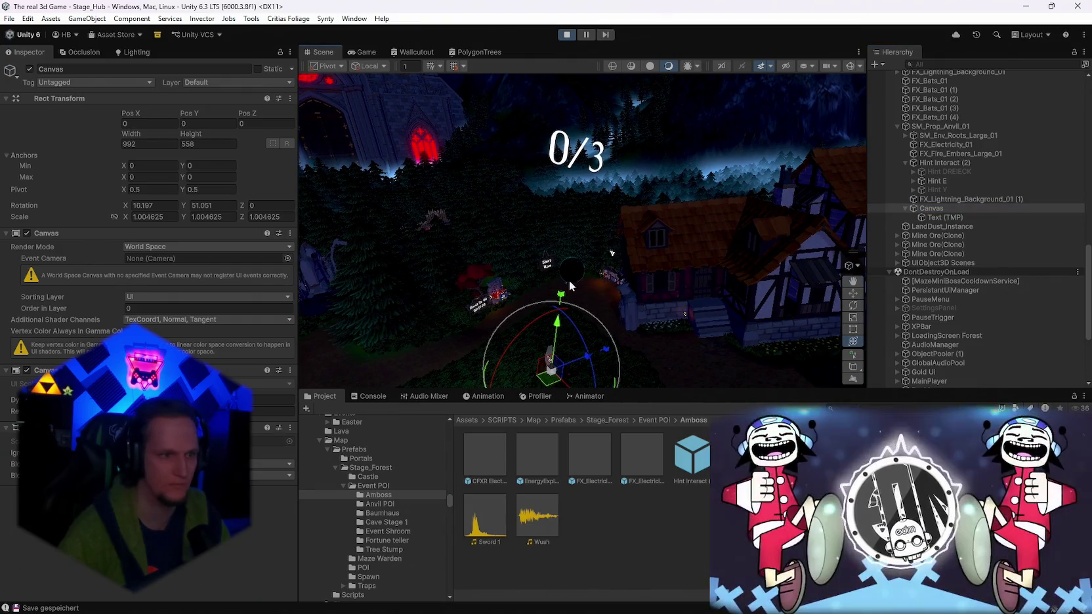
{"action": "left_click", "coordinate": [945, 217]}
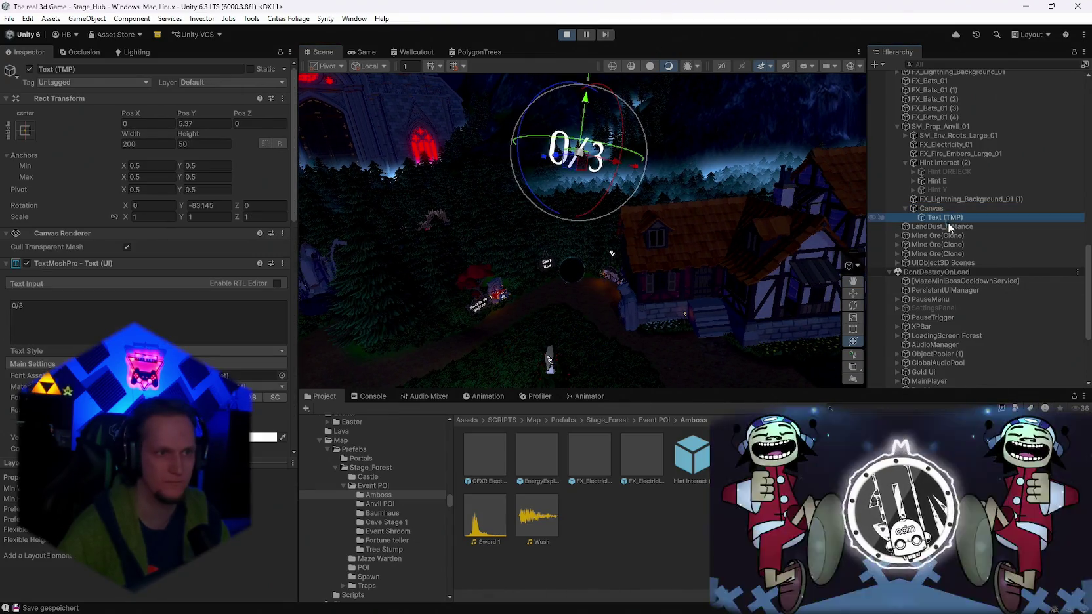
{"action": "type", "text": "0"}
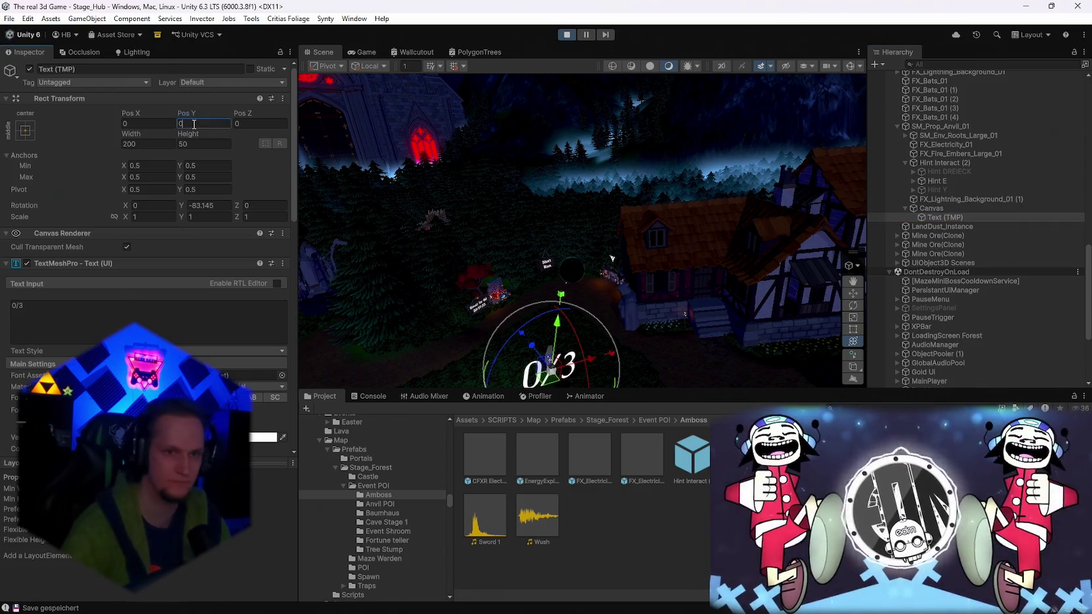
{"action": "key", "text": "Return"}
Frame and inspect the lowered 0/3 label, reselecting its Canvas and Text (TMP).
{"action": "key", "text": "f"}
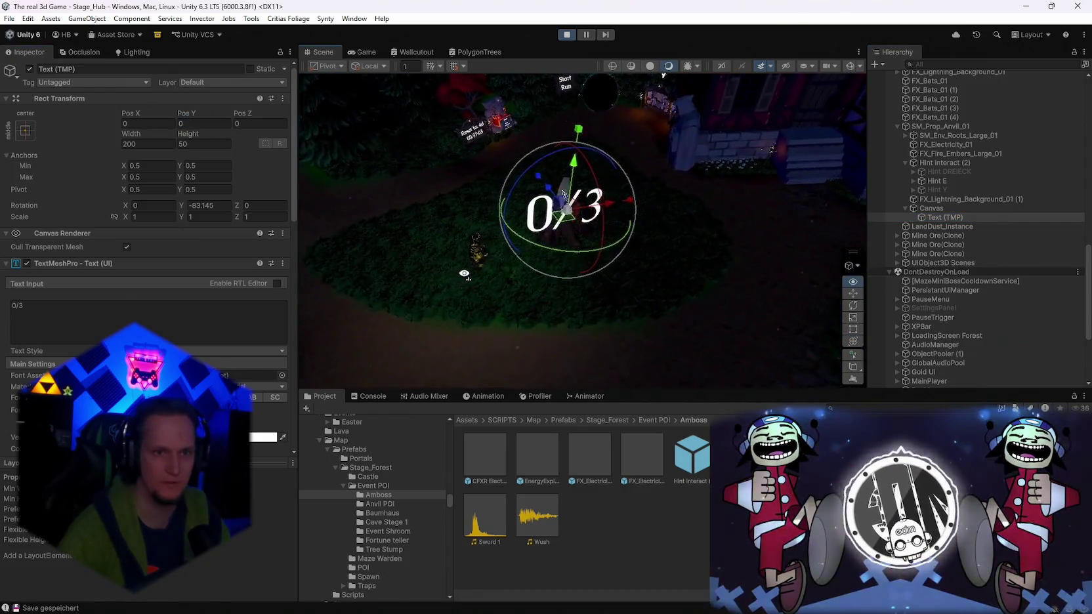
{"action": "left_click_drag", "start_coordinate": [553, 253], "coordinate": [623, 257]}
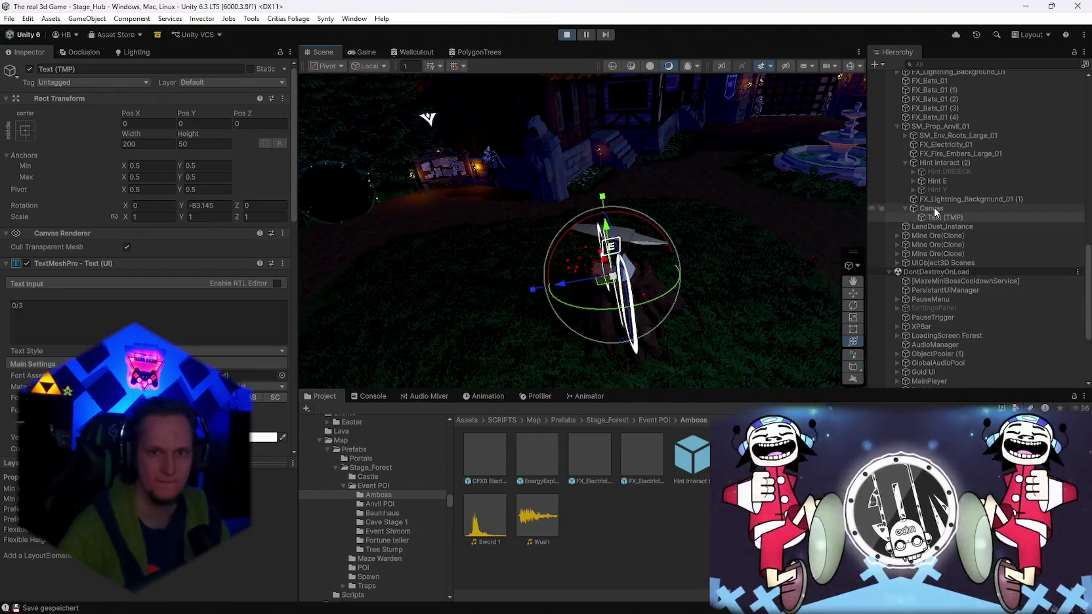
{"action": "left_click", "coordinate": [934, 208]}
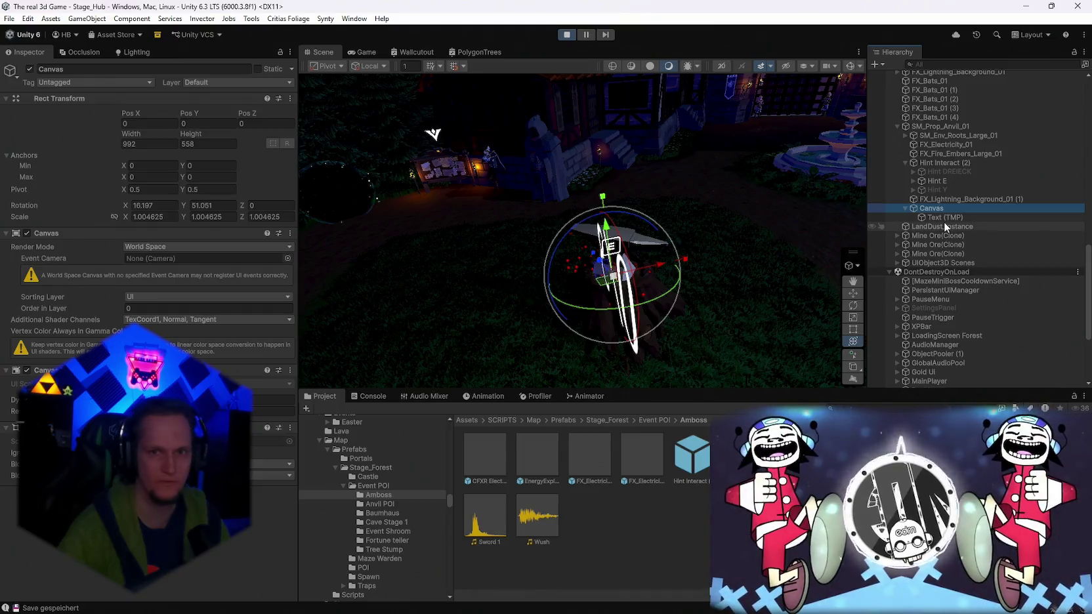
{"action": "left_click", "coordinate": [945, 217]}
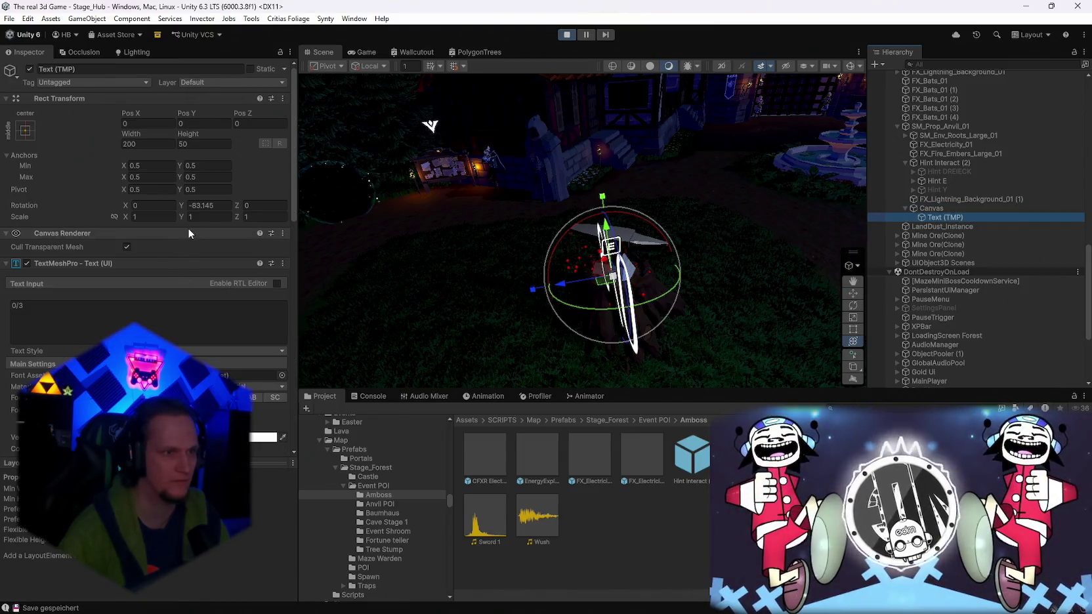
{"action": "left_click_drag", "start_coordinate": [656, 226], "coordinate": [722, 210]}
{"action": "left_click", "coordinate": [361, 51]}
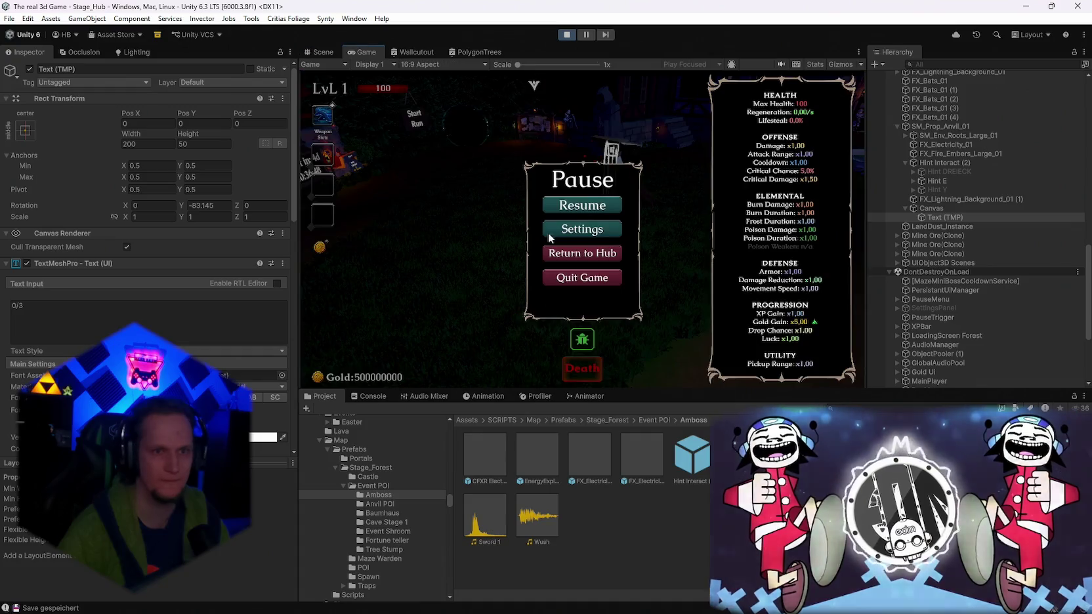
Resume the game, walk to the anvil and interact with it using E.
{"action": "left_click", "coordinate": [586, 205]}
{"action": "key", "text": "w"}
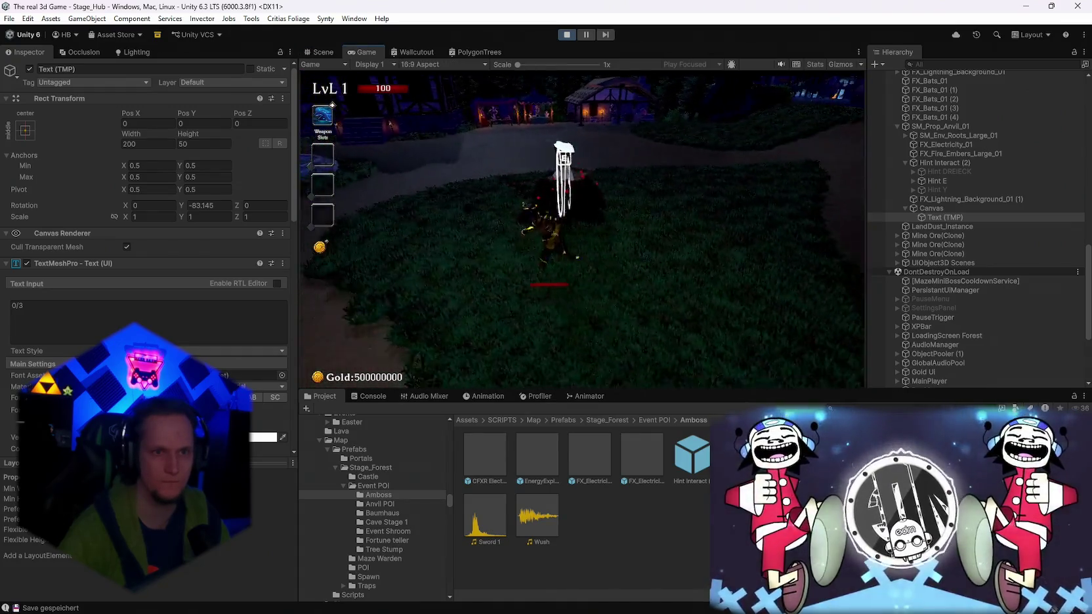
{"action": "key", "text": "e"}
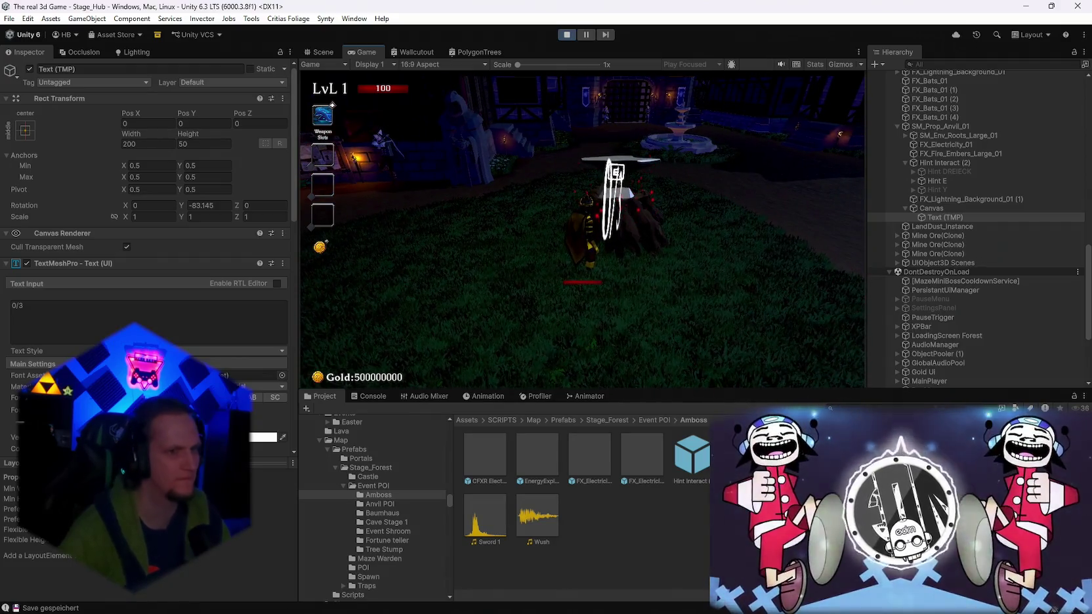
{"action": "key", "text": "Escape"}
{"action": "key", "text": "Escape"}
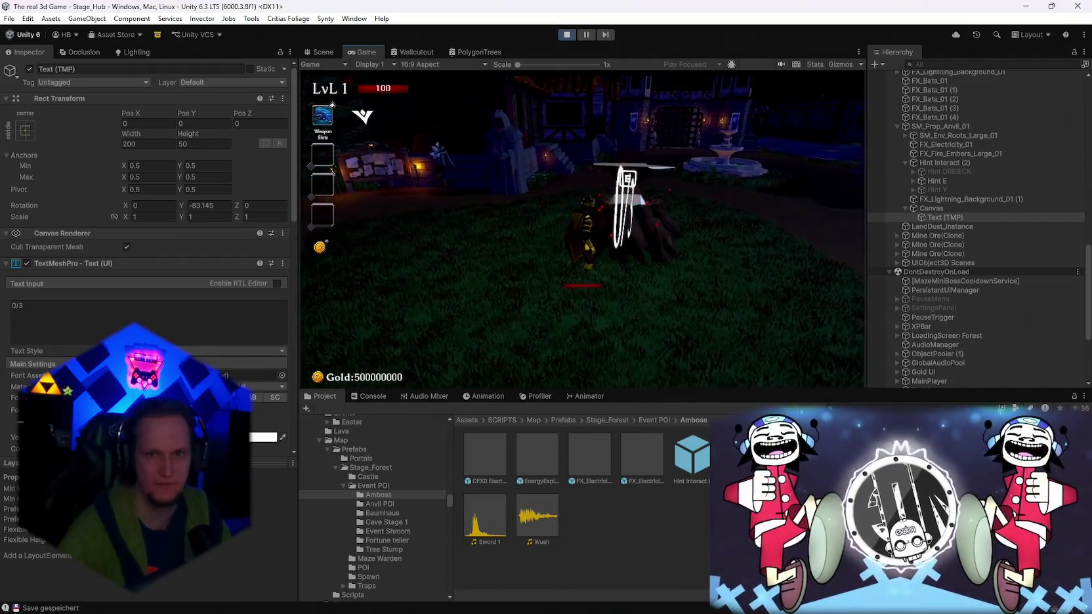
Inspect the anvil's Canvas and SM_Prop_Anvil_01, then pause and exit play mode.
{"action": "key", "text": "alt+Tab"}
{"action": "key", "text": "alt+Tab"}
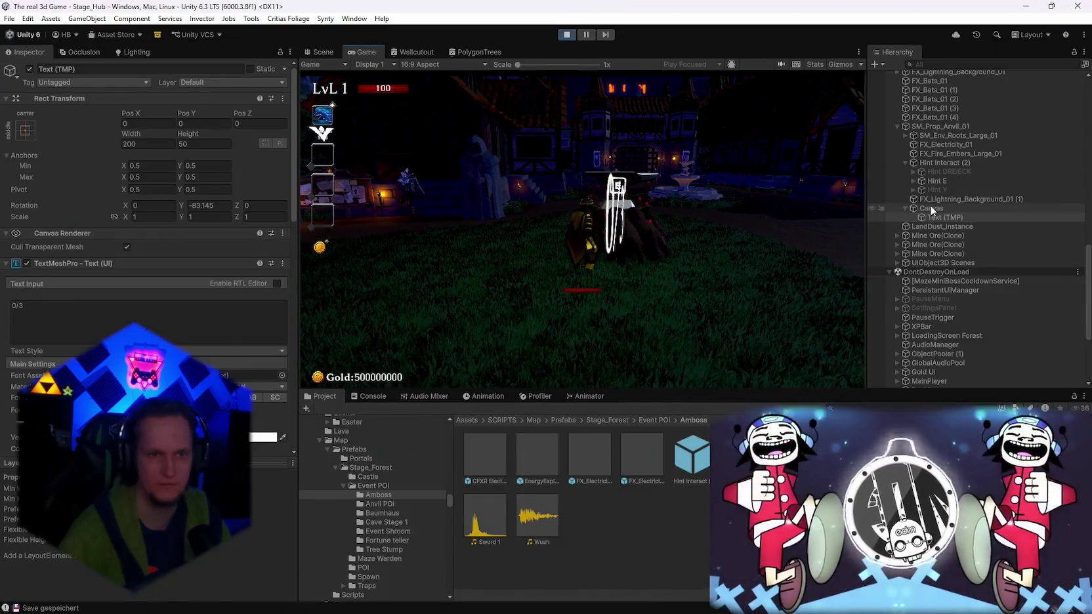
{"action": "left_click", "coordinate": [930, 207]}
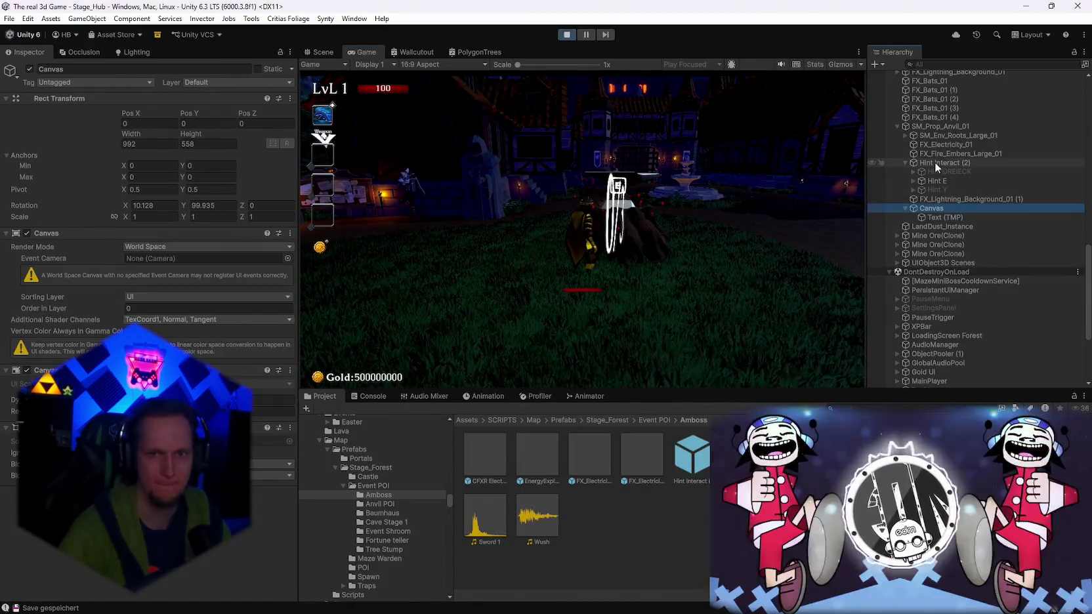
{"action": "left_click", "coordinate": [935, 126]}
{"action": "scroll", "coordinate": [151, 197], "scroll_direction": "down", "scroll_amount": 15}
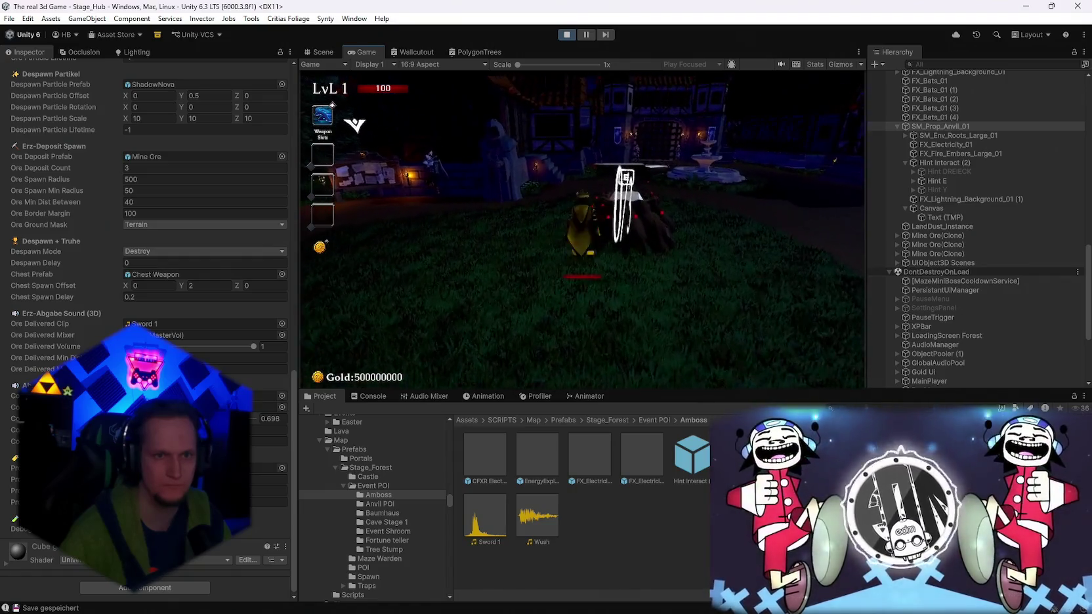
{"action": "key", "text": "Escape"}
{"action": "key", "text": "ctrl+p"}
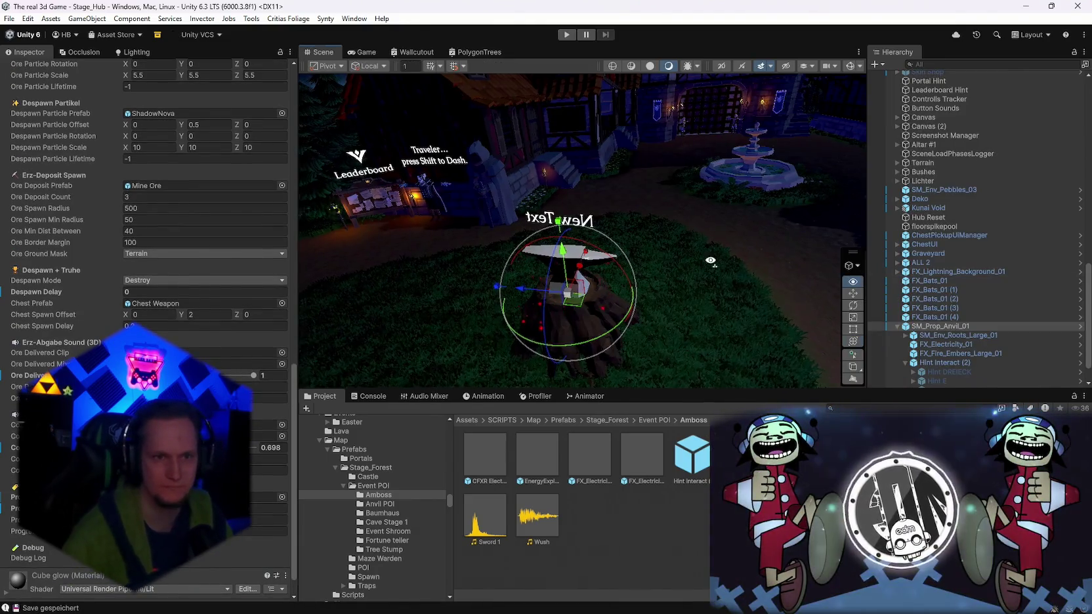
Set the anvil label's Text (TMP) Pos Y to 0.
{"action": "left_click_drag", "start_coordinate": [729, 271], "coordinate": [852, 289]}
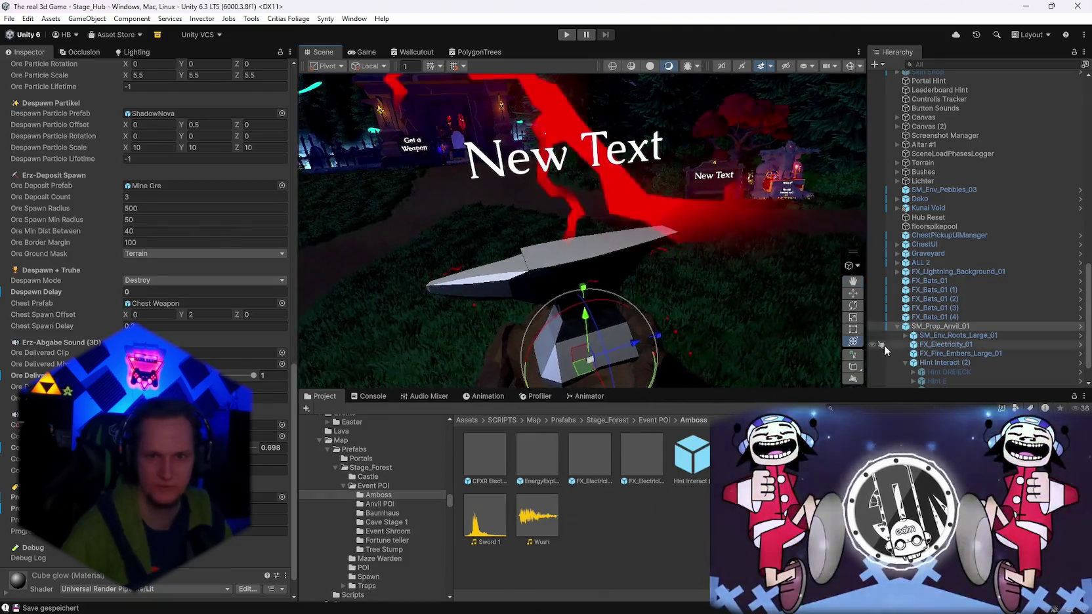
{"action": "scroll", "coordinate": [957, 342], "scroll_direction": "down", "scroll_amount": 3}
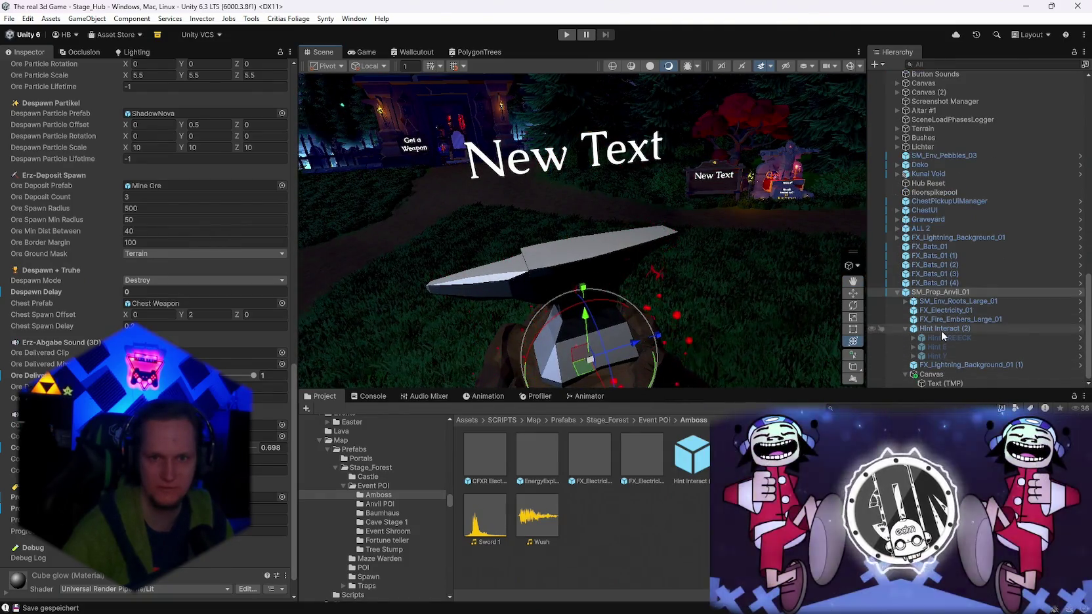
{"action": "left_click", "coordinate": [931, 384]}
{"action": "scroll", "coordinate": [256, 352], "scroll_direction": "up", "scroll_amount": 10}
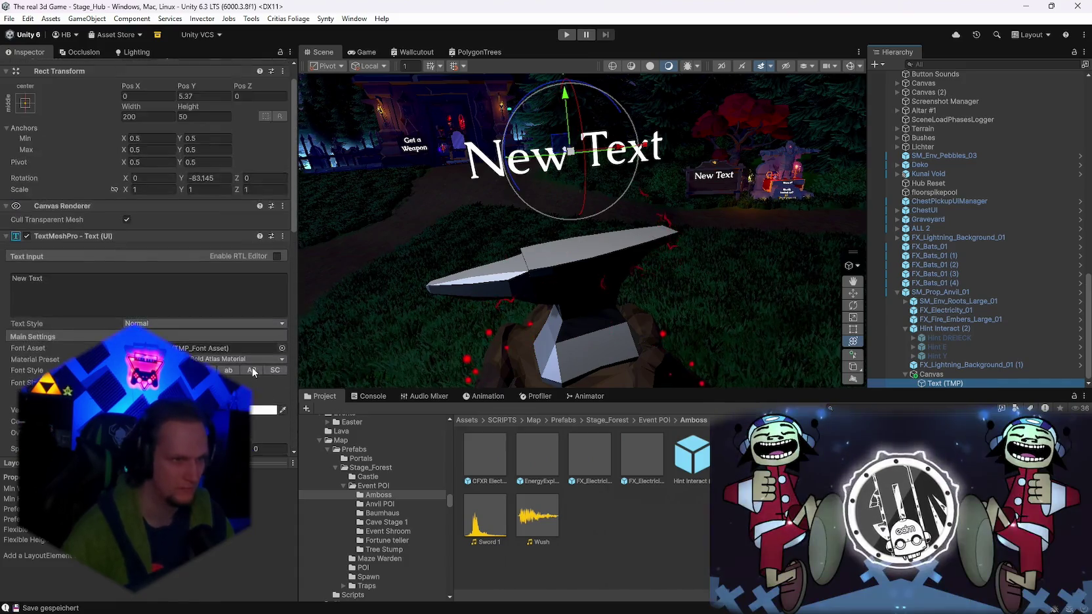
{"action": "double_click", "coordinate": [204, 123]}
{"action": "type", "text": "0"}
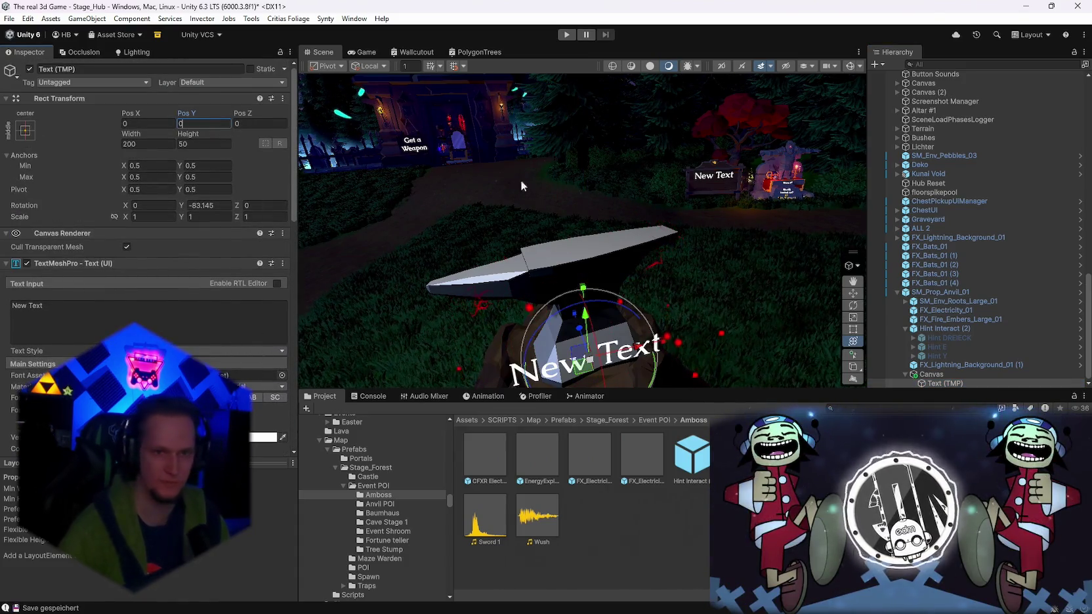
Raise the label's Canvas above the anvil and set its scale values to 1.
{"action": "left_click", "coordinate": [932, 374]}
{"action": "left_click_drag", "start_coordinate": [583, 292], "coordinate": [578, 128]}
{"action": "mouse_move", "coordinate": [578, 128]}
{"action": "left_mouse_down"}
{"action": "mouse_move", "coordinate": [827, 231]}
{"action": "mouse_move", "coordinate": [1027, 237]}
{"action": "mouse_move", "coordinate": [629, 229]}
{"action": "left_mouse_up"}
{"action": "left_click", "coordinate": [125, 217]}
{"action": "type", "text": "1"}
{"action": "left_click", "coordinate": [234, 217]}
{"action": "type", "text": "1"}
{"action": "key", "text": "Tab"}
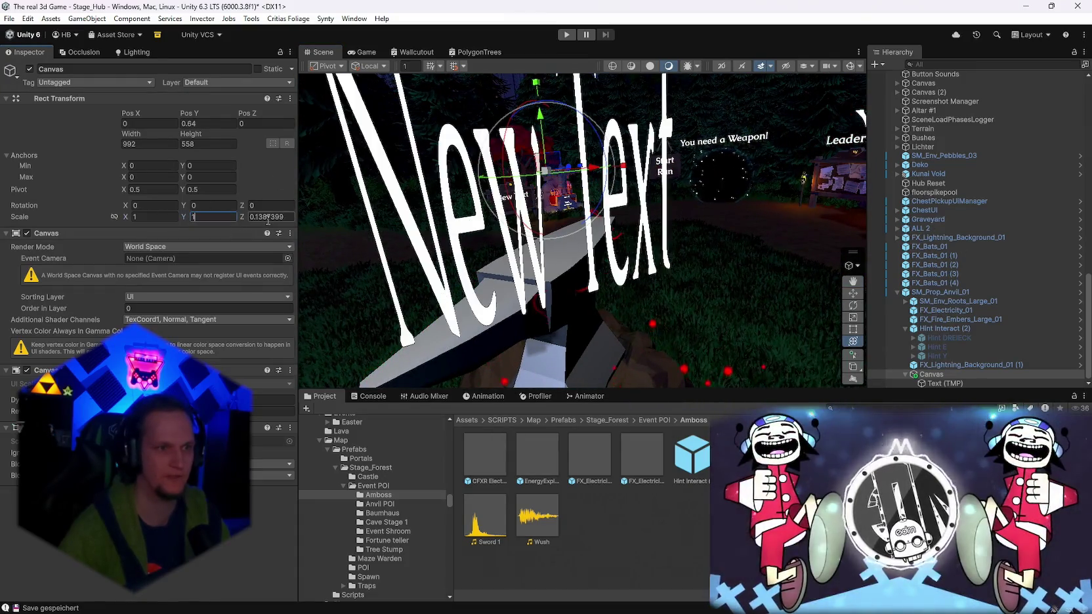
{"action": "type", "text": "1"}
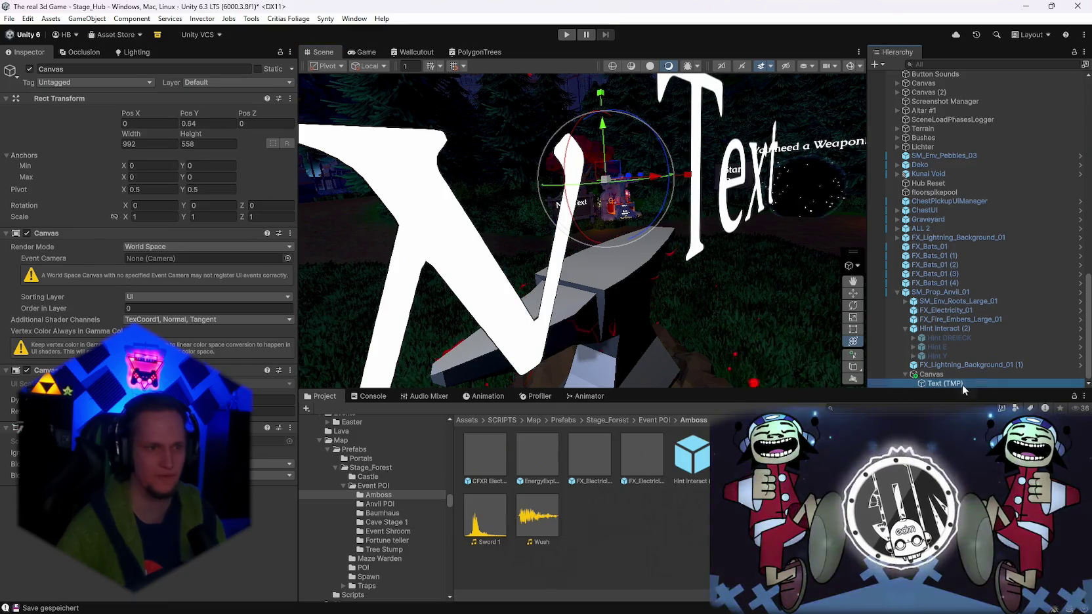
Reselect the Text (TMP) label and orbit the view so it faces forward.
{"action": "left_click", "coordinate": [944, 383]}
{"action": "scroll", "coordinate": [545, 264], "scroll_direction": "down", "scroll_amount": 5}
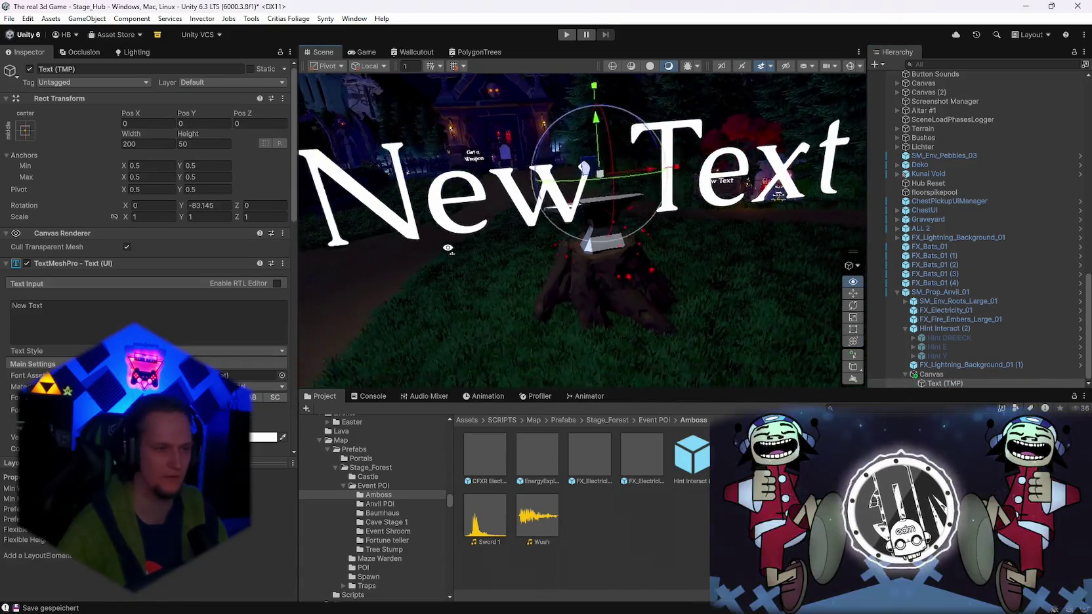
{"action": "left_click_drag", "start_coordinate": [545, 264], "coordinate": [735, 261]}
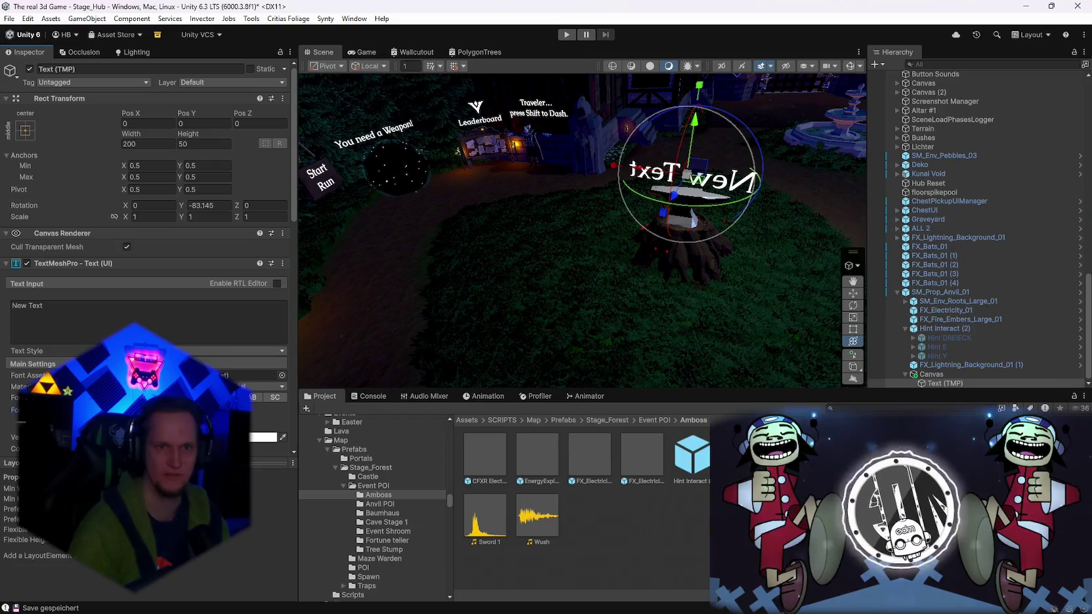
{"action": "left_click_drag", "start_coordinate": [590, 367], "coordinate": [197, 187]}
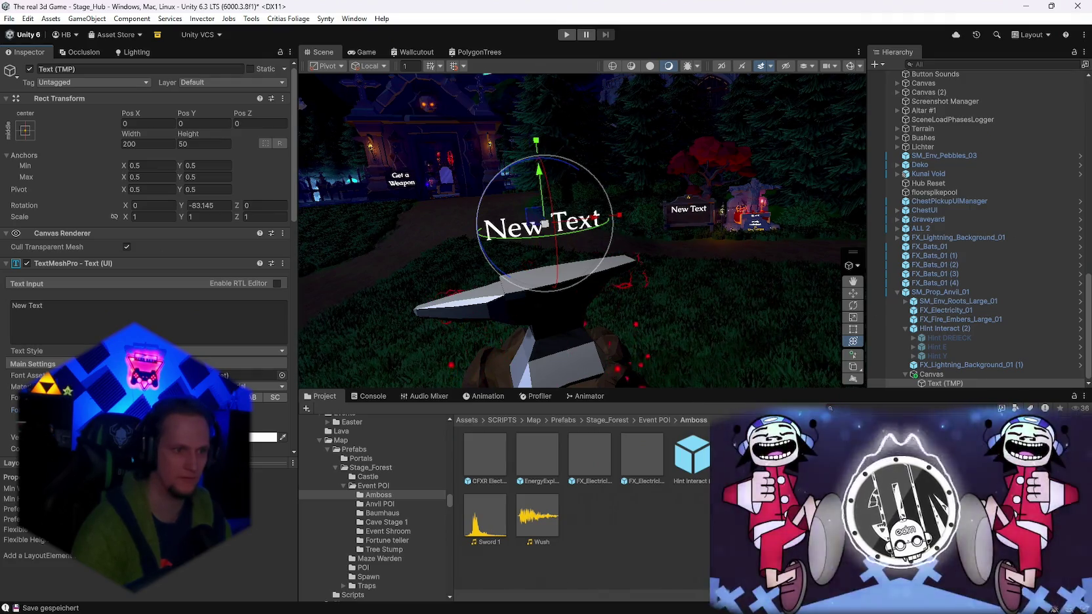
{"action": "left_click_drag", "start_coordinate": [628, 254], "coordinate": [413, 257]}
Save the scene and the project, then start play mode.
{"action": "left_click", "coordinate": [9, 18]}
{"action": "left_click", "coordinate": [28, 74]}
{"action": "left_click", "coordinate": [5, 19]}
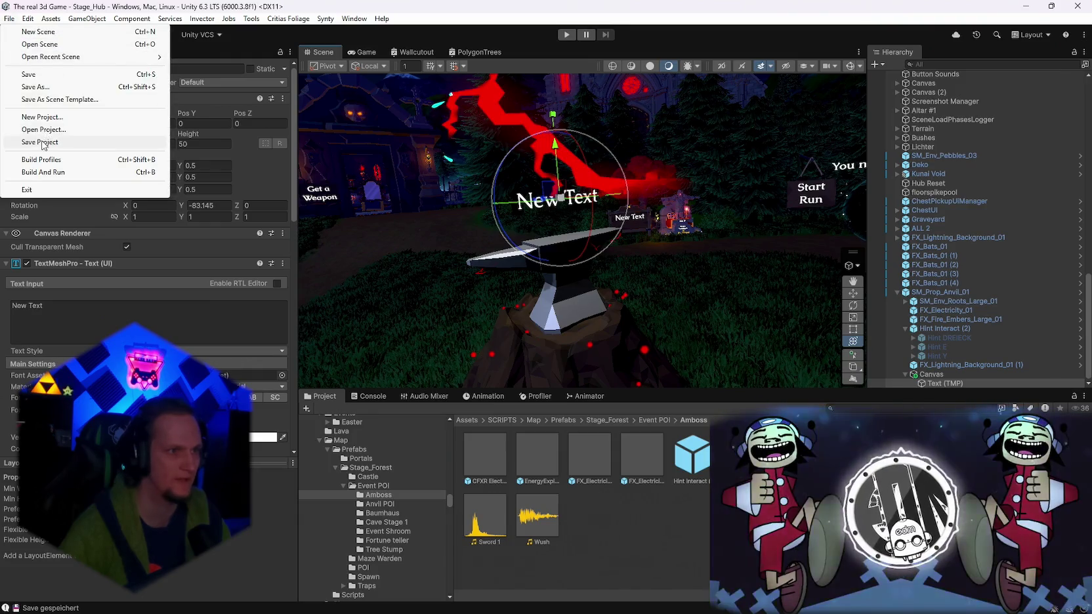
{"action": "left_click", "coordinate": [43, 144]}
{"action": "left_click", "coordinate": [561, 37]}
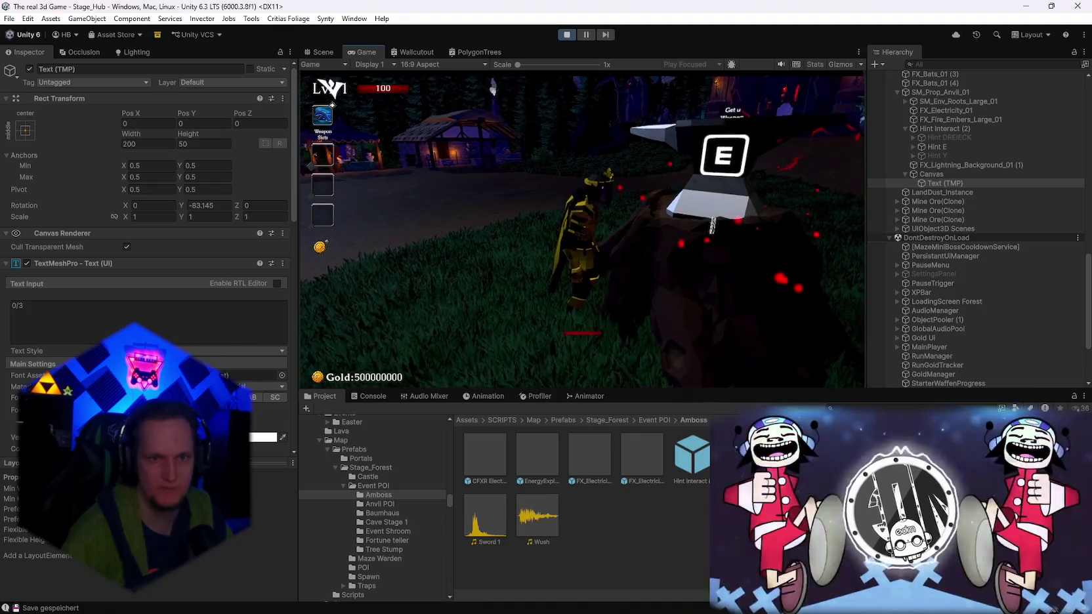
Pause to select the label's Canvas, widen it to 1035.74, then stop play mode.
{"action": "key", "text": "Escape"}
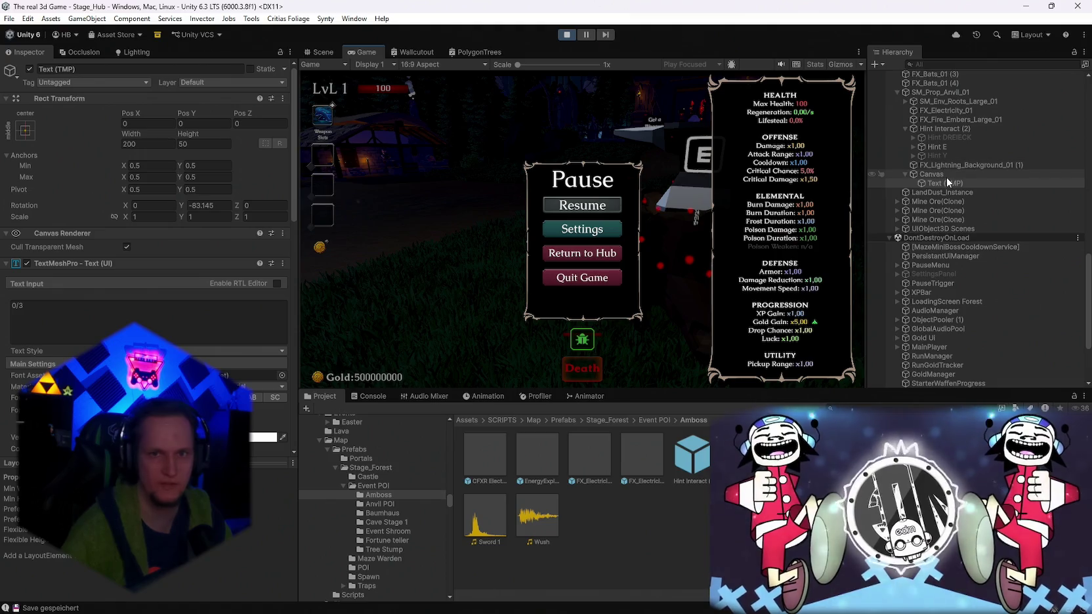
{"action": "left_click", "coordinate": [931, 173]}
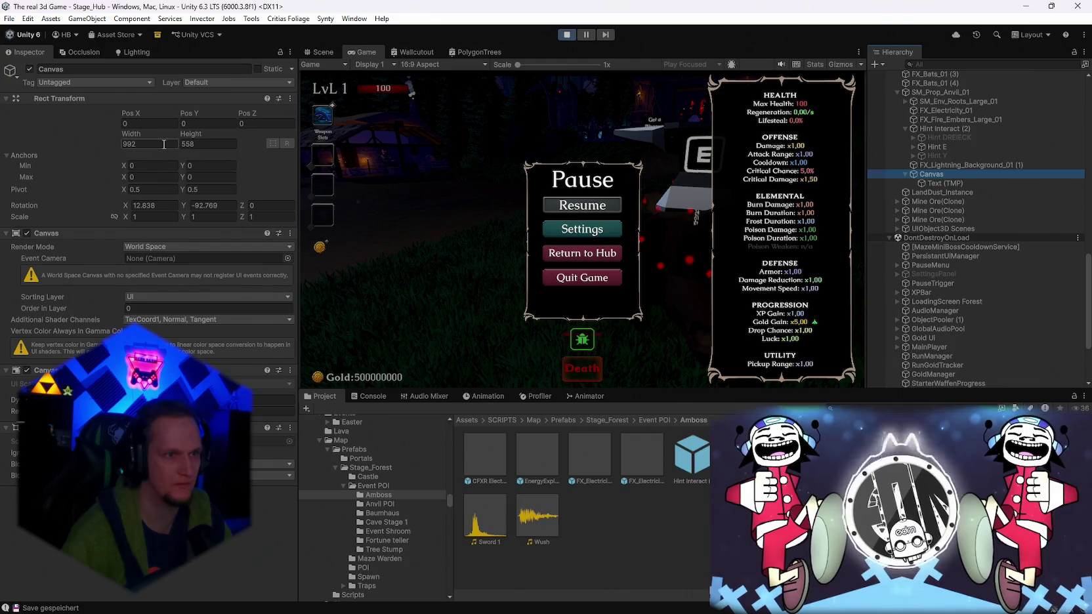
{"action": "left_click", "coordinate": [582, 205]}
{"action": "key", "text": "Escape"}
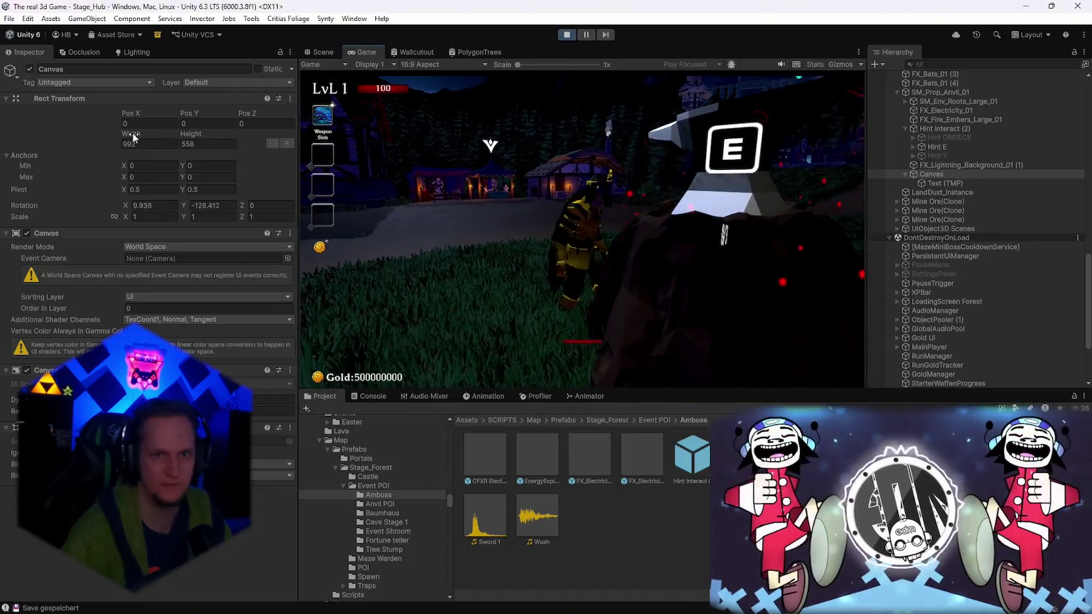
{"action": "left_click_drag", "start_coordinate": [135, 137], "coordinate": [164, 137]}
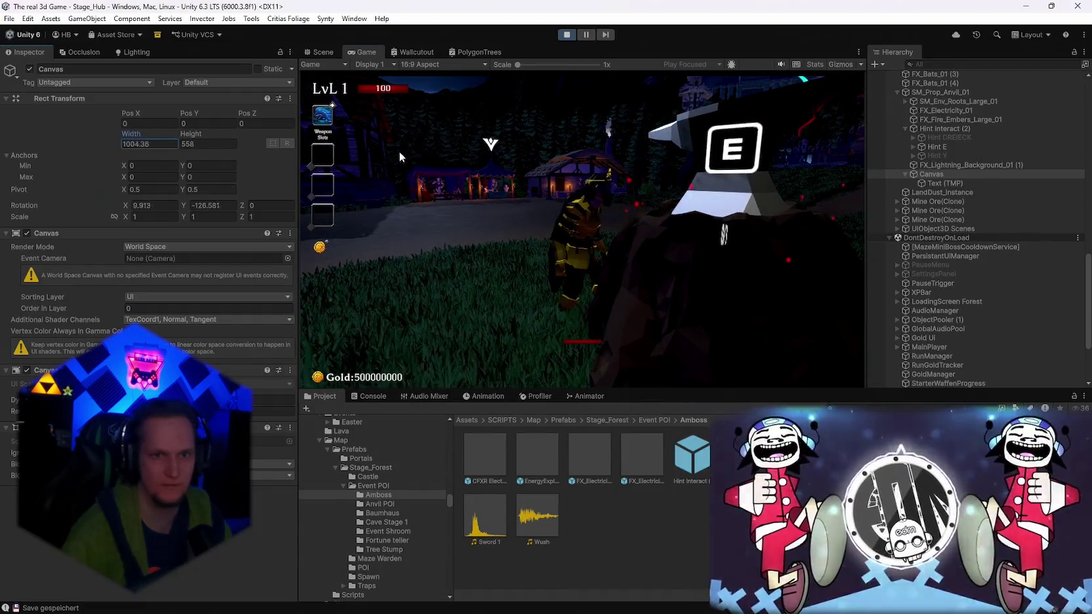
{"action": "left_click", "coordinate": [567, 35]}
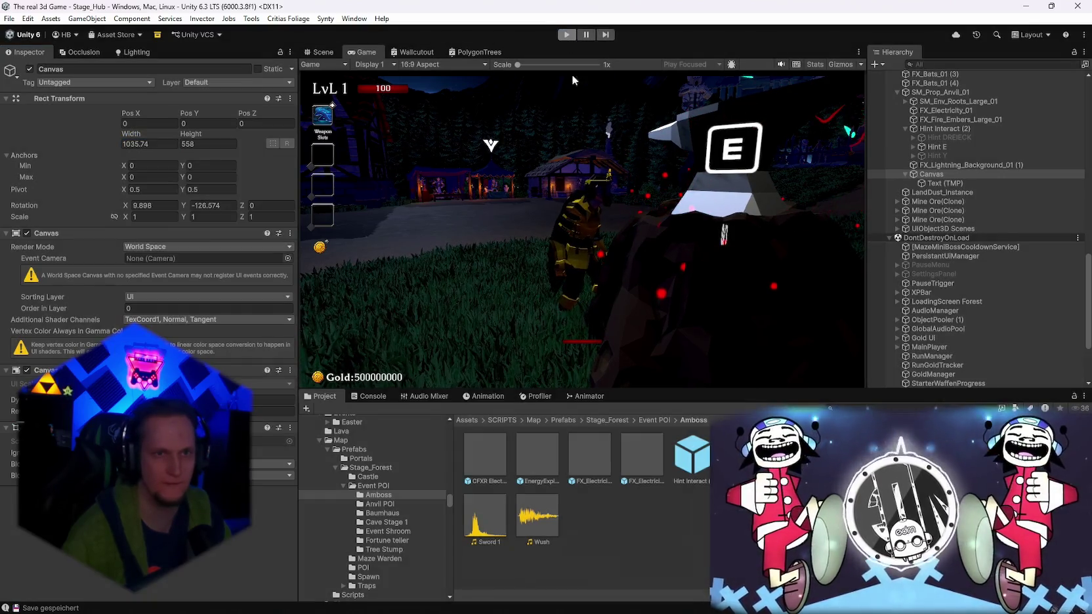
{"action": "left_click", "coordinate": [759, 609]}
{"action": "type", "text": "world canvas text obejct von er scale oder wirht what ever geödnert, e sosll nur d"}
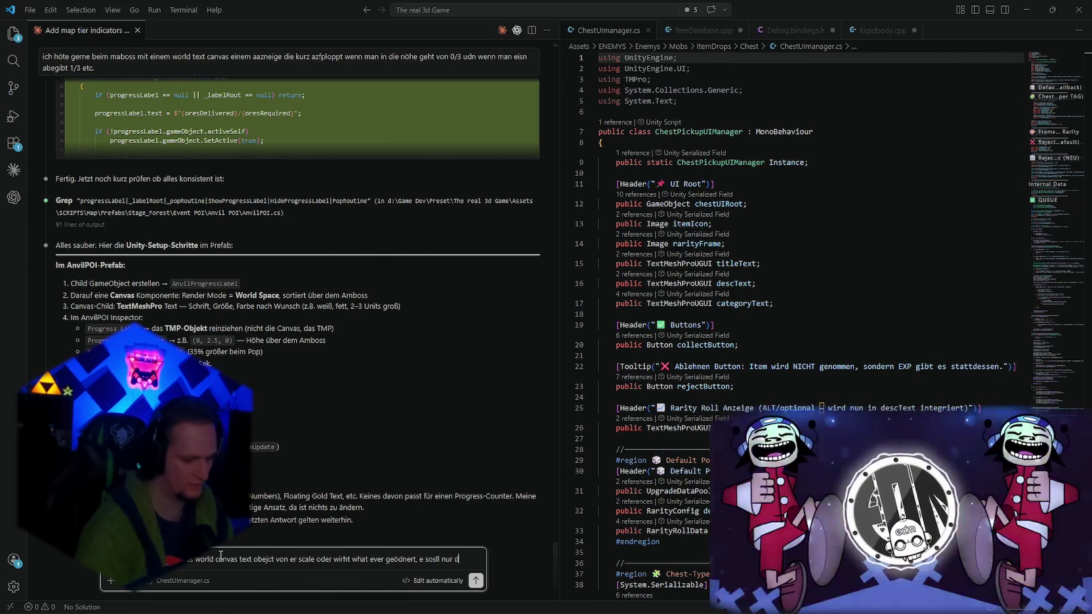
Send the assistant the German follow-up about the canvas text's scale and size, then return to Unity.
{"action": "type", "text": "en"}
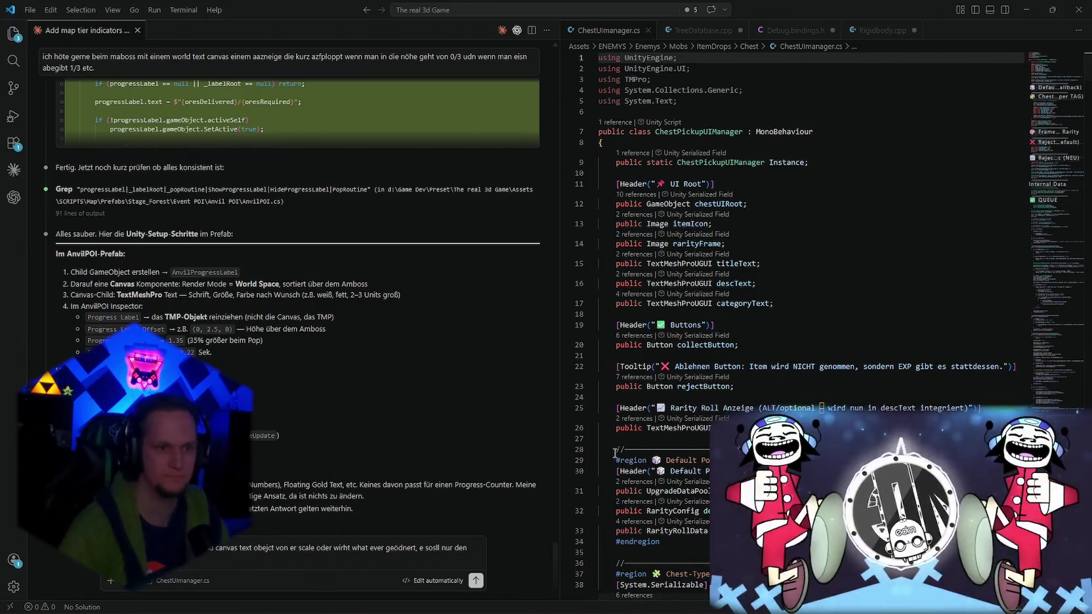
{"action": "left_click", "coordinate": [187, 561]}
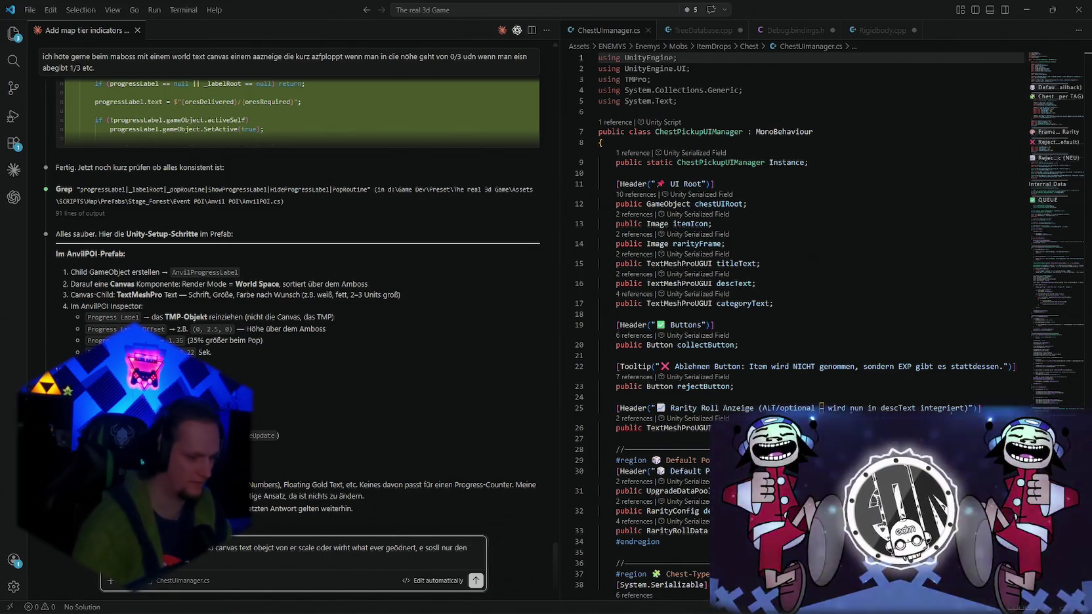
{"action": "type", "text": "t dei gr"}
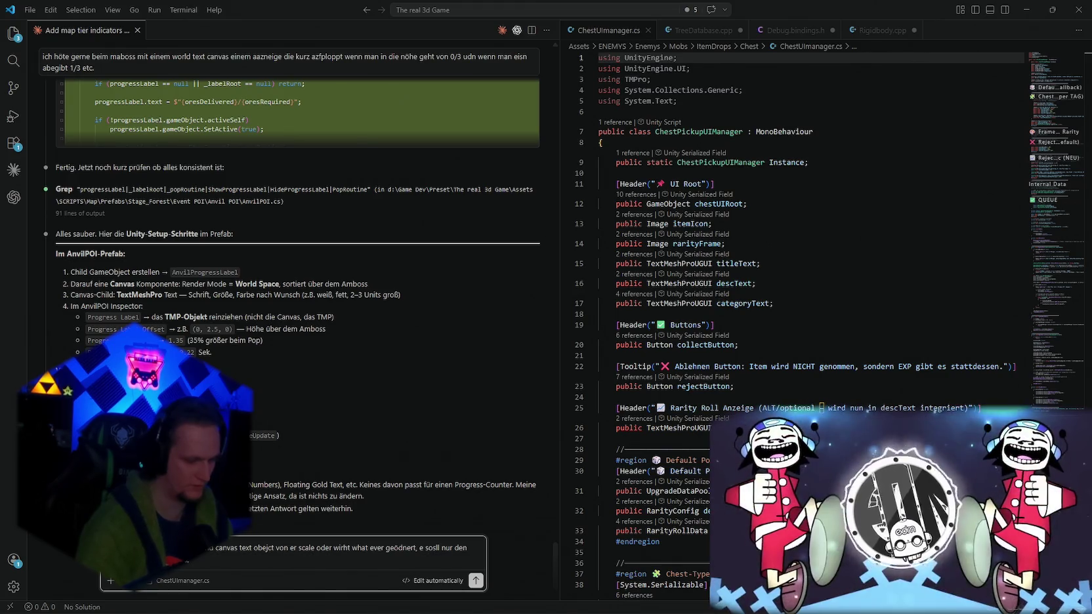
{"action": "type", "text": "öße anapssen"}
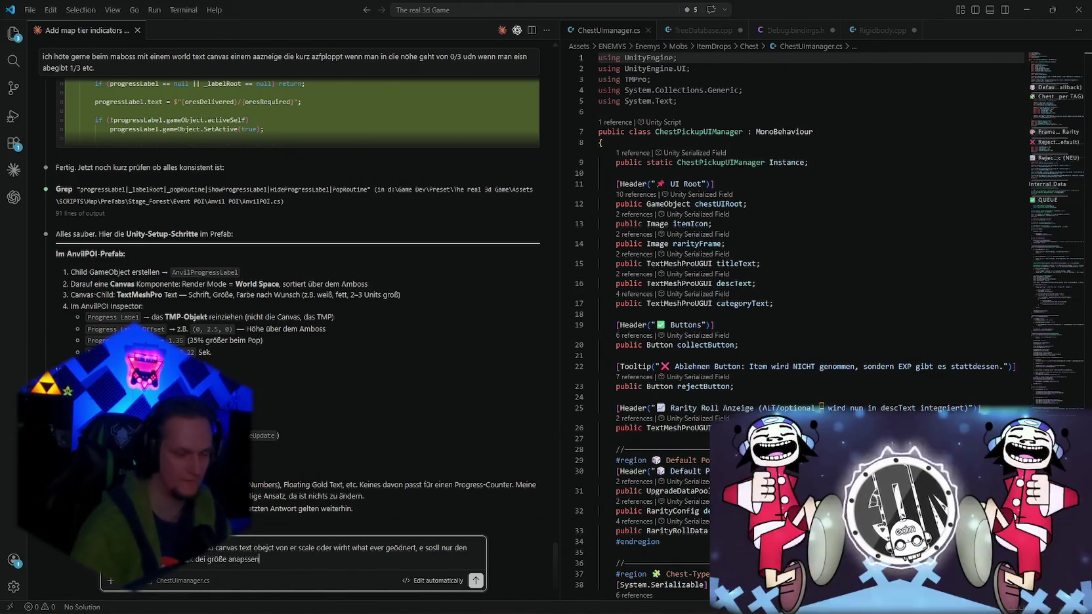
{"action": "key", "text": "Return"}
{"action": "key", "text": "alt+Tab"}
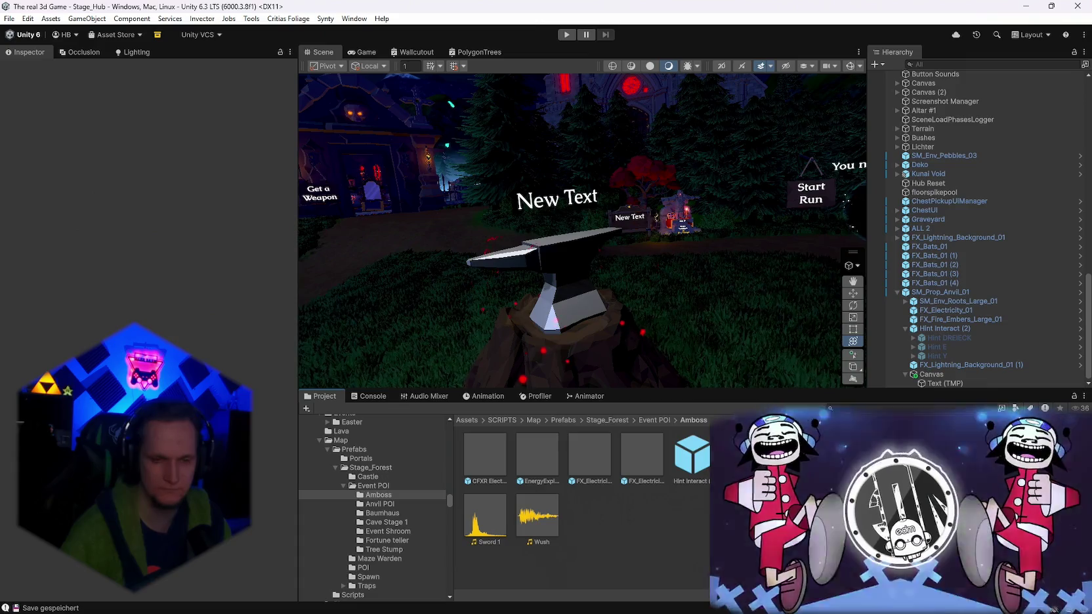
Save the scene and the project from the File menu, then select the Ground terrain.
{"action": "left_click", "coordinate": [9, 18]}
{"action": "left_click", "coordinate": [28, 74]}
{"action": "left_click", "coordinate": [9, 18]}
{"action": "left_click", "coordinate": [49, 146]}
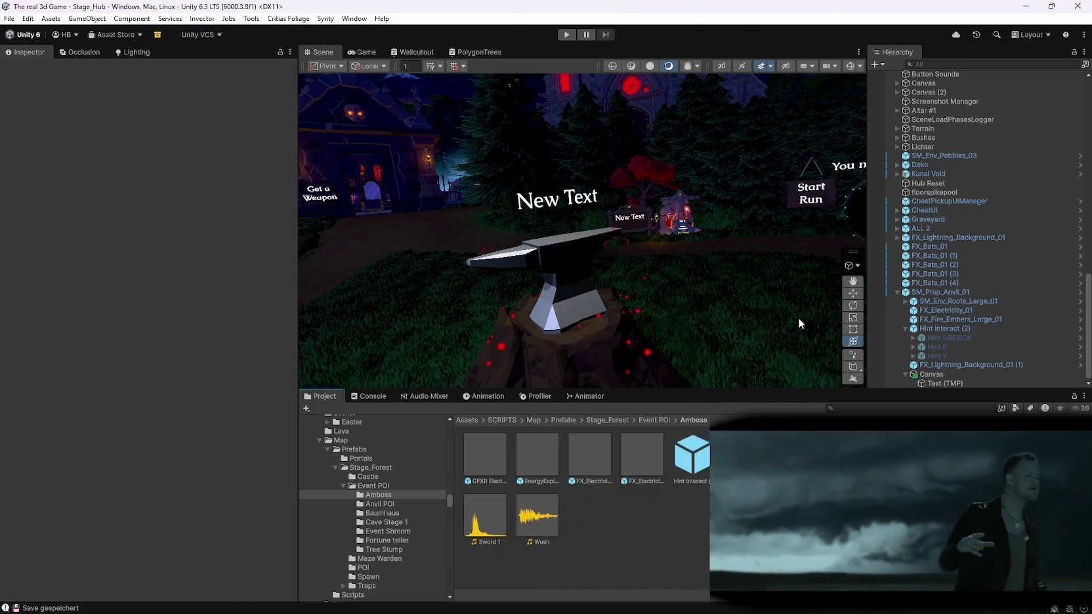
{"action": "left_click", "coordinate": [751, 291]}
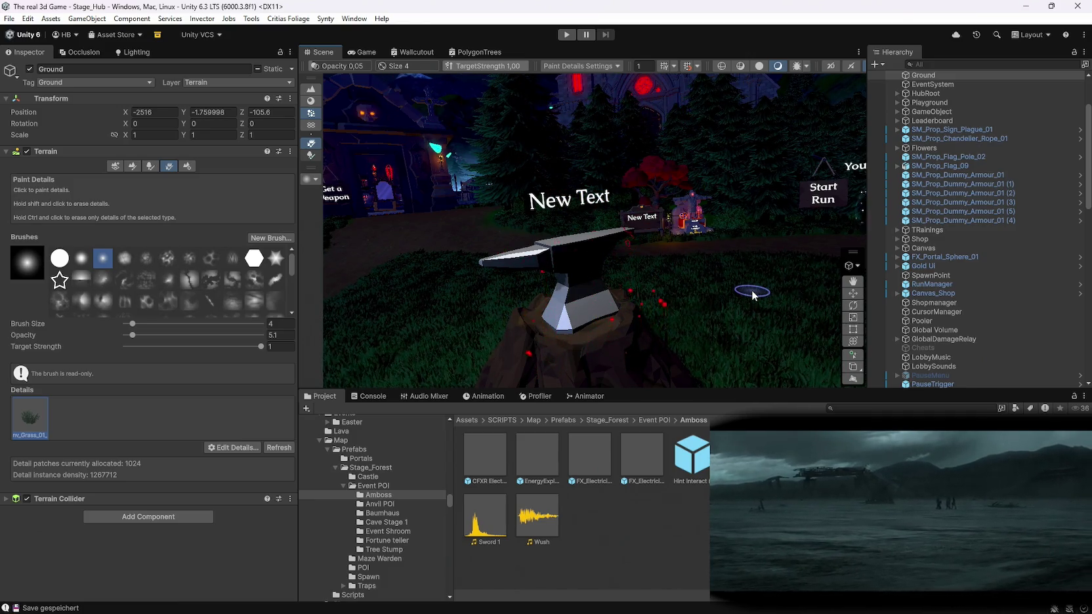
Deselect the Ground terrain, glance at the Console, and start play mode in the hub.
{"action": "left_click", "coordinate": [664, 566]}
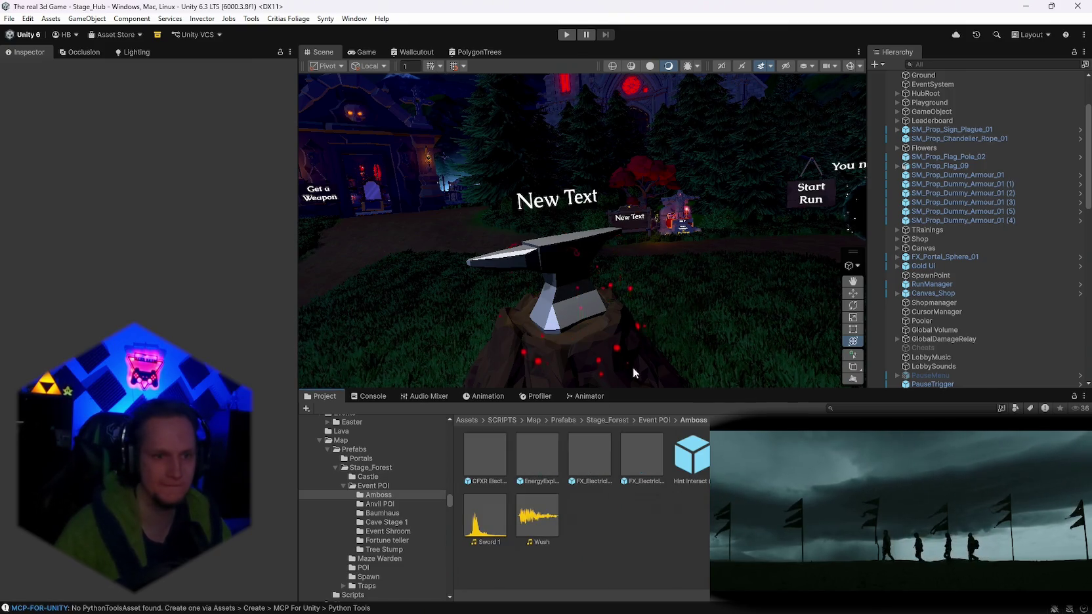
{"action": "left_click", "coordinate": [373, 395]}
{"action": "left_click", "coordinate": [321, 395]}
{"action": "left_click", "coordinate": [567, 35]}
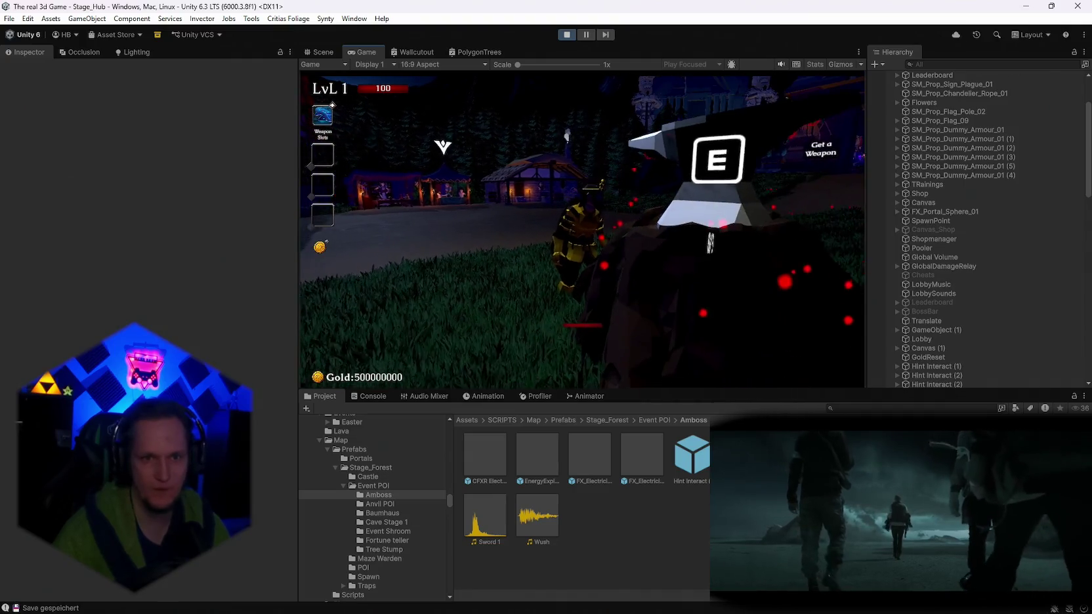
Pause the game and inspect the anvil's settings.
{"action": "key", "text": "Escape"}
{"action": "key", "text": "Escape"}
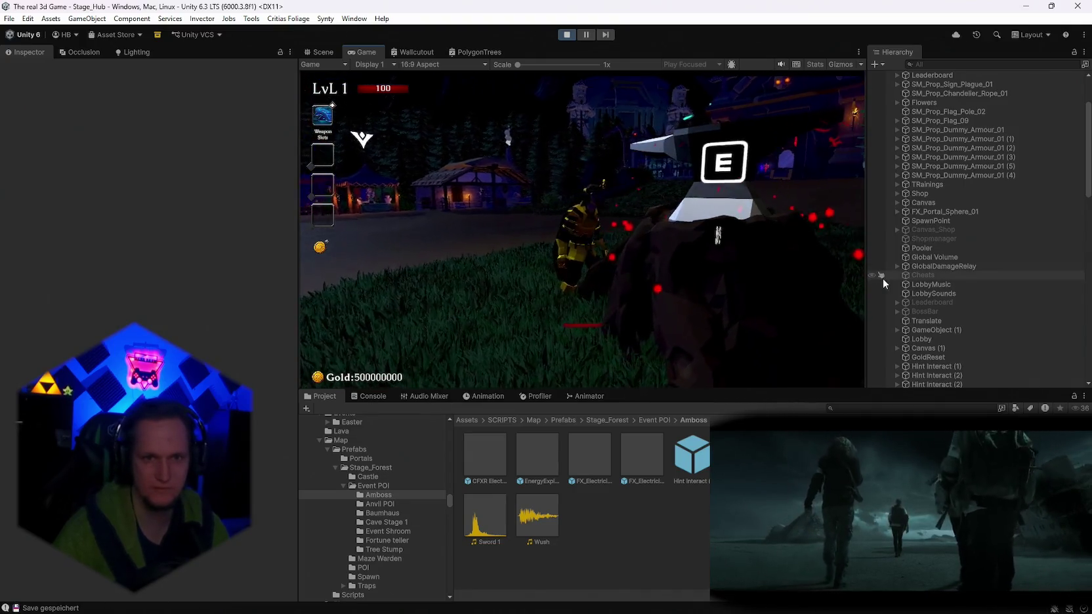
{"action": "scroll", "coordinate": [970, 275], "scroll_direction": "down", "scroll_amount": 10}
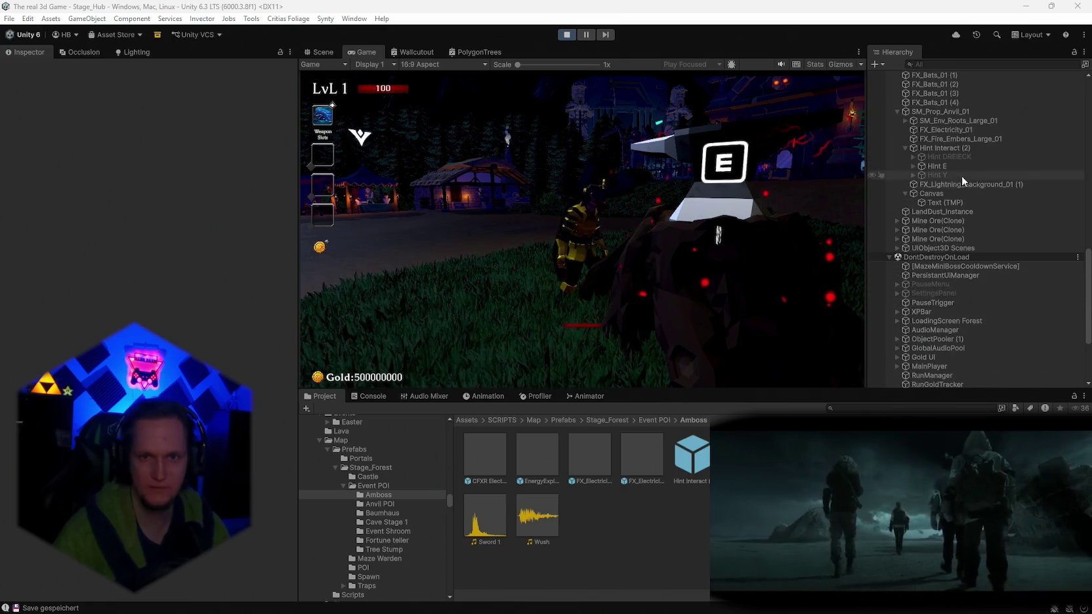
{"action": "left_click", "coordinate": [938, 112]}
{"action": "scroll", "coordinate": [145, 295], "scroll_direction": "down", "scroll_amount": 10}
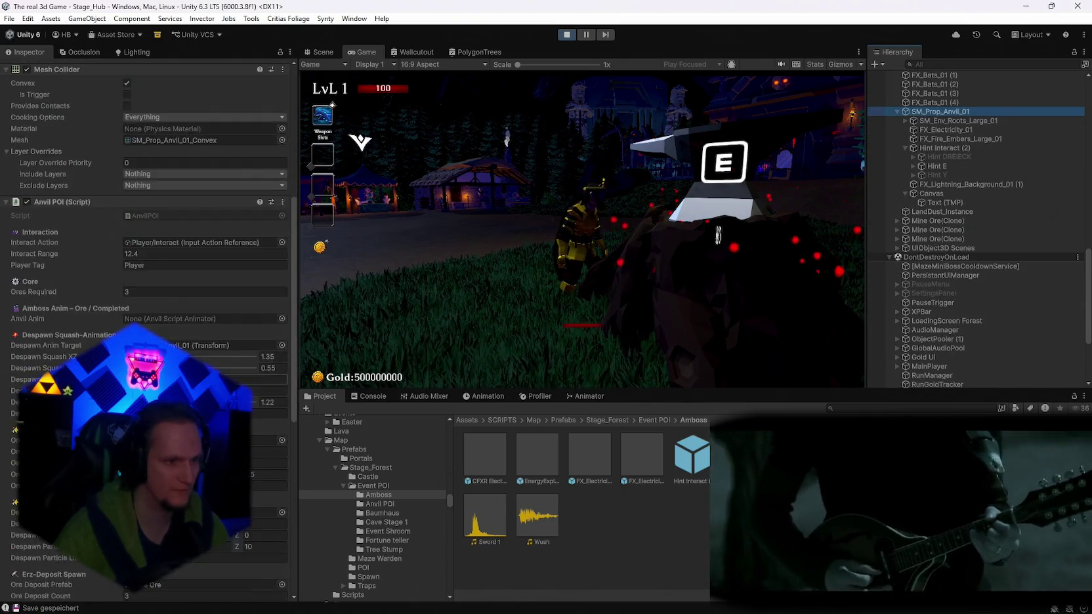
{"action": "scroll", "coordinate": [144, 296], "scroll_direction": "down", "scroll_amount": 5}
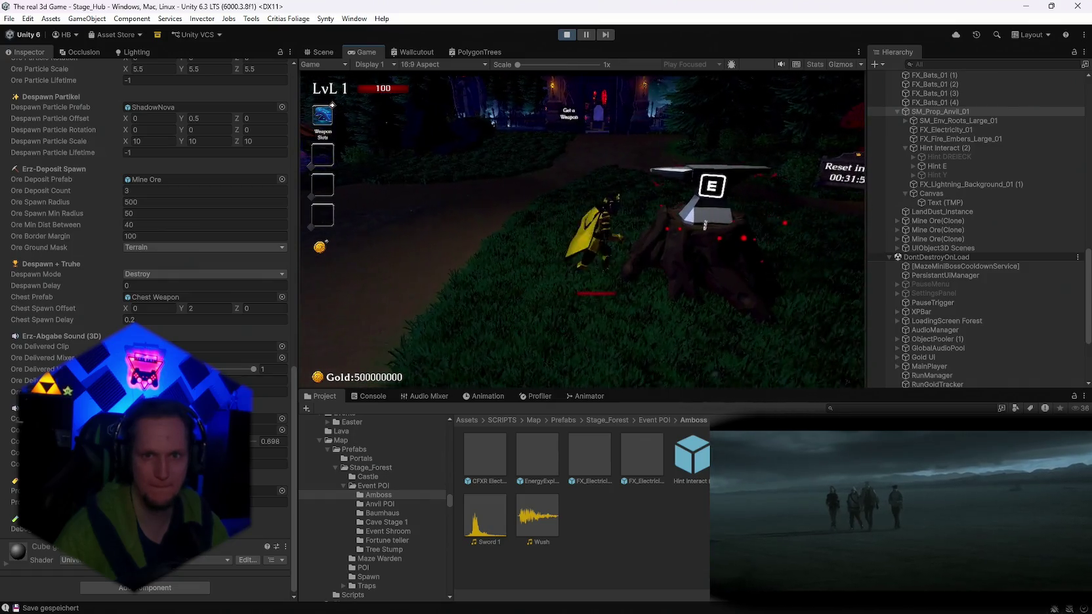
Raise the Text (TMP) label height to 89.68, resume, and select its parent Canvas.
{"action": "key", "text": "Escape"}
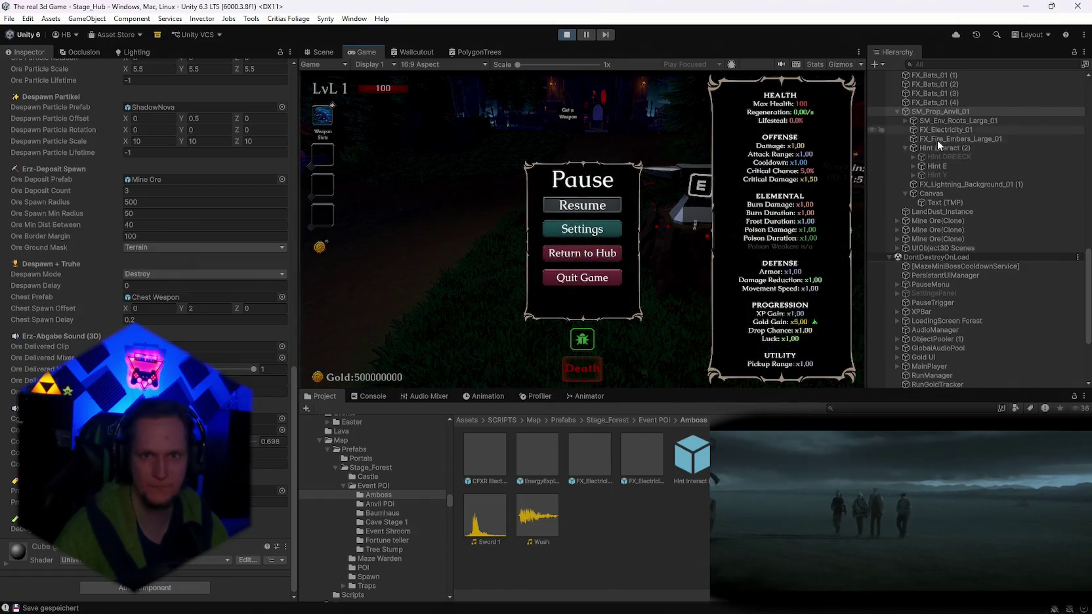
{"action": "left_click", "coordinate": [940, 200]}
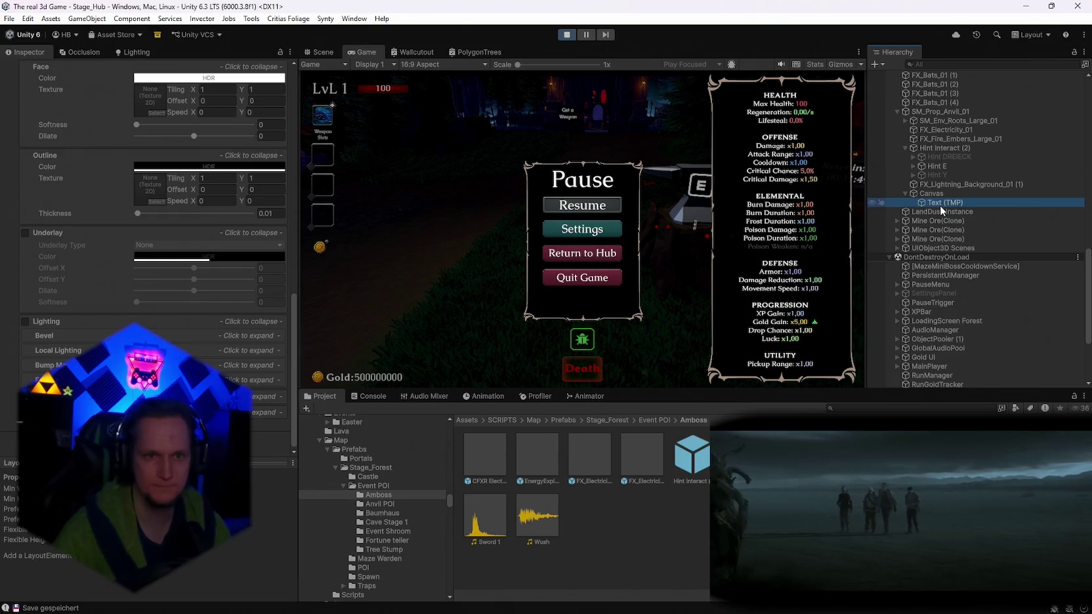
{"action": "left_click", "coordinate": [716, 176]}
{"action": "scroll", "coordinate": [157, 295], "scroll_direction": "up", "scroll_amount": 15}
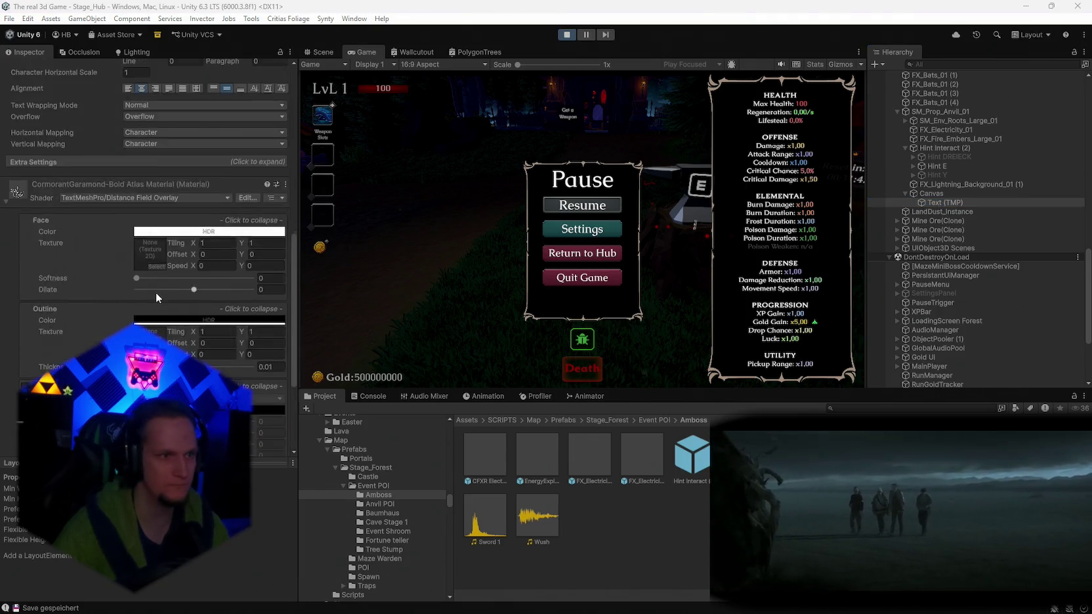
{"action": "left_click_drag", "start_coordinate": [194, 137], "coordinate": [281, 147]}
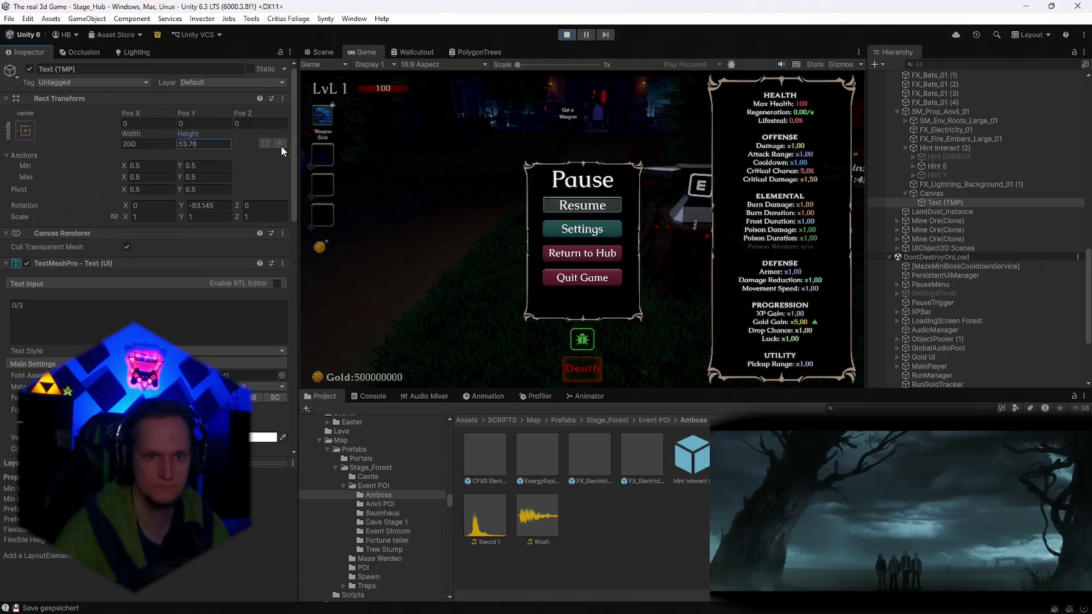
{"action": "left_click", "coordinate": [559, 206]}
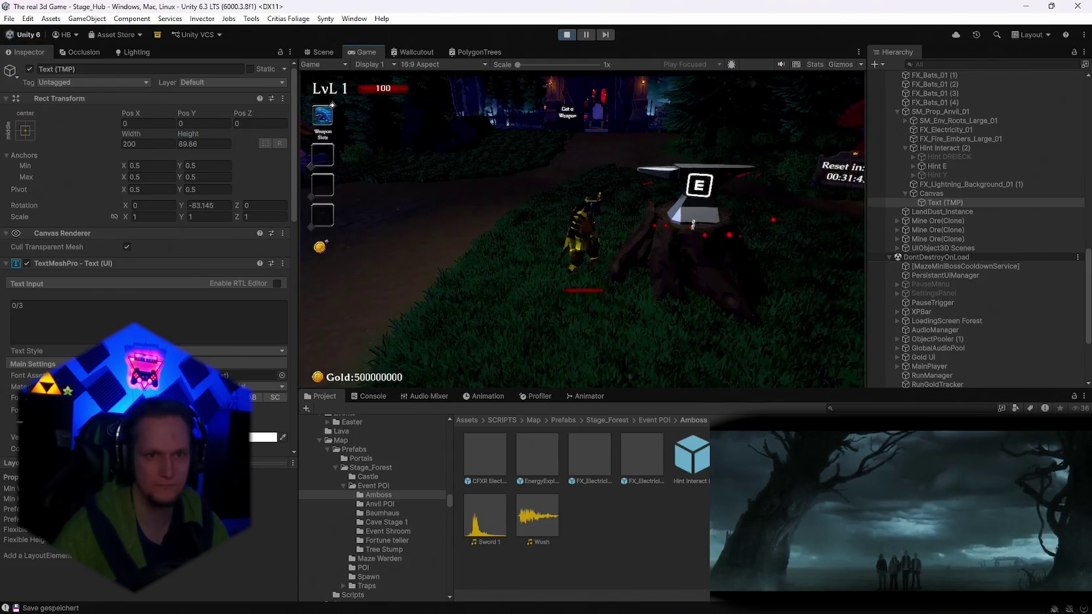
{"action": "left_click", "coordinate": [932, 194]}
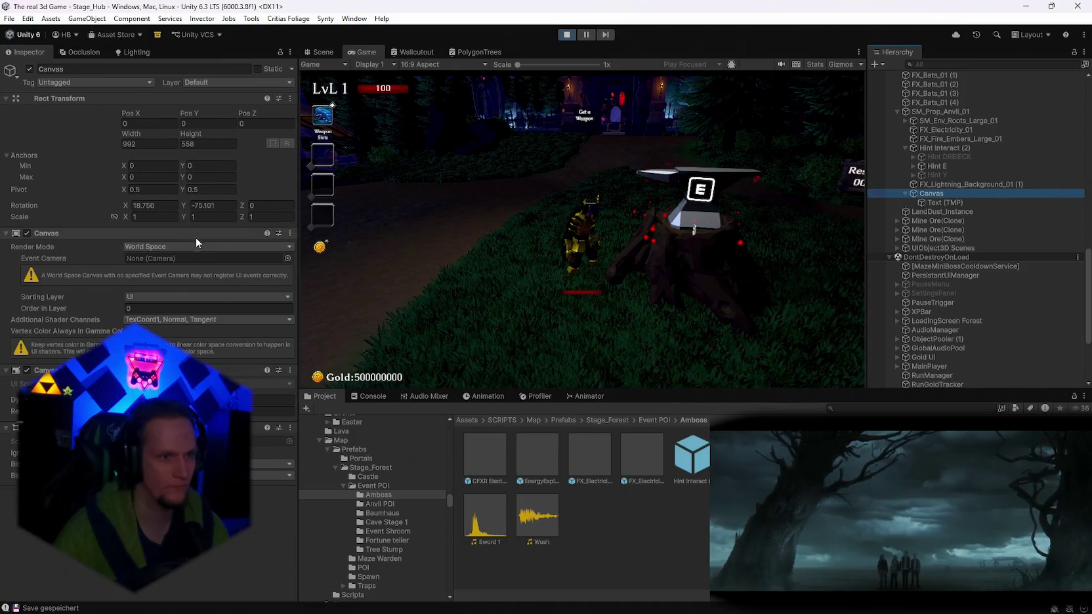
Set the label Canvas to Pos Y 0.64 and Scale X 6, then stop play mode.
{"action": "left_click", "coordinate": [184, 203]}
{"action": "type", "text": ".64"}
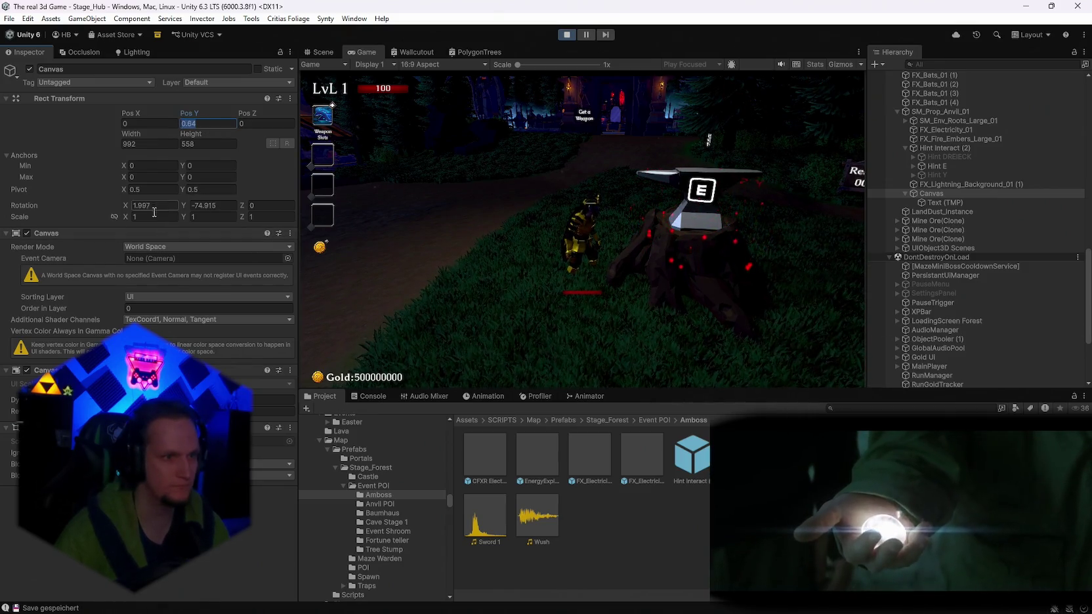
{"action": "left_click", "coordinate": [202, 216]}
{"action": "type", "text": "2"}
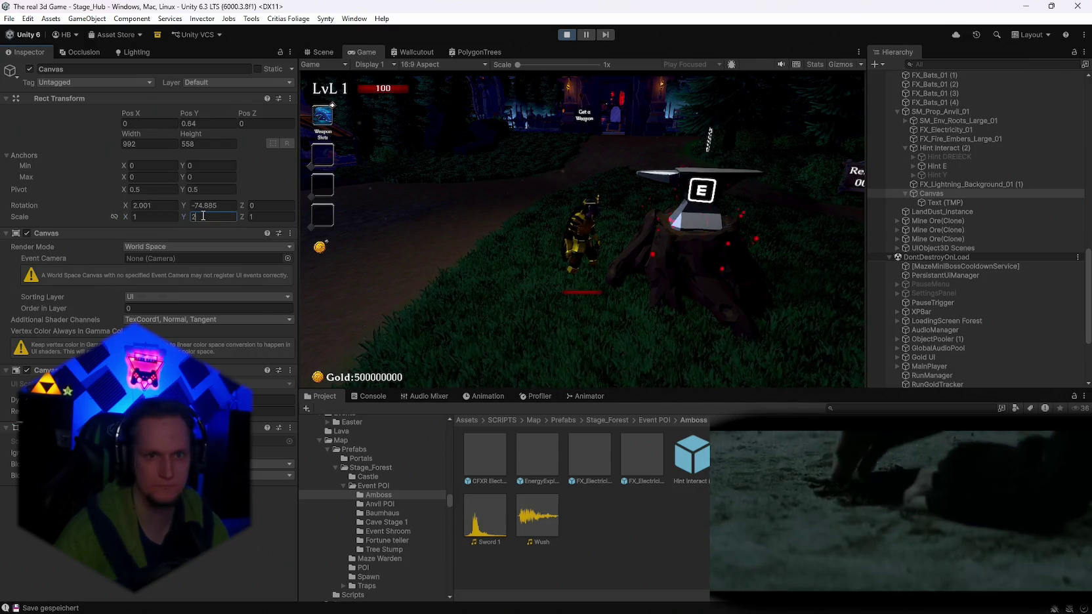
{"action": "key", "text": "Escape"}
{"action": "left_click", "coordinate": [150, 217]}
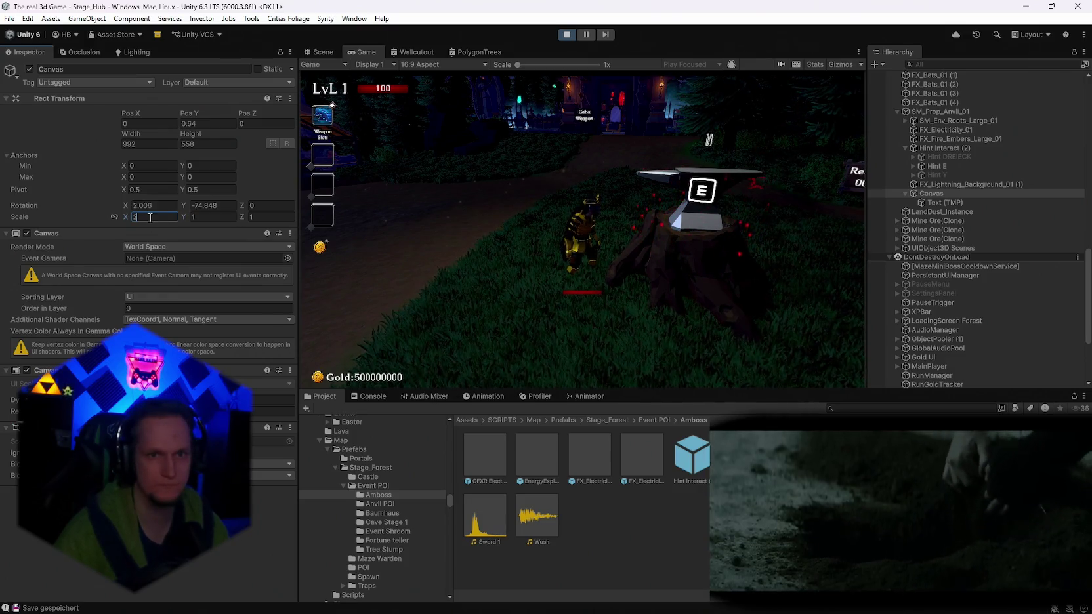
{"action": "type", "text": "4"}
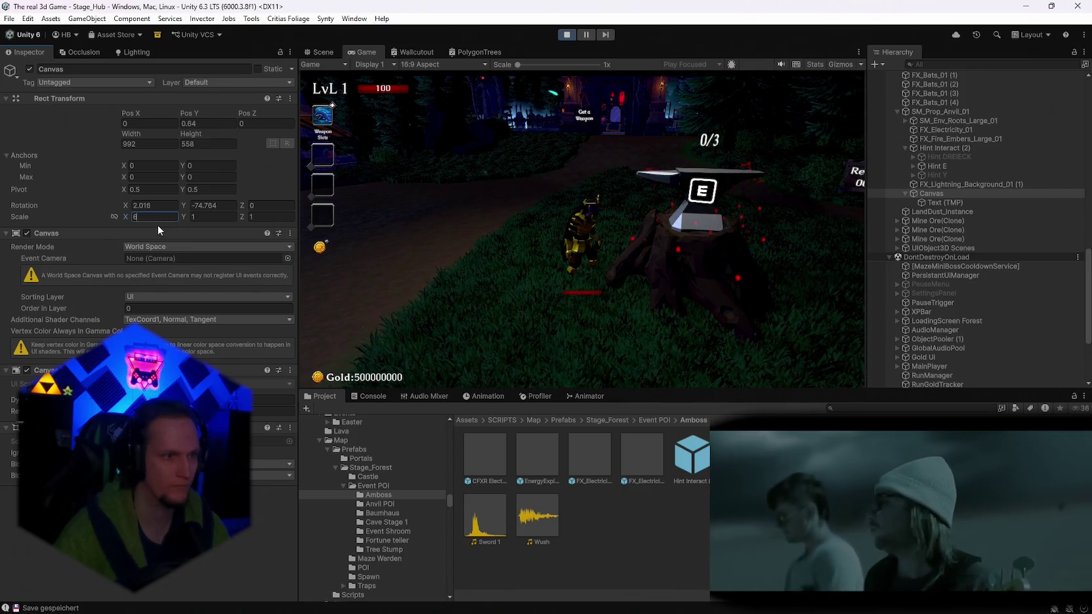
{"action": "left_click", "coordinate": [305, 90]}
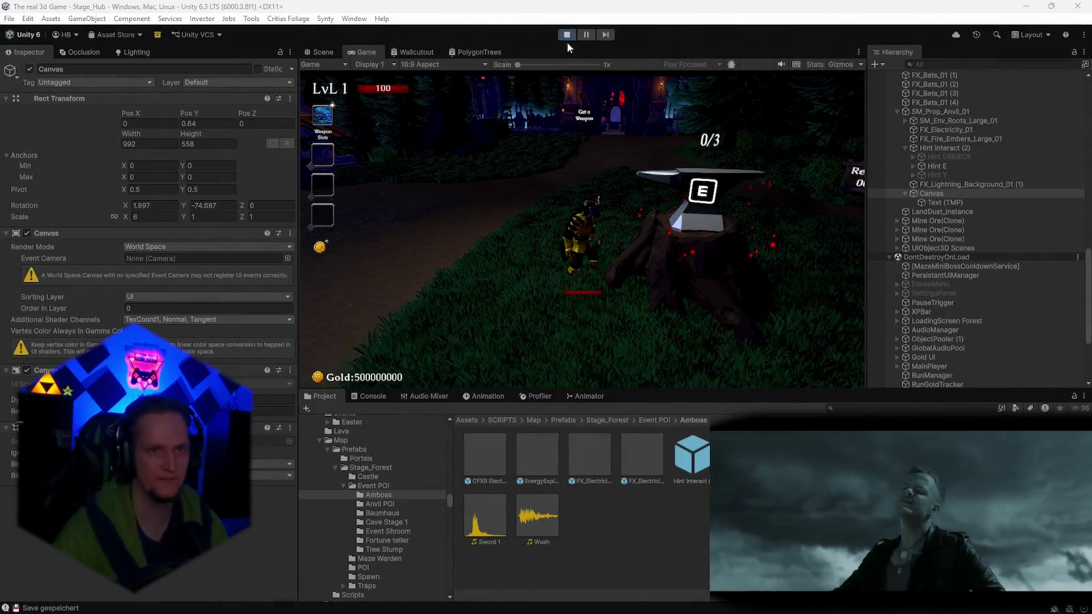
{"action": "left_click", "coordinate": [567, 34]}
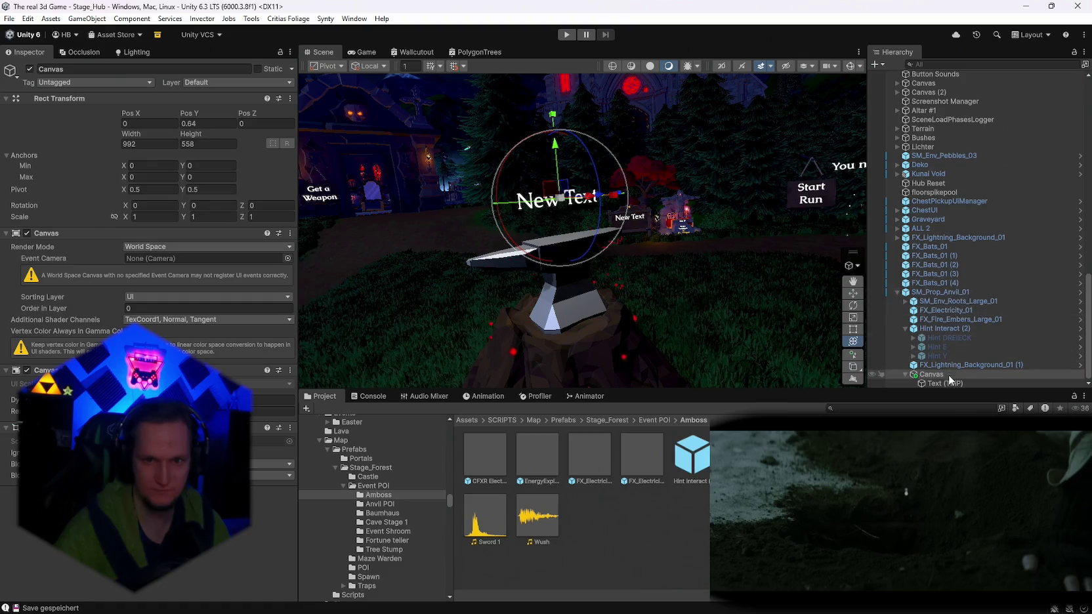
Set the anvil label Canvas's Rect Transform Scale X to 6.
{"action": "left_click", "coordinate": [935, 382]}
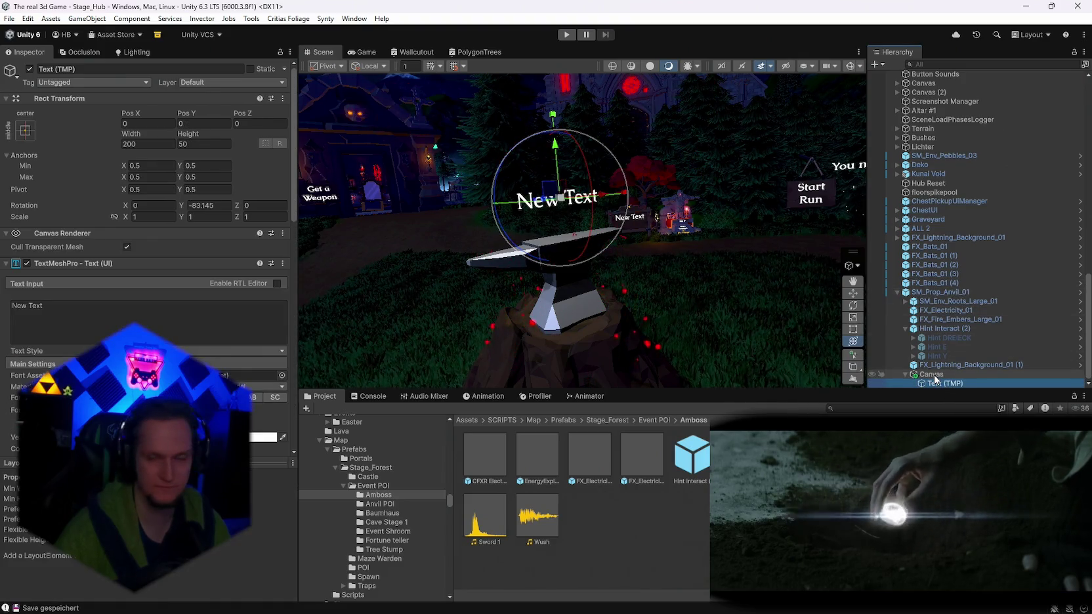
{"action": "key", "text": "alt+Tab"}
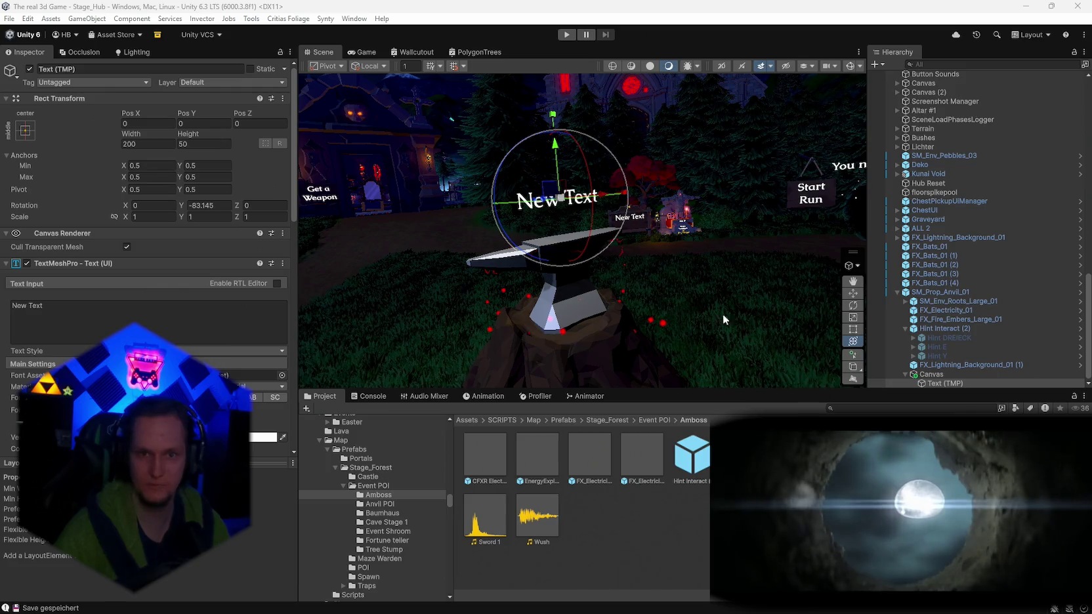
{"action": "left_click", "coordinate": [932, 376]}
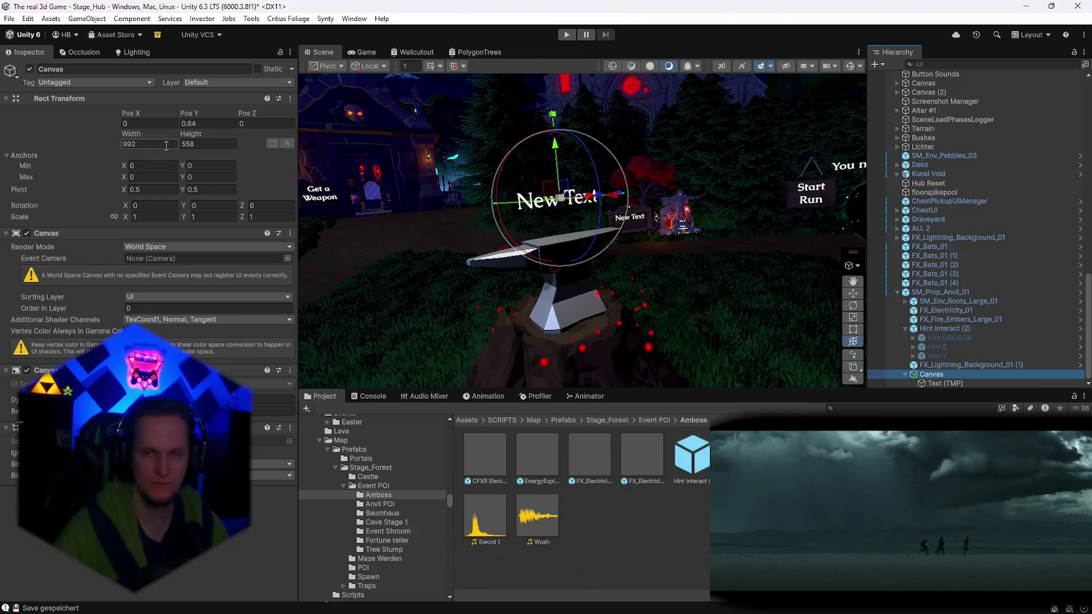
{"action": "left_click", "coordinate": [154, 217]}
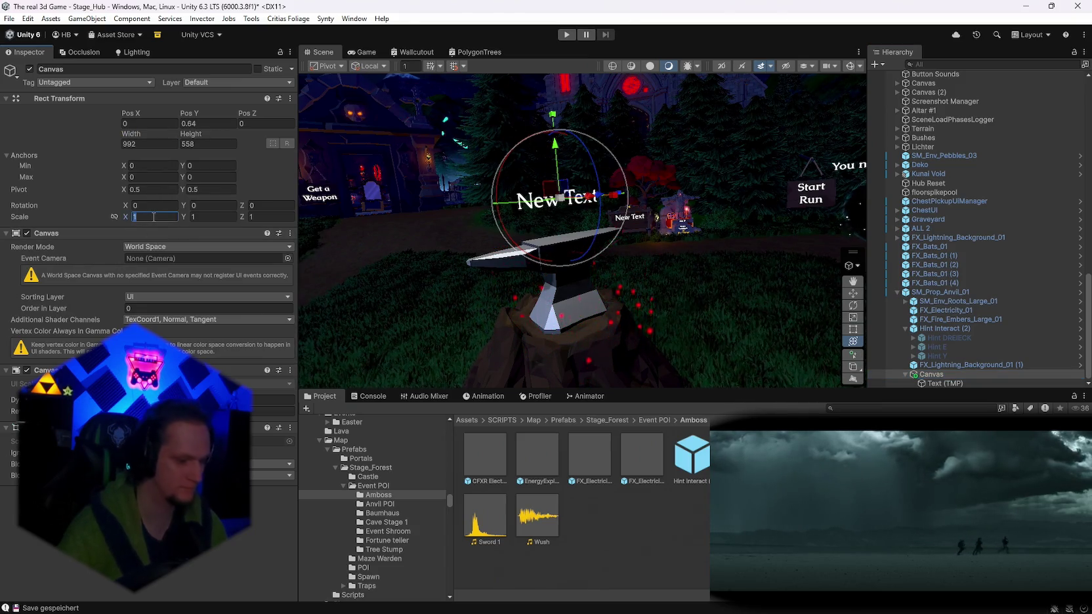
{"action": "type", "text": "6"}
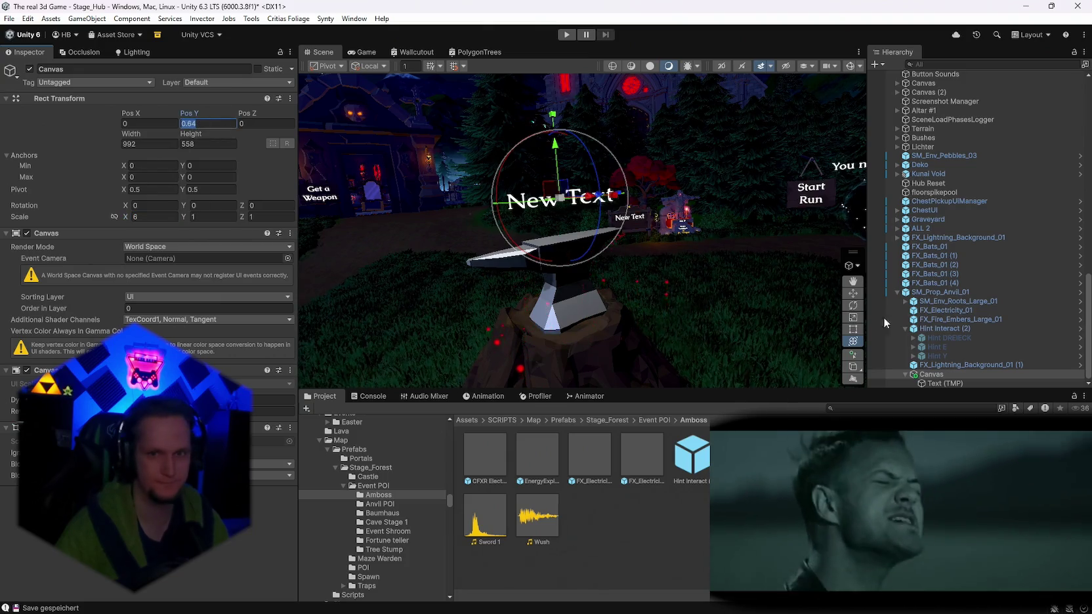
Select SM_Prop_Anvil_01 and start a new play test.
{"action": "left_click", "coordinate": [958, 291]}
{"action": "scroll", "coordinate": [144, 315], "scroll_direction": "down", "scroll_amount": 15}
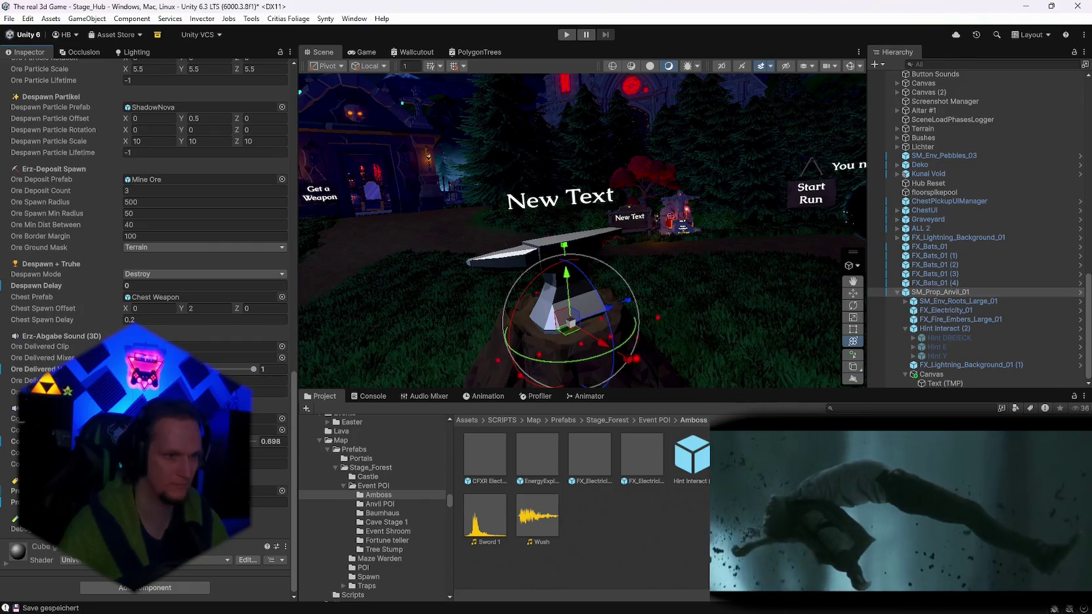
{"action": "left_click", "coordinate": [565, 36]}
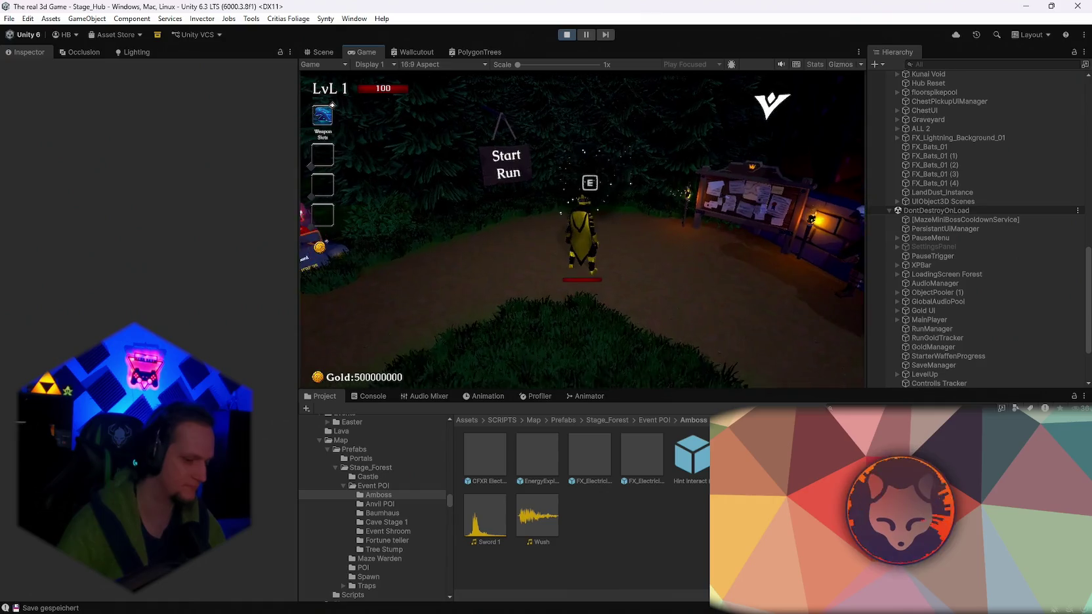
Reroll the station's passive cards several times, then start the run into the forest stage.
{"action": "key", "text": "e"}
{"action": "key", "text": "r"}
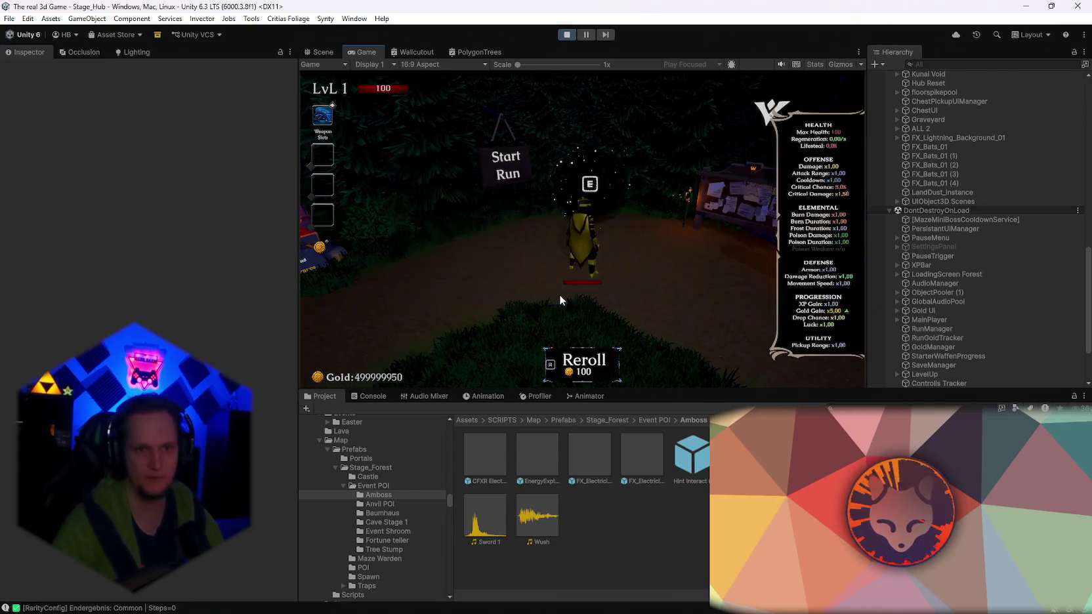
{"action": "key", "text": "r"}
{"action": "key", "text": "r"}
{"action": "left_click", "coordinate": [417, 250]}
{"action": "key", "text": "e"}
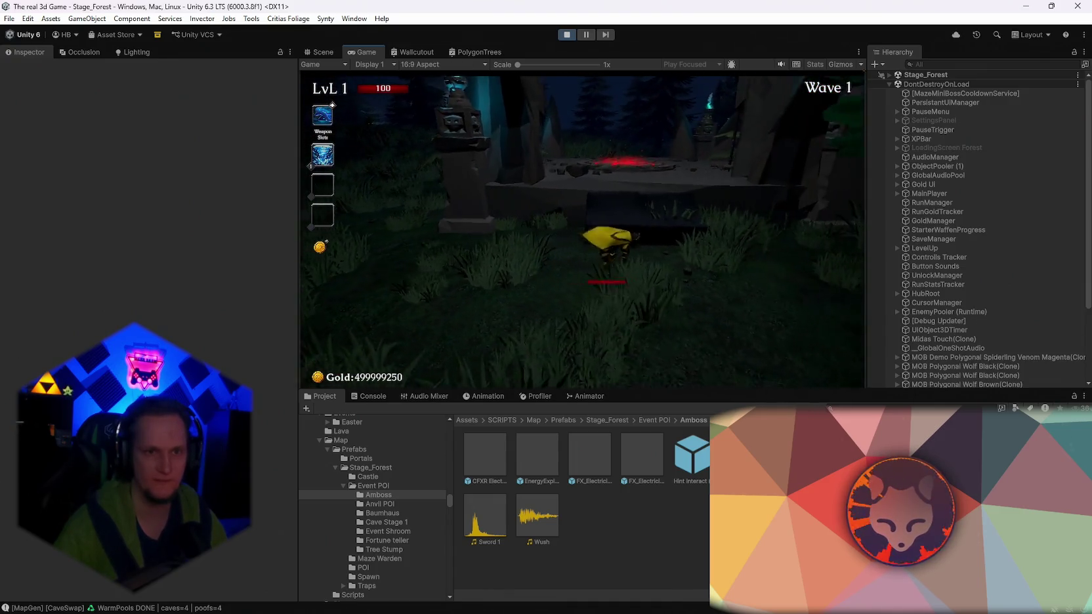
Walk onto the pentagram altar and enlarge the game view to fill the editor.
{"action": "key", "text": "w"}
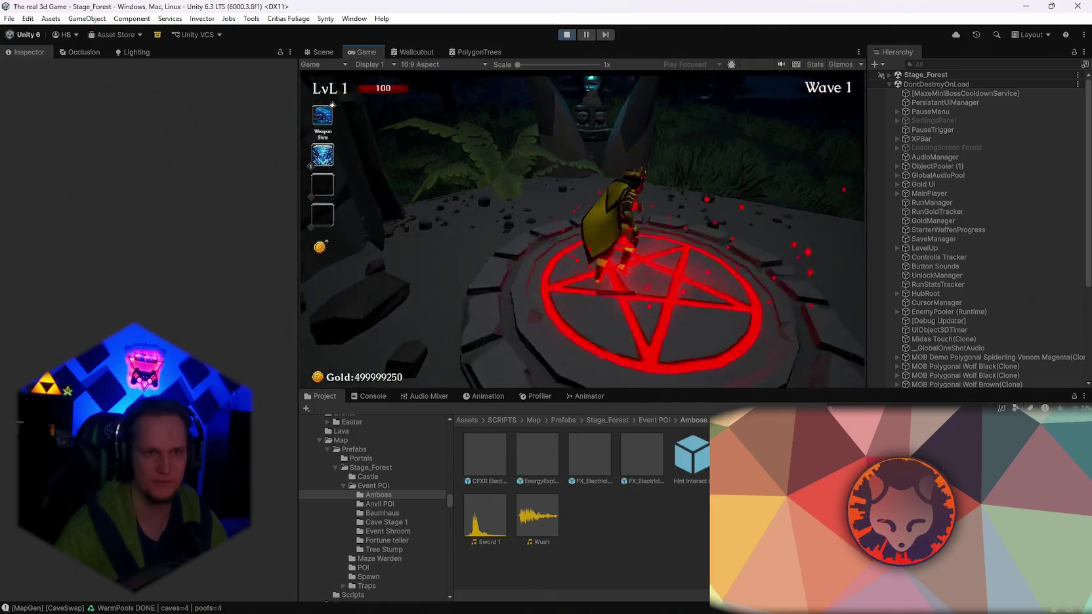
{"action": "key", "text": "Escape"}
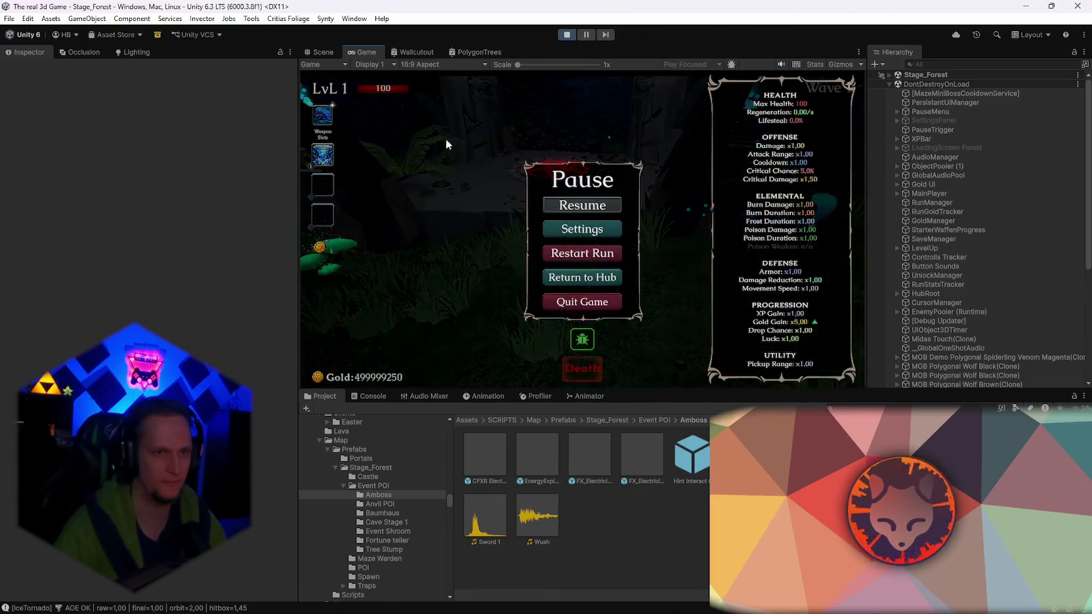
{"action": "double_click", "coordinate": [374, 53]}
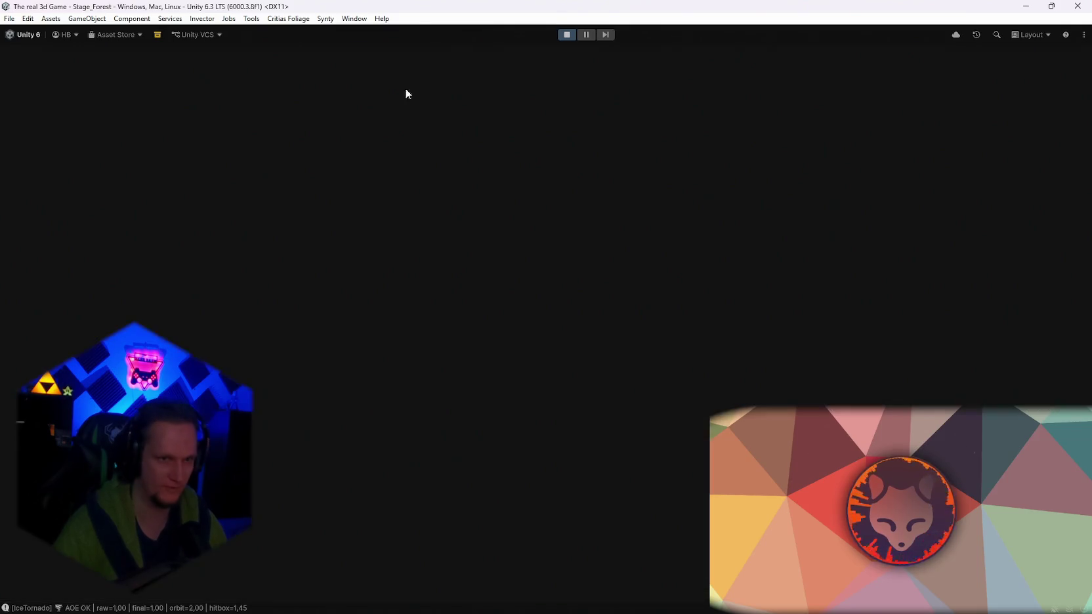
{"action": "key", "text": "Escape"}
Collect the red crystals scattered through the forest and walk to the anvil.
{"action": "key", "text": "w"}
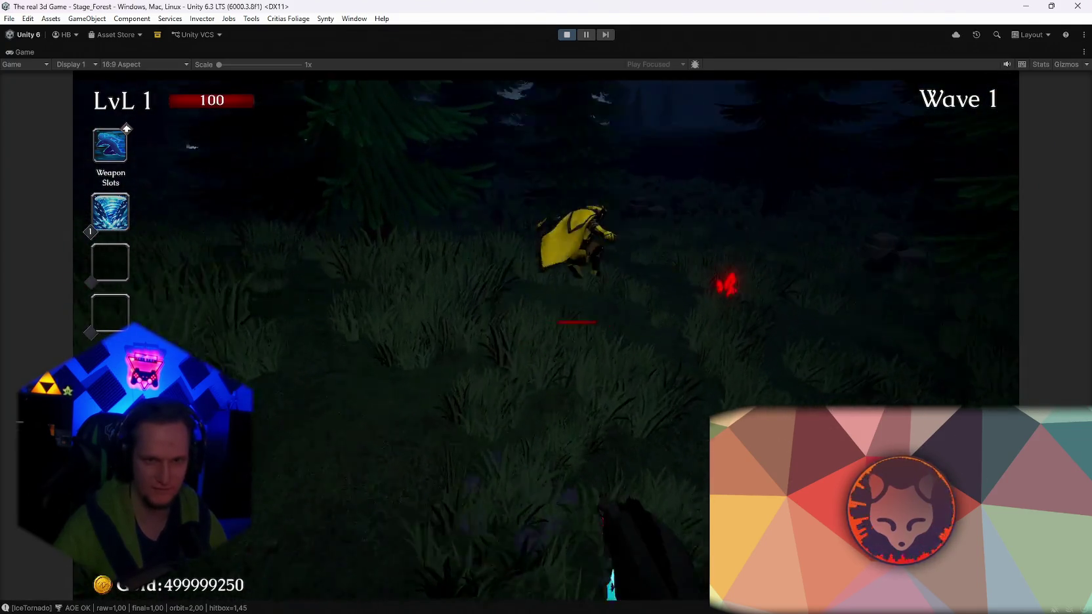
{"action": "key", "text": "e"}
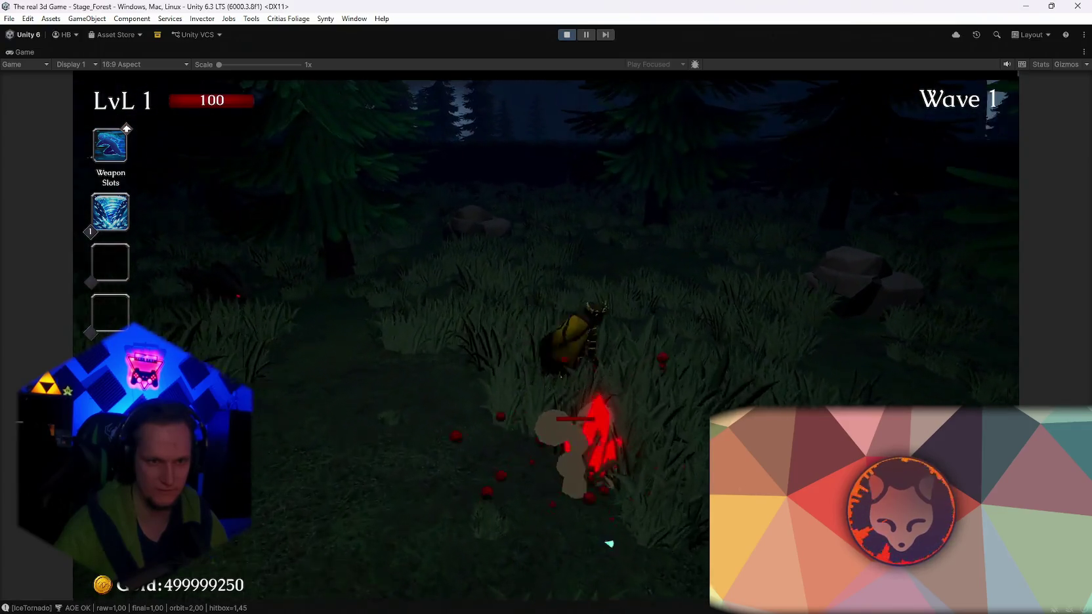
{"action": "key", "text": "w"}
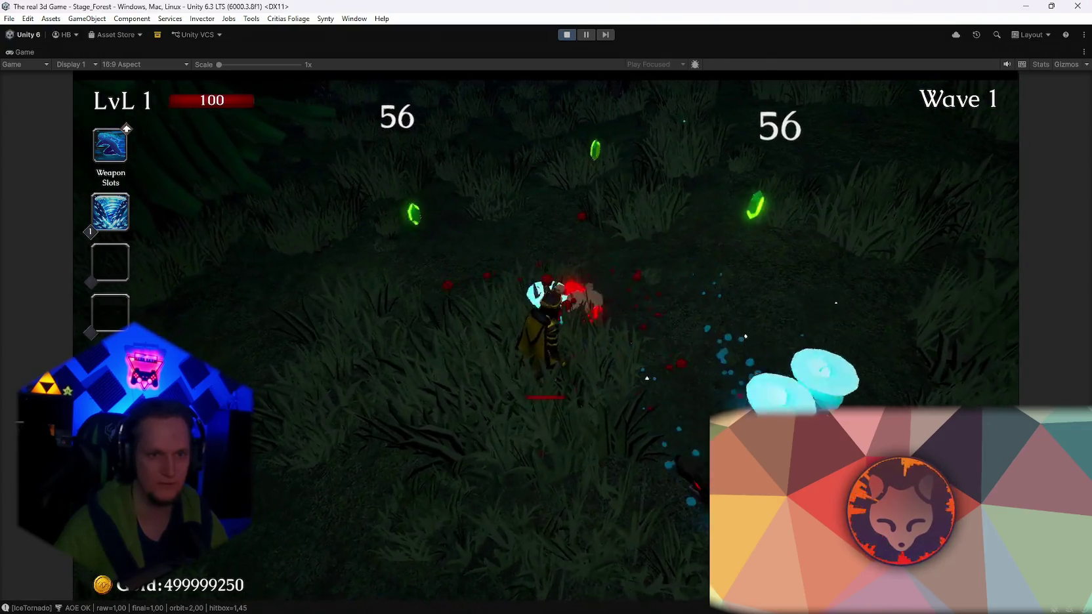
{"action": "key", "text": "w"}
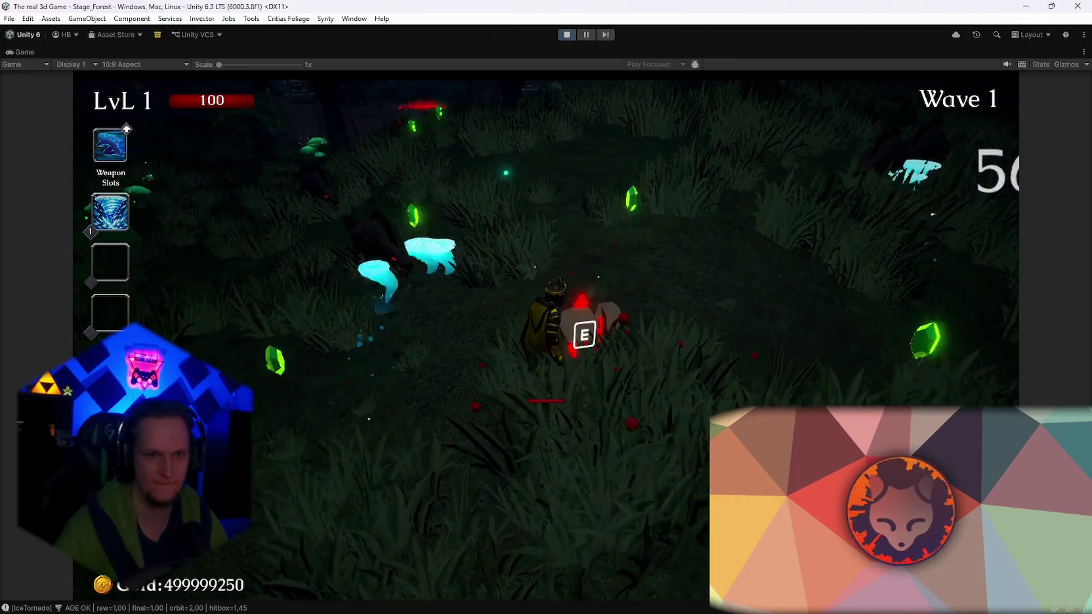
{"action": "key", "text": "e"}
{"action": "key", "text": "w"}
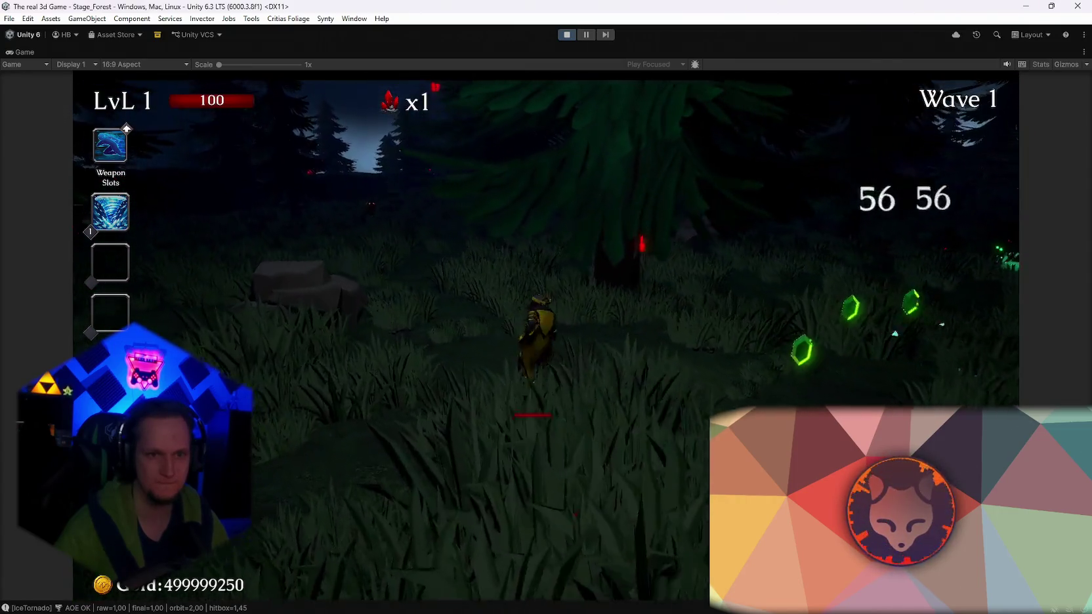
{"action": "key", "text": "w"}
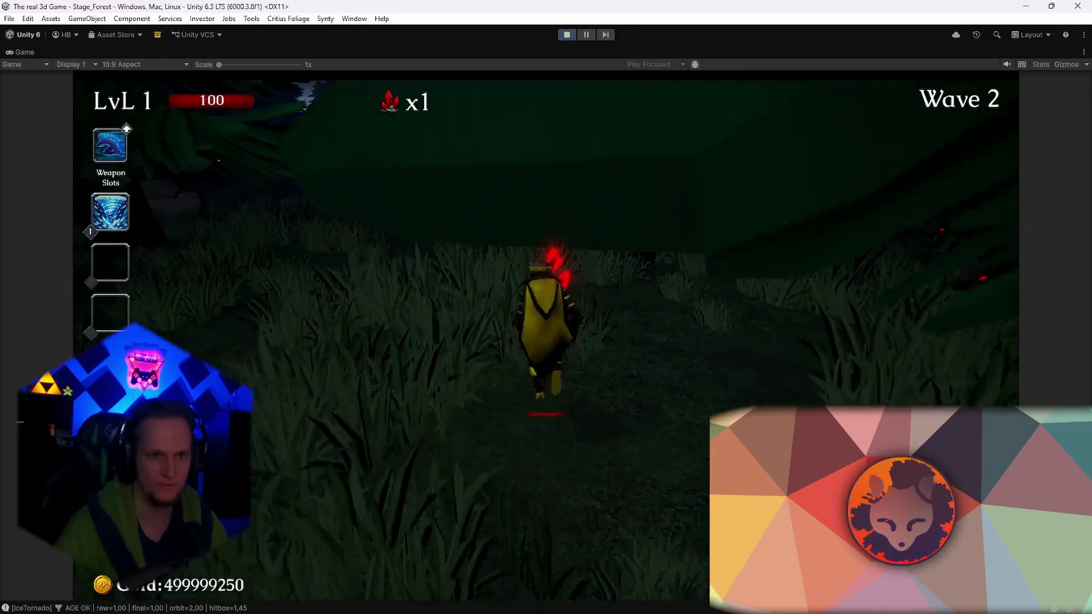
{"action": "key", "text": "w"}
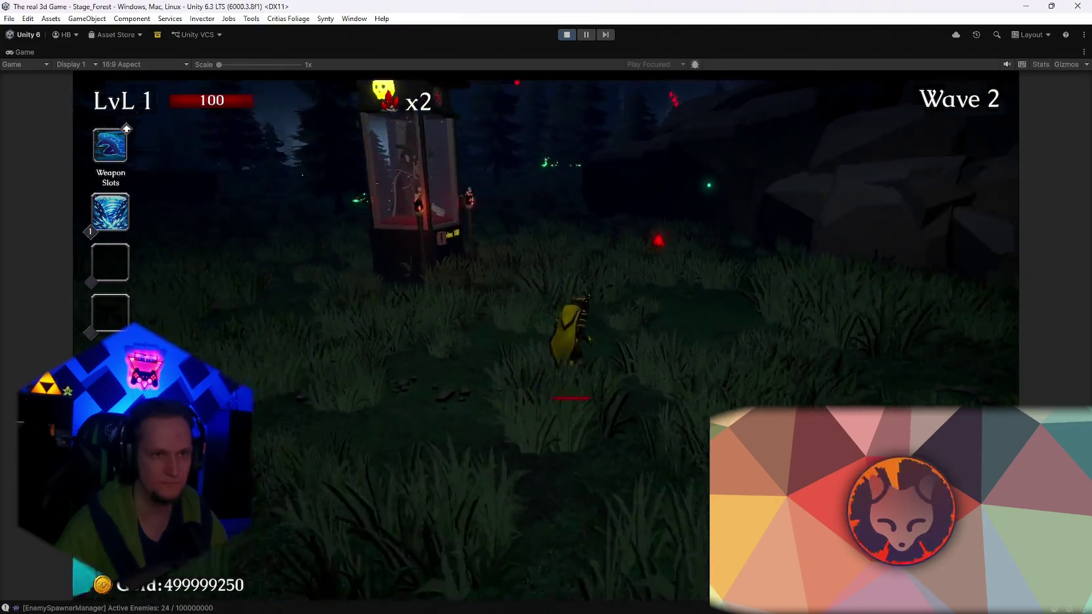
{"action": "key", "text": "w"}
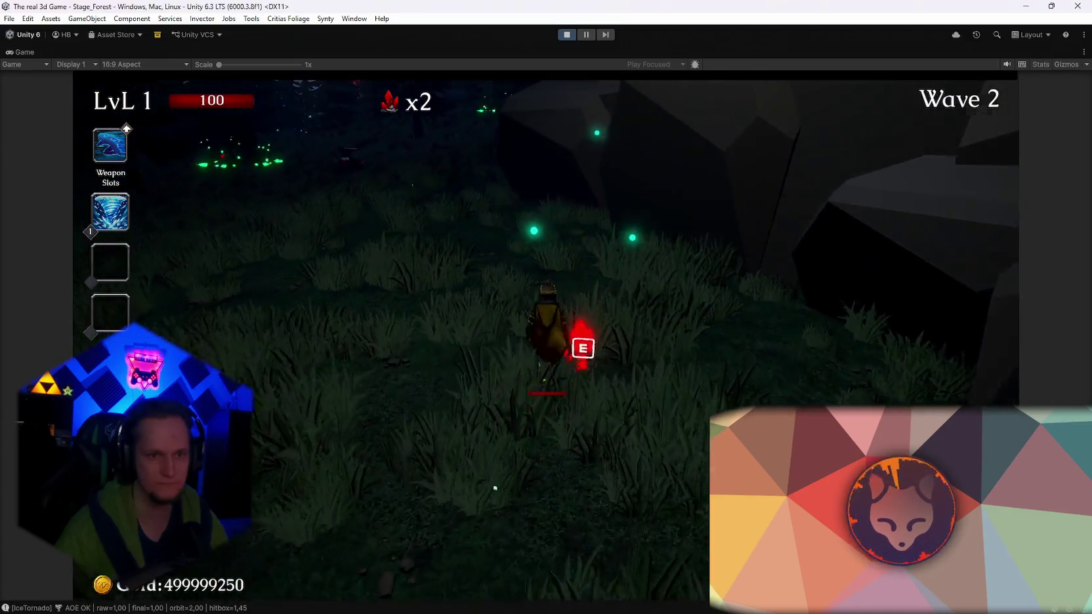
{"action": "key", "text": "w"}
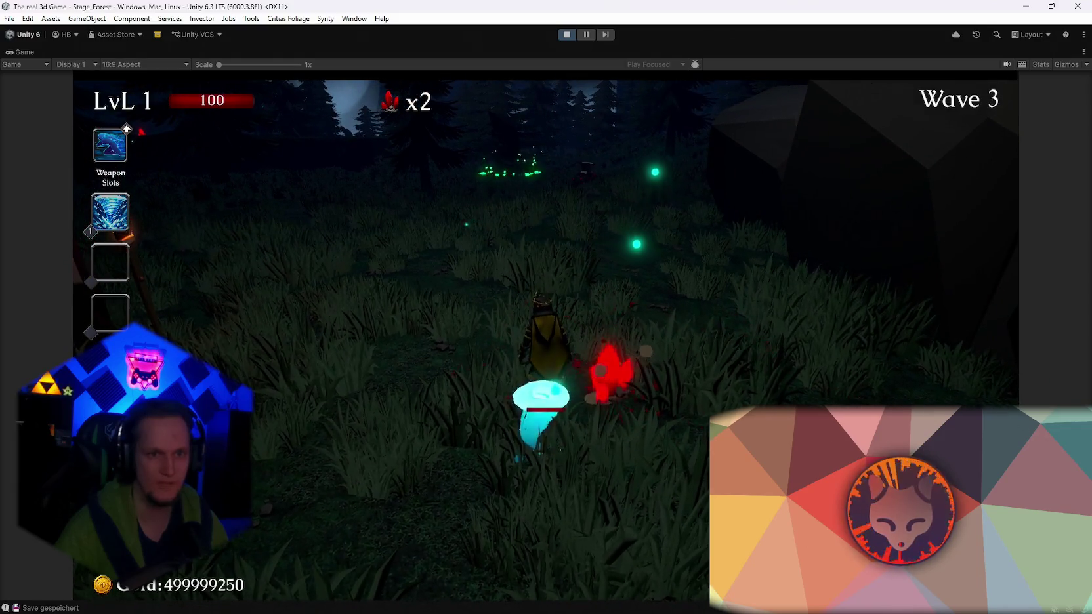
{"action": "key", "text": "w"}
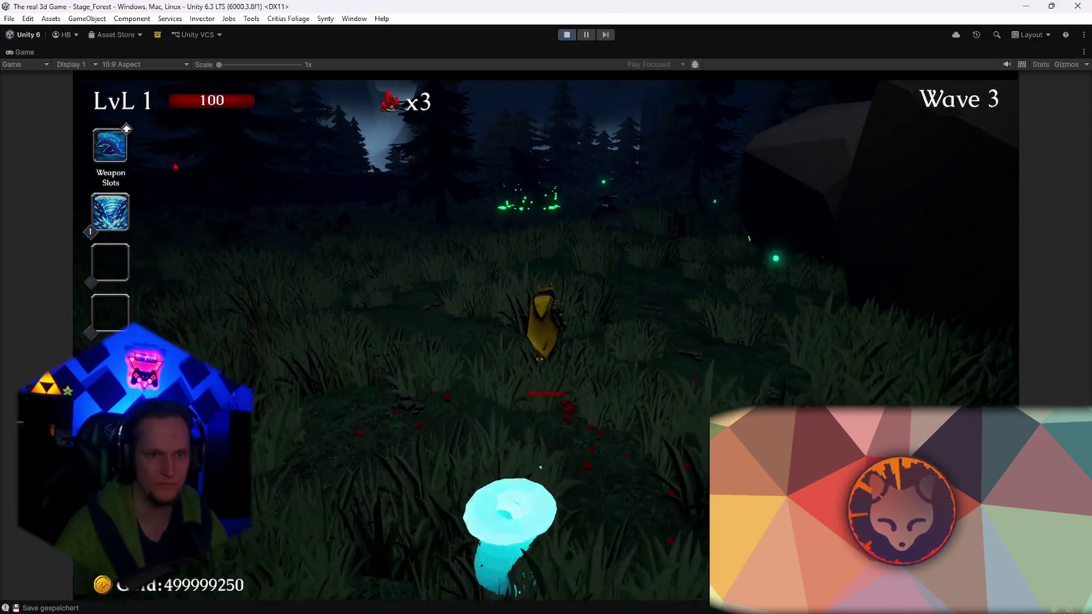
{"action": "key", "text": "w"}
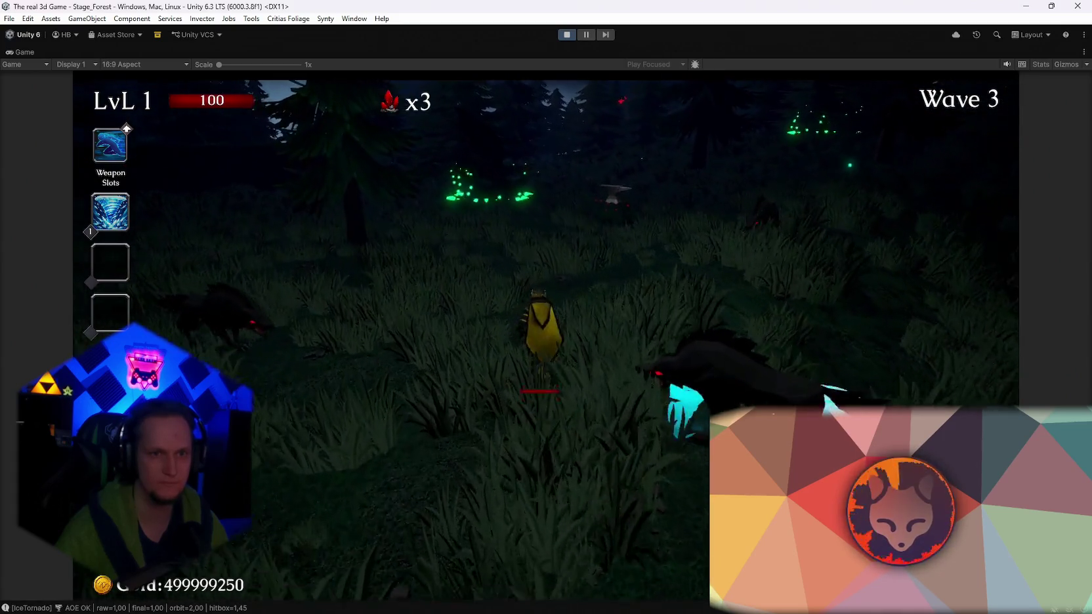
{"action": "key", "text": "w"}
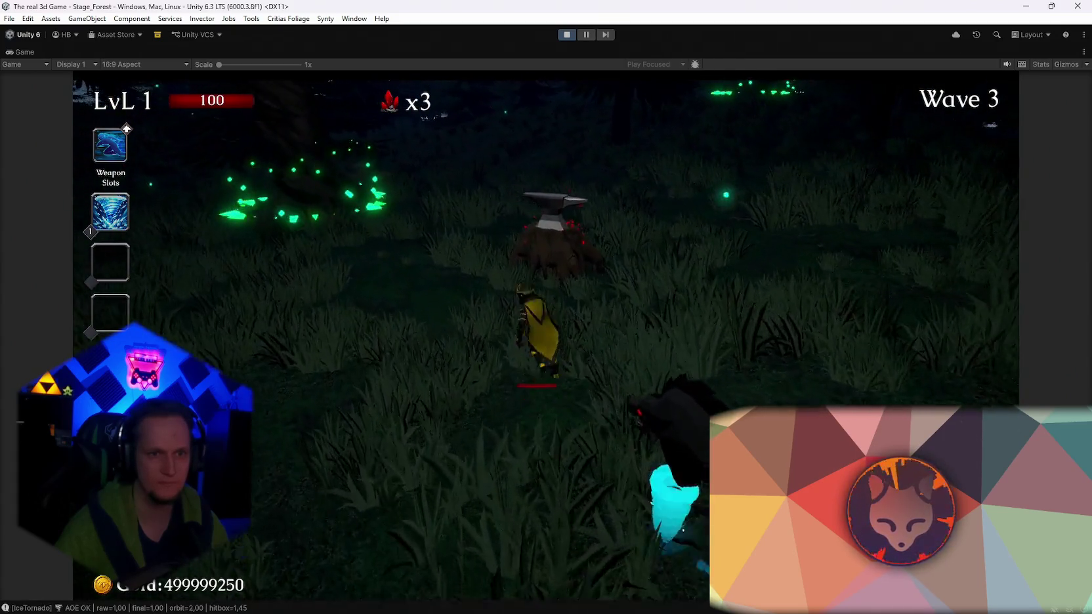
Deliver ore to the anvil (counter to 2/3) and open the chest's reward.
{"action": "key", "text": "e"}
{"action": "key", "text": "e"}
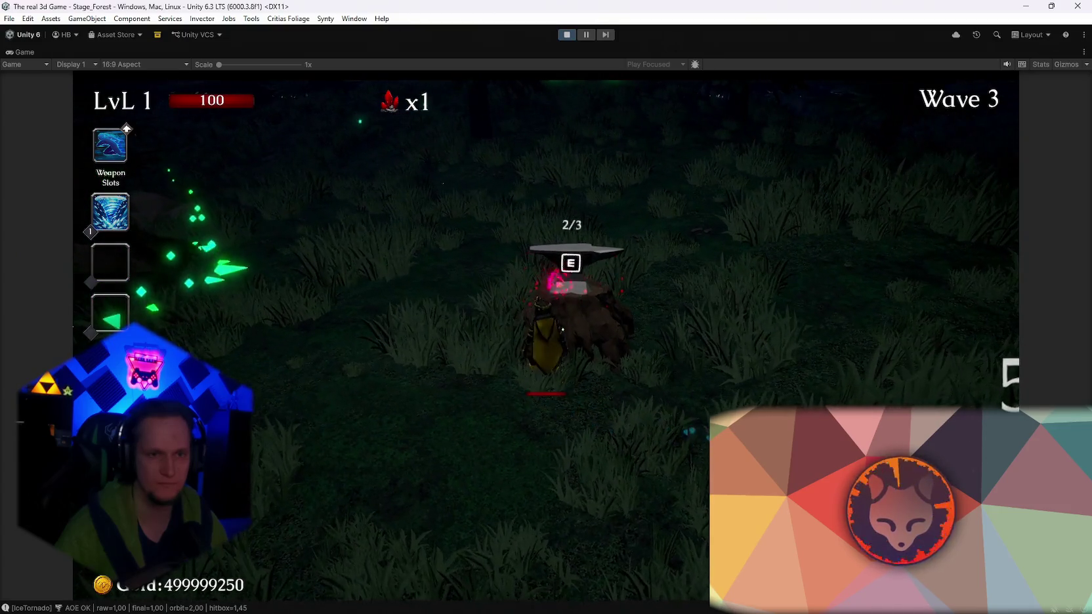
{"action": "key", "text": "e"}
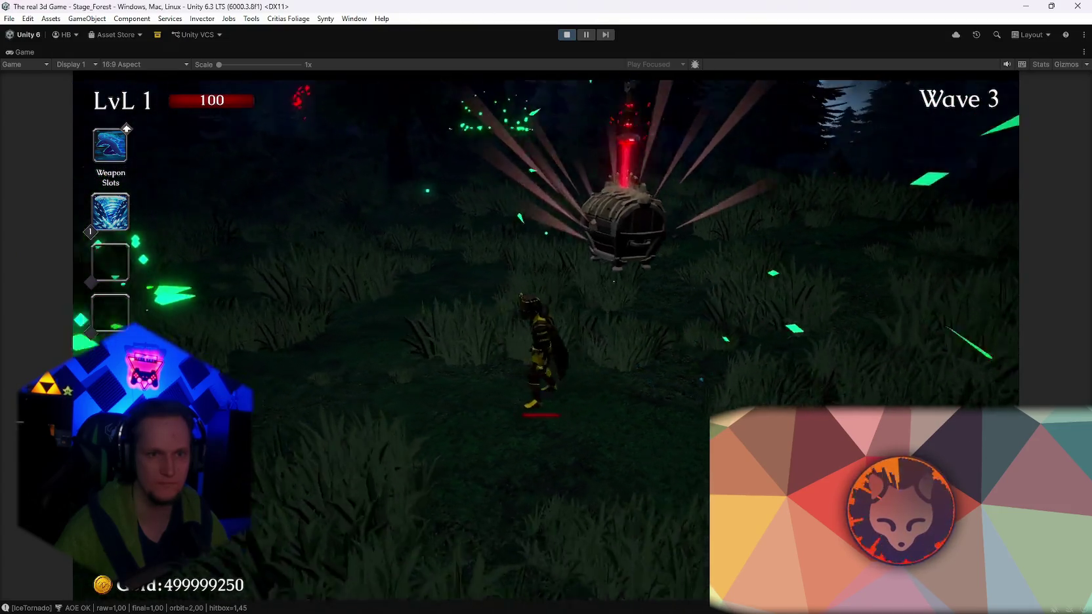
{"action": "key", "text": "d"}
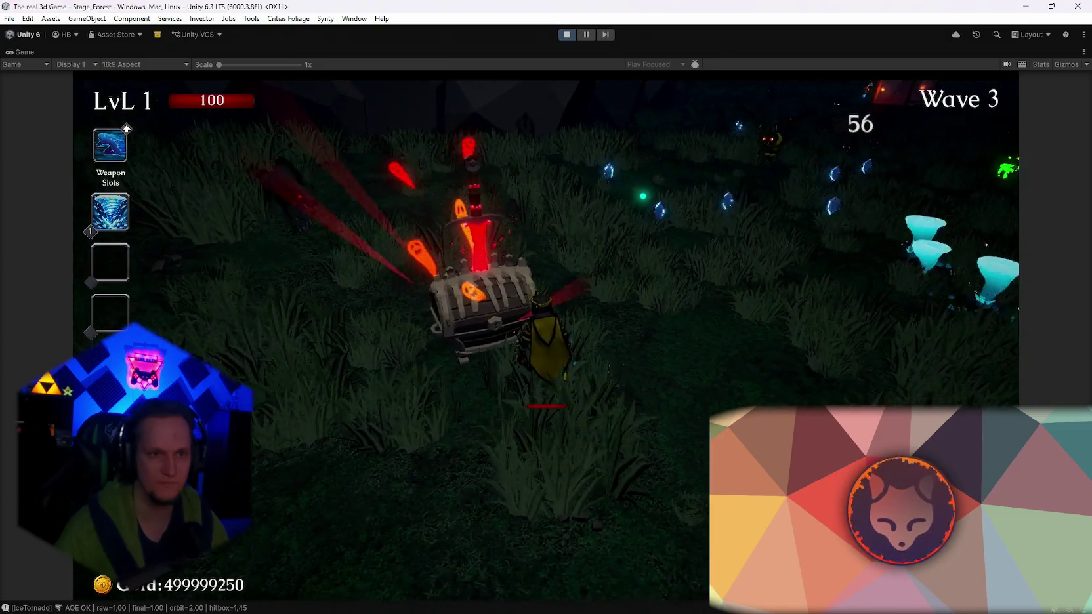
{"action": "key", "text": "e"}
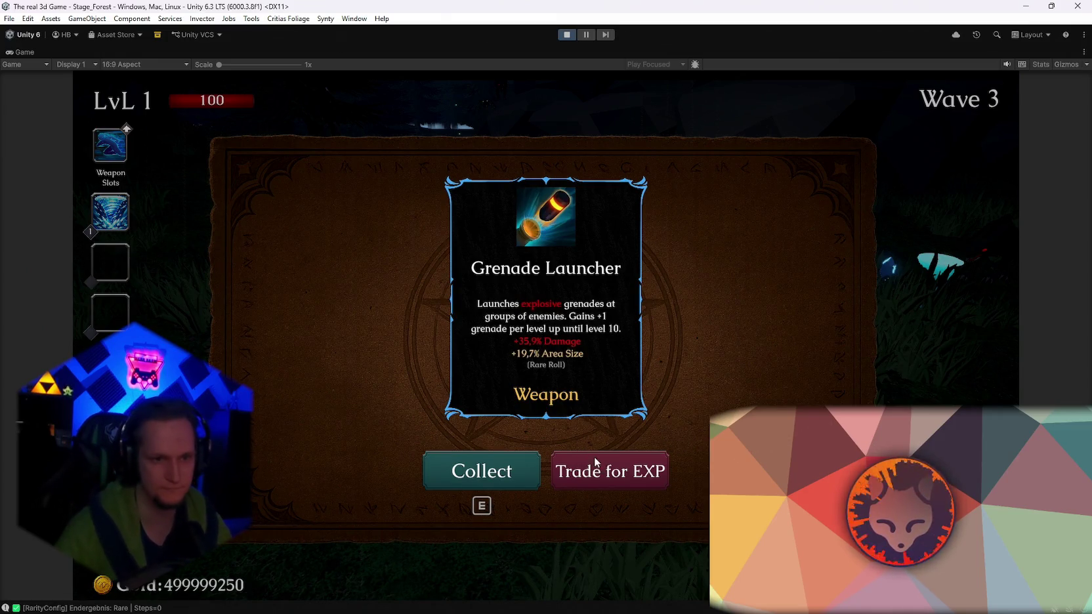
Take the Grenade Launcher, play on to Wave 4, then pause and exit Play mode.
{"action": "key", "text": "e"}
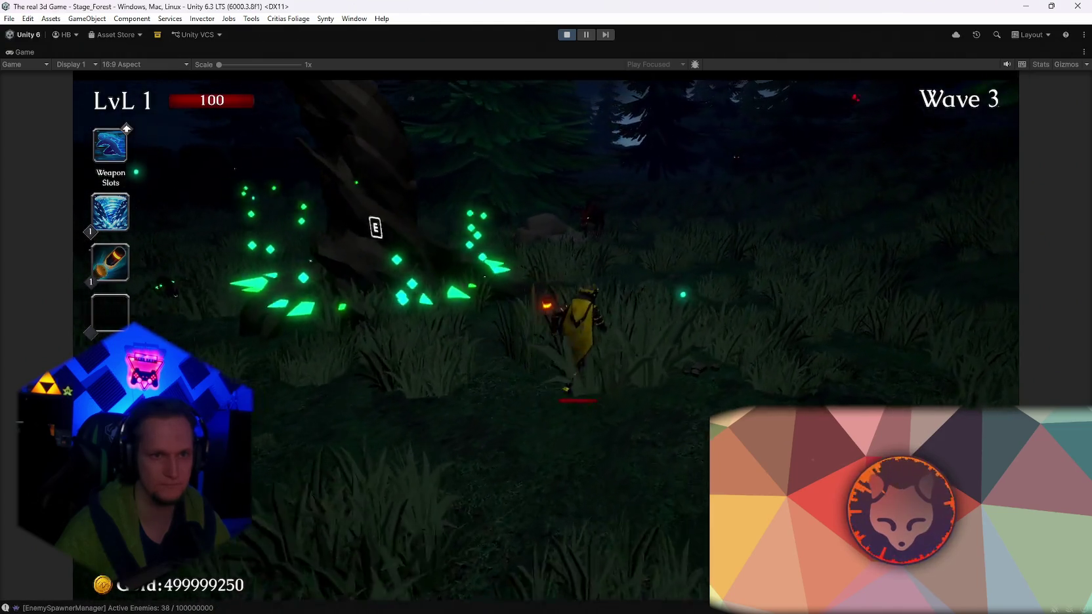
{"action": "key", "text": "w"}
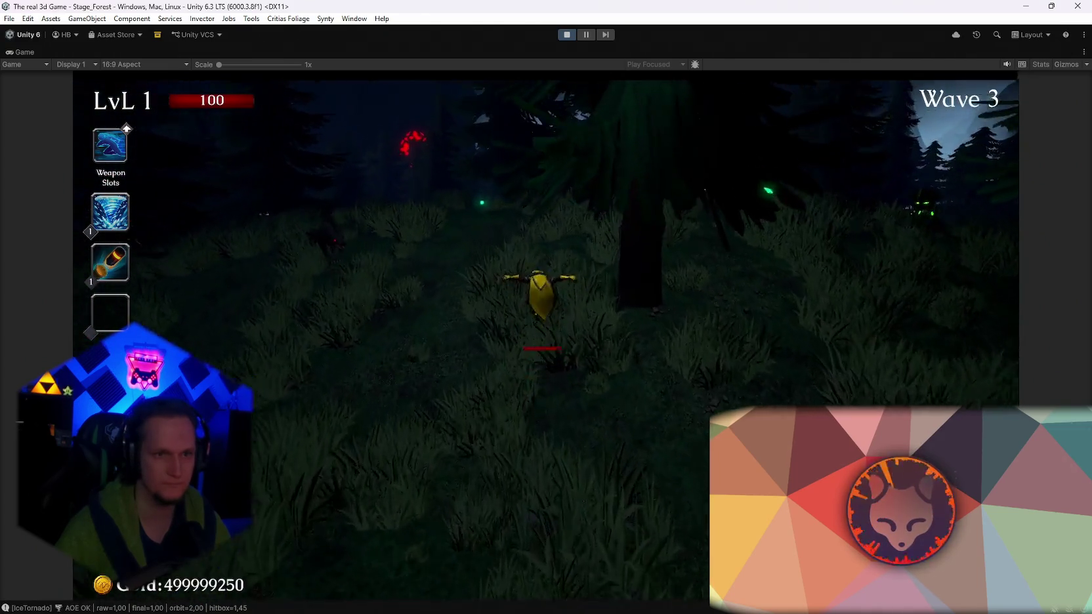
{"action": "key", "text": "w"}
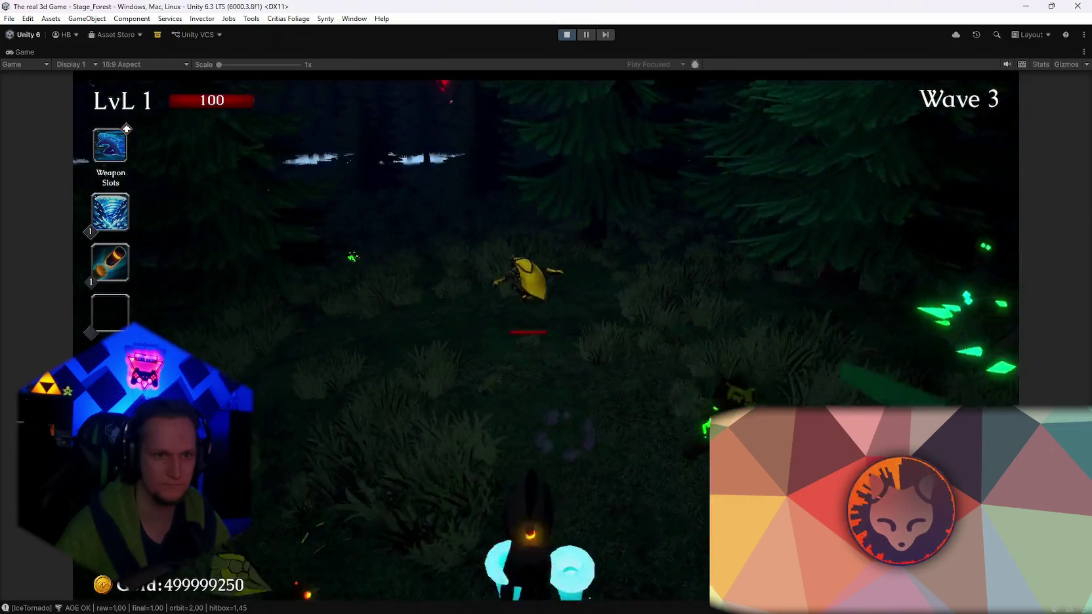
{"action": "key", "text": "w"}
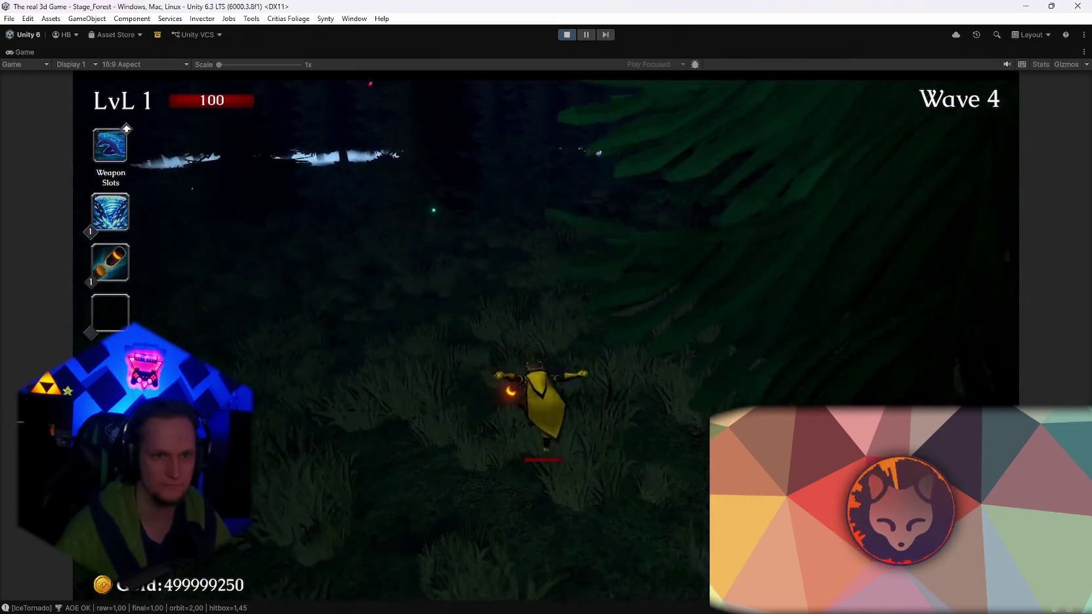
{"action": "key", "text": "w"}
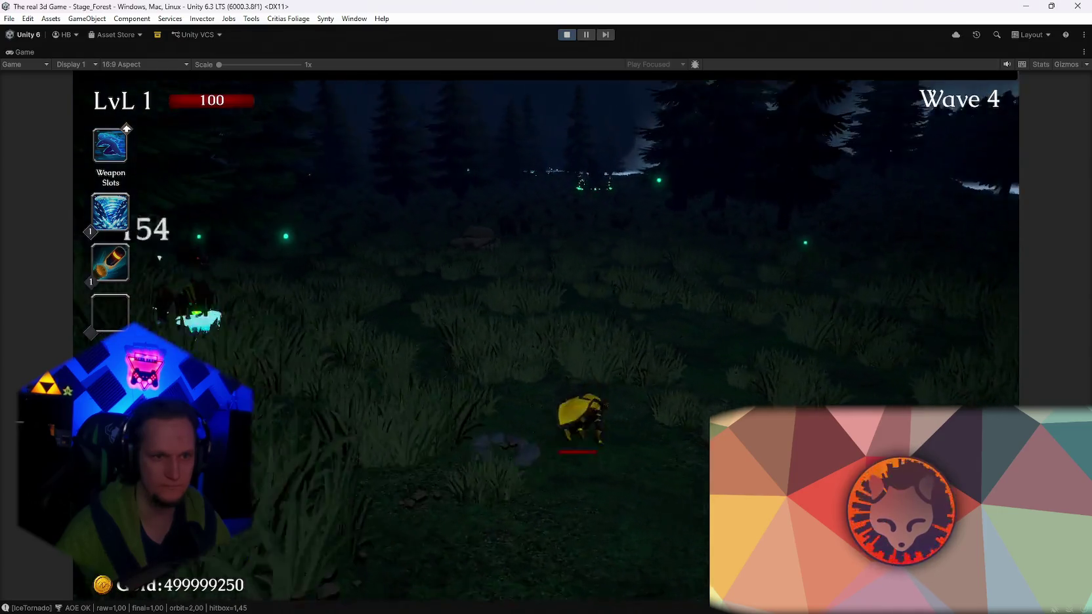
{"action": "key", "text": "w"}
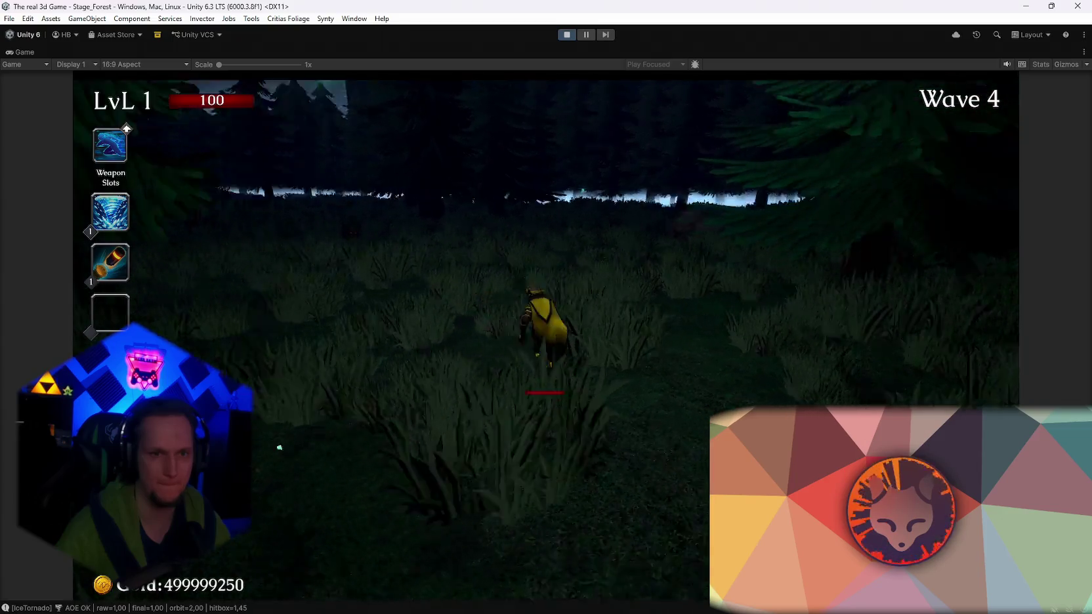
{"action": "key", "text": "Escape"}
{"action": "key", "text": "ctrl+p"}
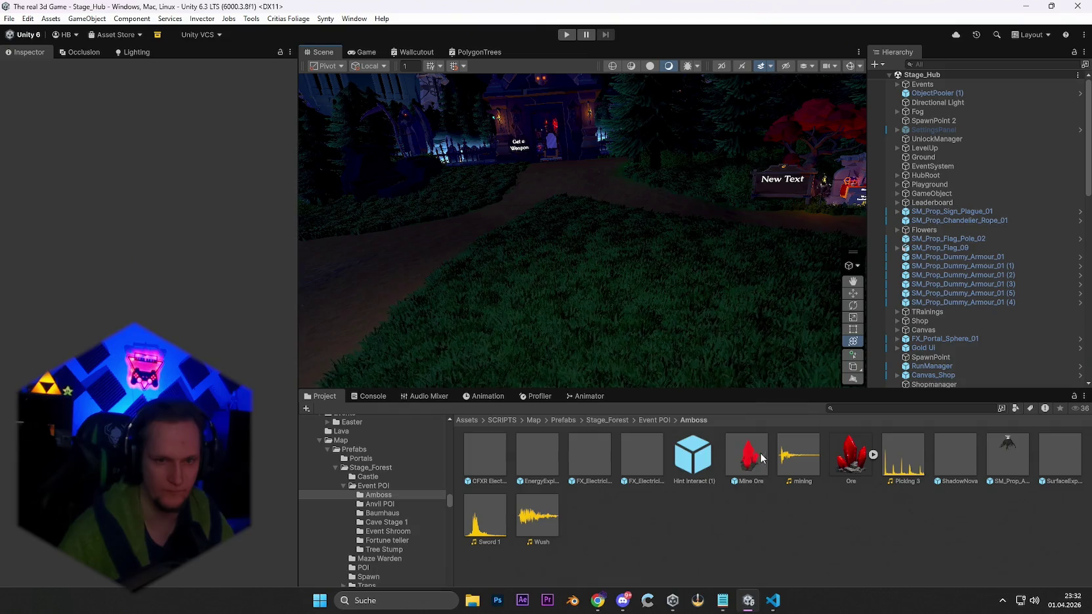
Lower the Emission HDR intensity of Dungeon_Material_01 10 to dim the crystal's red glow.
{"action": "double_click", "coordinate": [747, 456]}
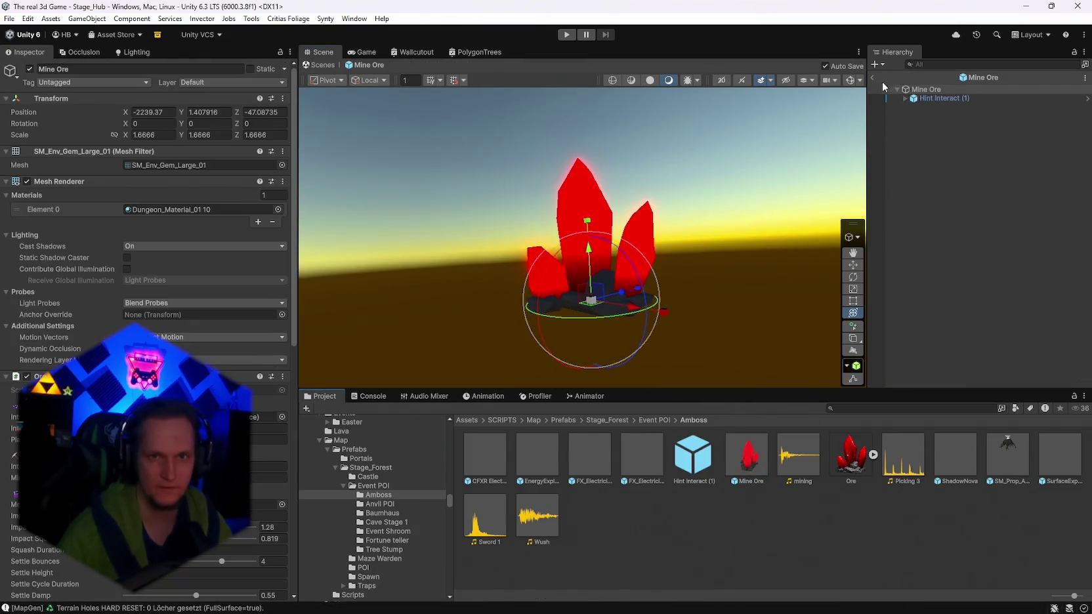
{"action": "left_click", "coordinate": [873, 77]}
{"action": "left_click", "coordinate": [652, 271]}
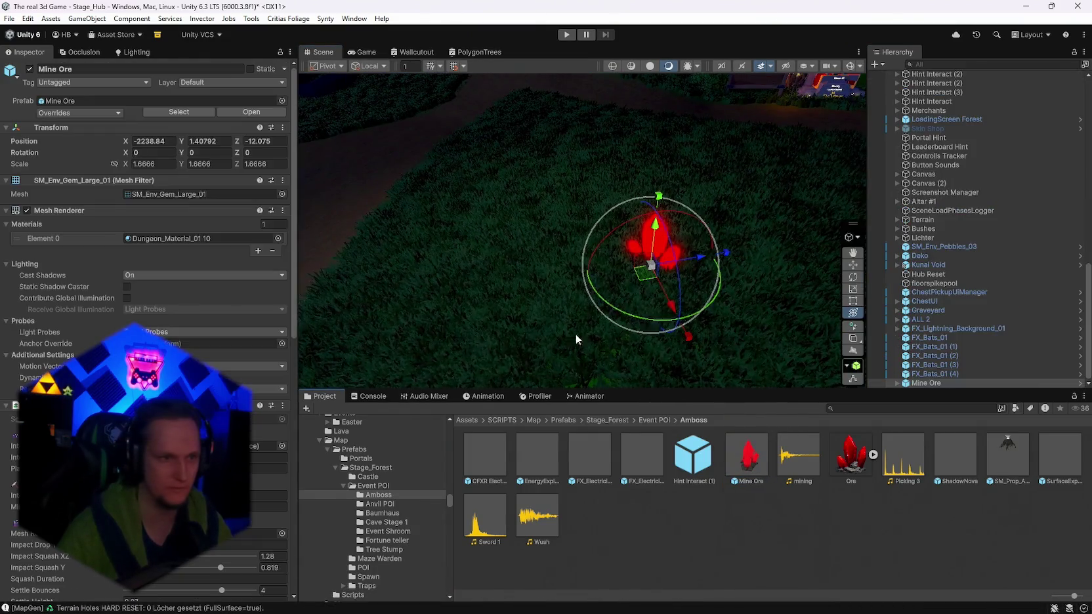
{"action": "scroll", "coordinate": [153, 326], "scroll_direction": "down", "scroll_amount": 2}
{"action": "left_click", "coordinate": [152, 206]}
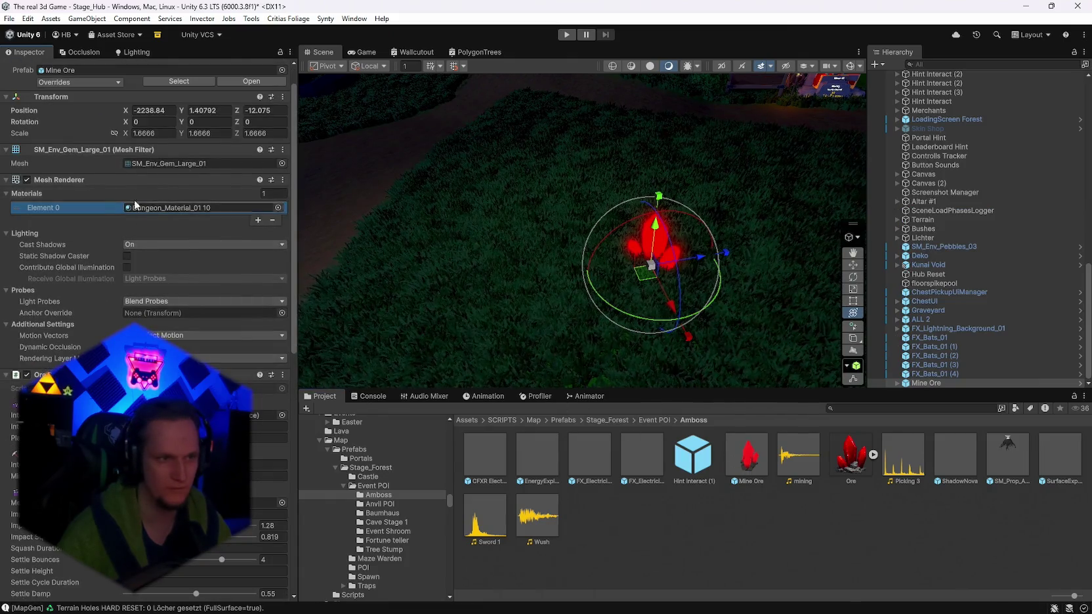
{"action": "double_click", "coordinate": [156, 206]}
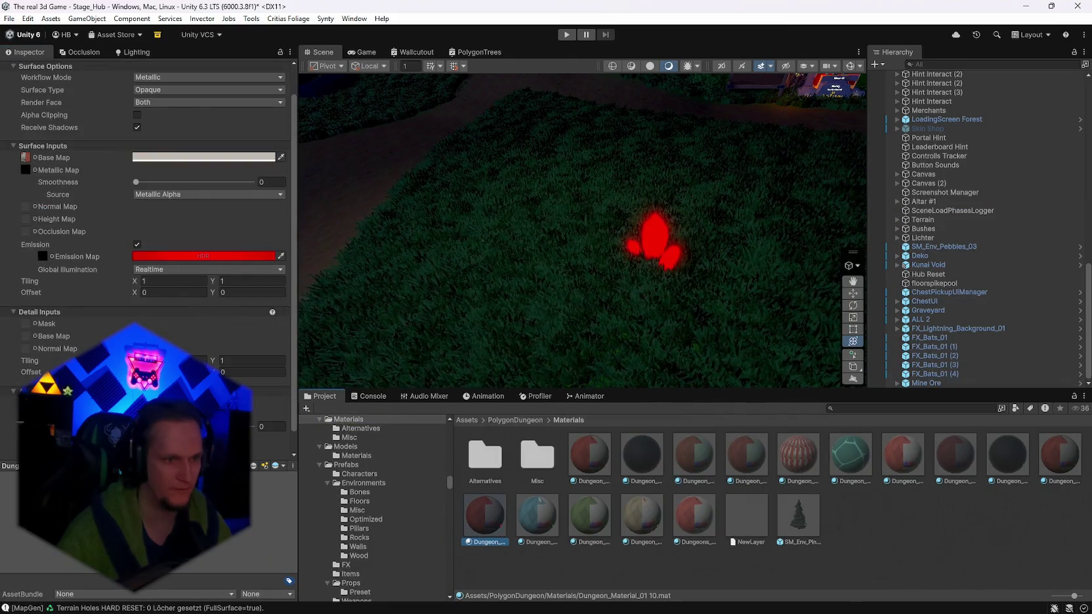
{"action": "left_click", "coordinate": [191, 255]}
{"action": "left_click_drag", "start_coordinate": [260, 458], "coordinate": [250, 464]}
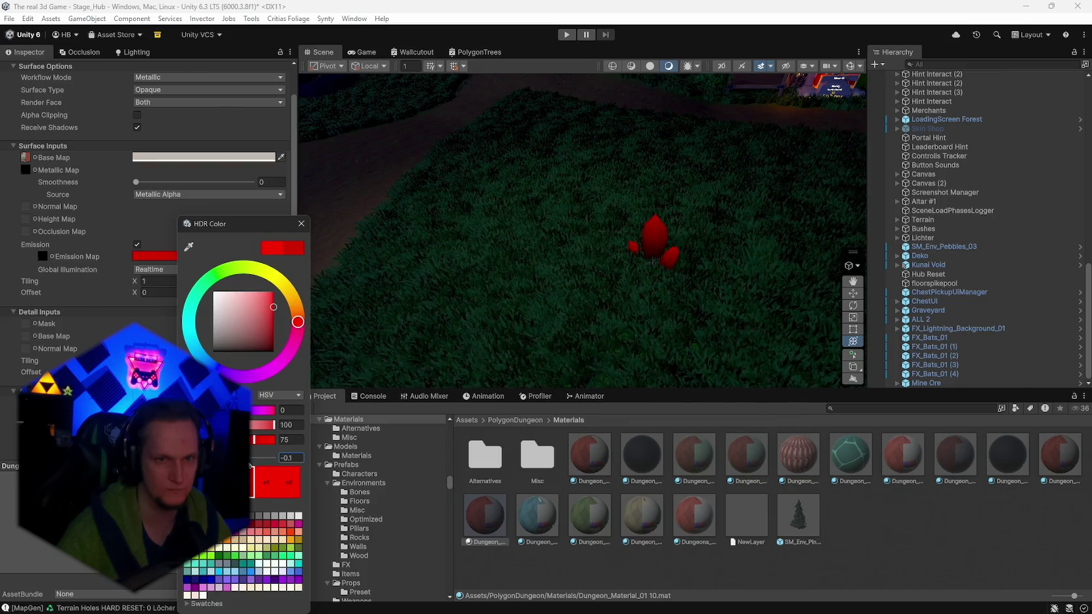
{"action": "left_click", "coordinate": [301, 223]}
Reselect the Mine Ore, check its prefab overrides, and delete it from the hub scene.
{"action": "mouse_move", "coordinate": [587, 254]}
{"action": "left_mouse_down"}
{"action": "mouse_move", "coordinate": [601, 176]}
{"action": "mouse_move", "coordinate": [561, 166]}
{"action": "mouse_move", "coordinate": [499, 246]}
{"action": "mouse_move", "coordinate": [575, 303]}
{"action": "left_mouse_up"}
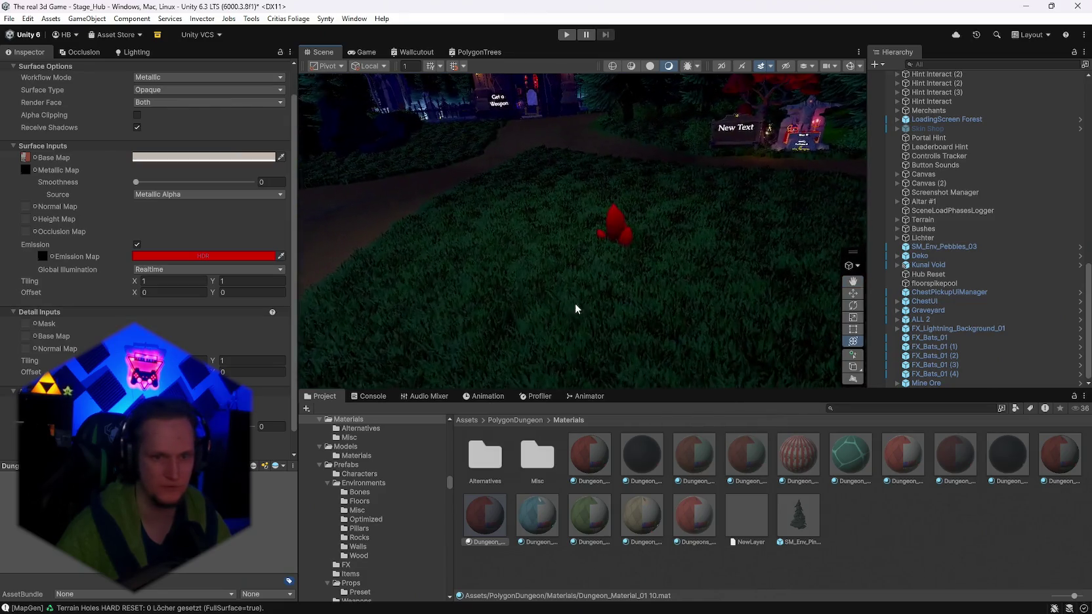
{"action": "left_click", "coordinate": [616, 227]}
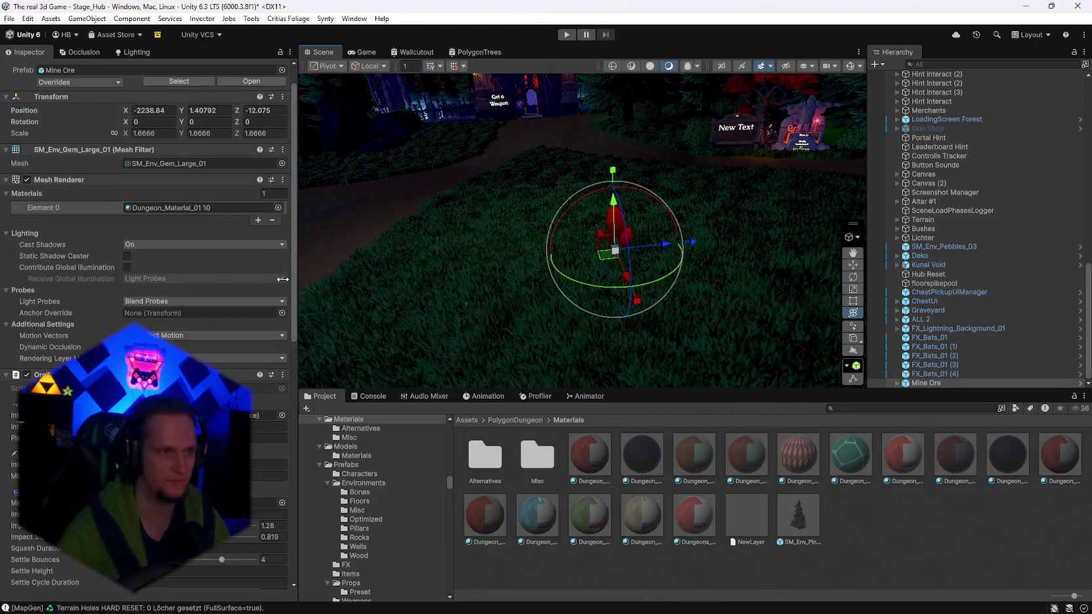
{"action": "left_click", "coordinate": [77, 82]}
{"action": "left_click", "coordinate": [919, 380]}
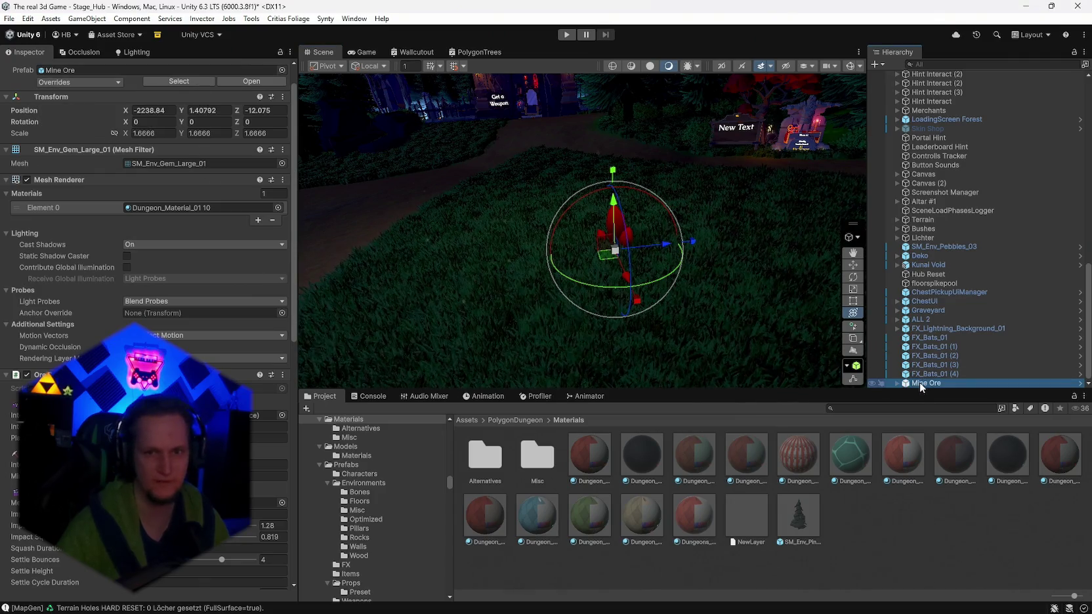
{"action": "key", "text": "Delete"}
{"action": "left_click_drag", "start_coordinate": [629, 276], "coordinate": [696, 279]}
{"action": "mouse_move", "coordinate": [790, 609]}
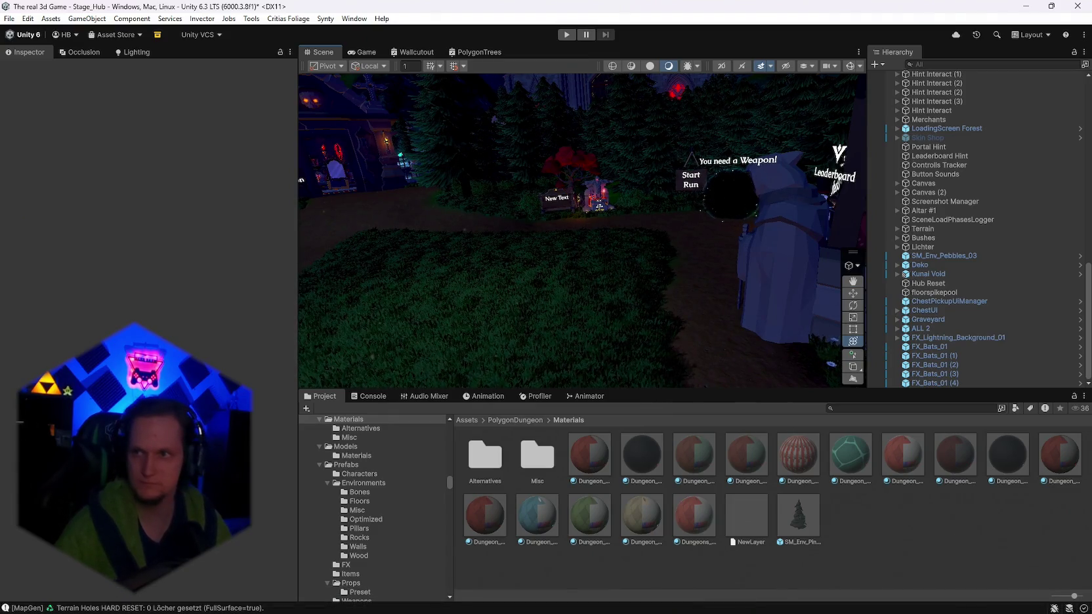
Search the project for "map gen" and compare the two MapGenerator scripts in the Inspector.
{"action": "left_click", "coordinate": [843, 407]}
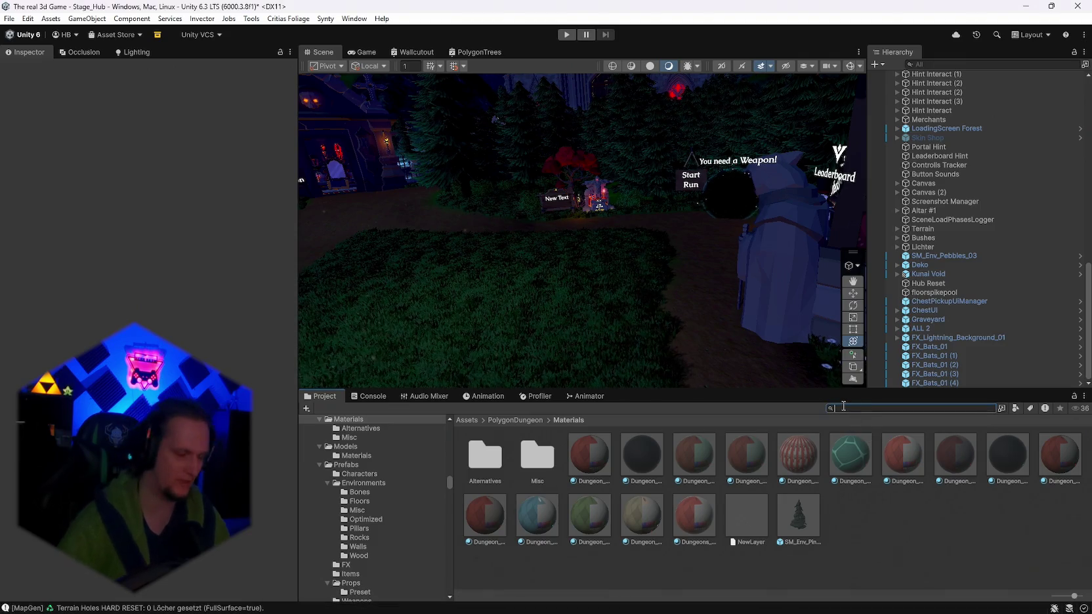
{"action": "type", "text": "map gen"}
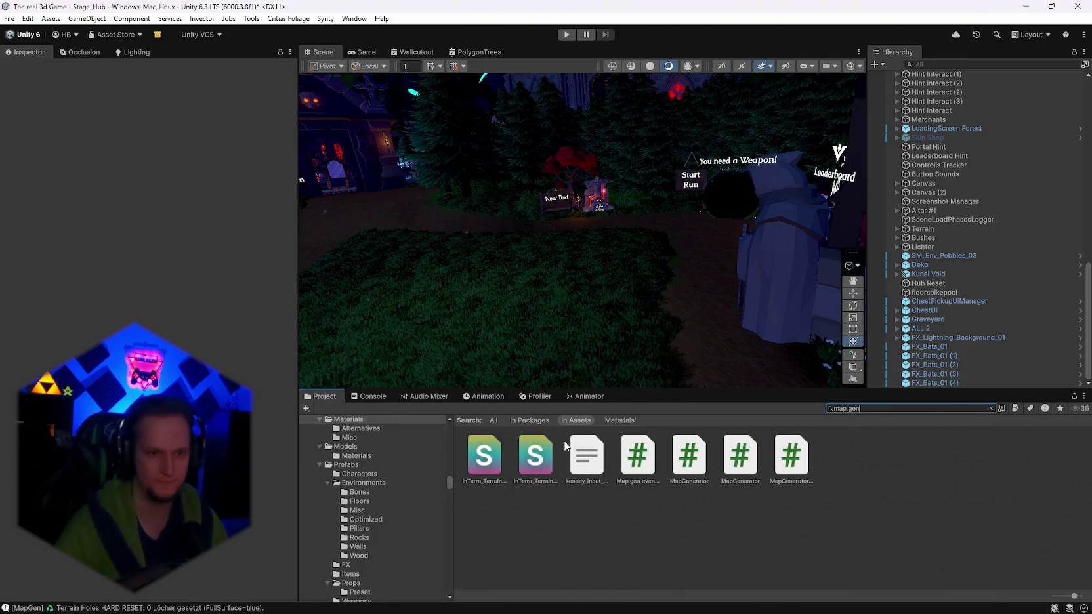
{"action": "left_click", "coordinate": [689, 454]}
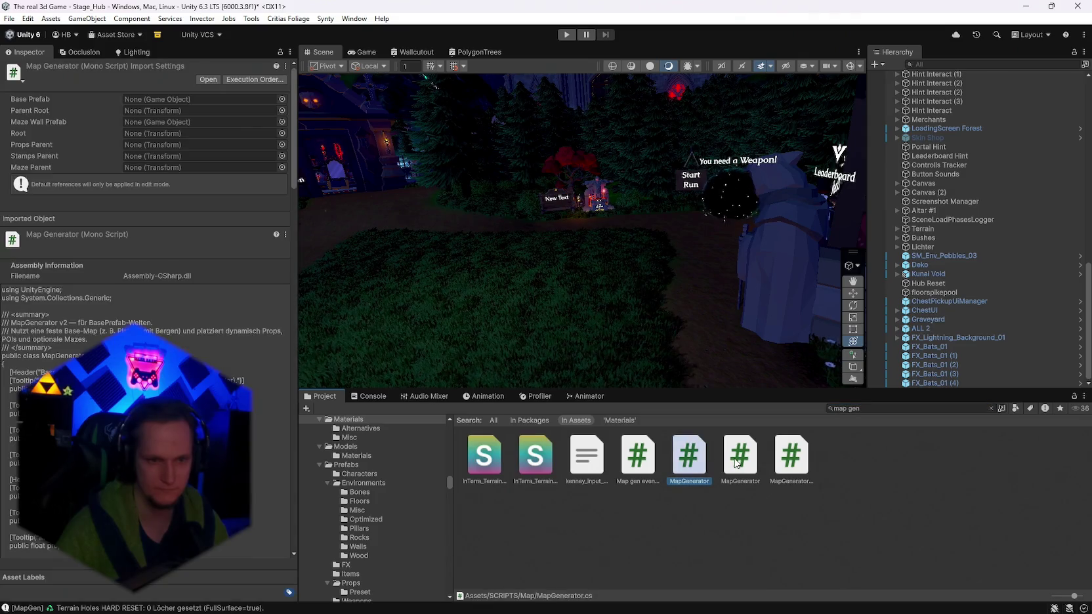
{"action": "left_click", "coordinate": [736, 463]}
{"action": "left_click", "coordinate": [715, 452]}
{"action": "left_click", "coordinate": [735, 459]}
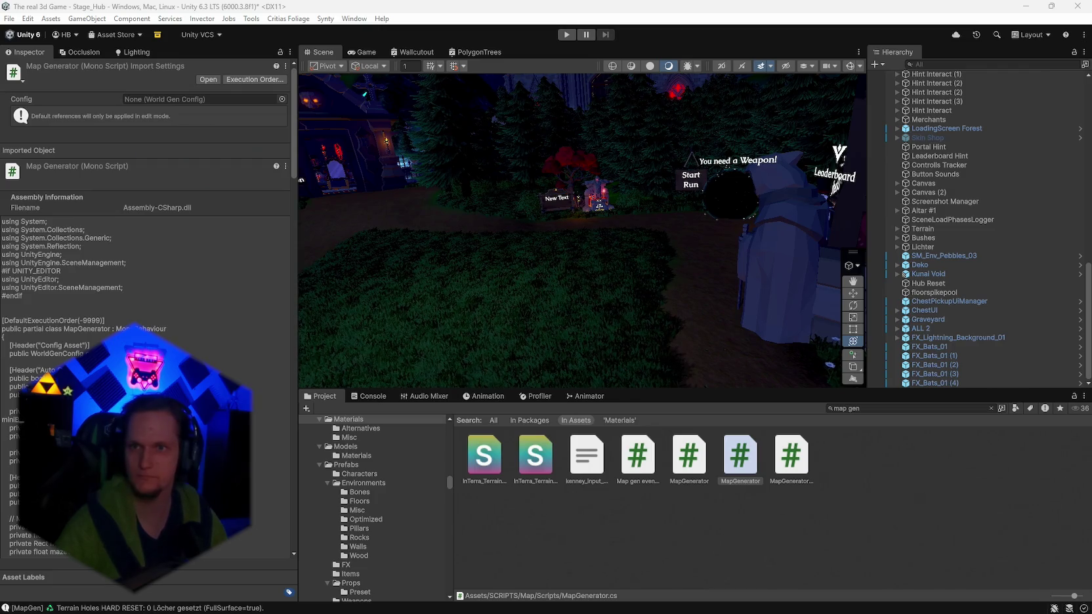
{"action": "left_click", "coordinate": [699, 456]}
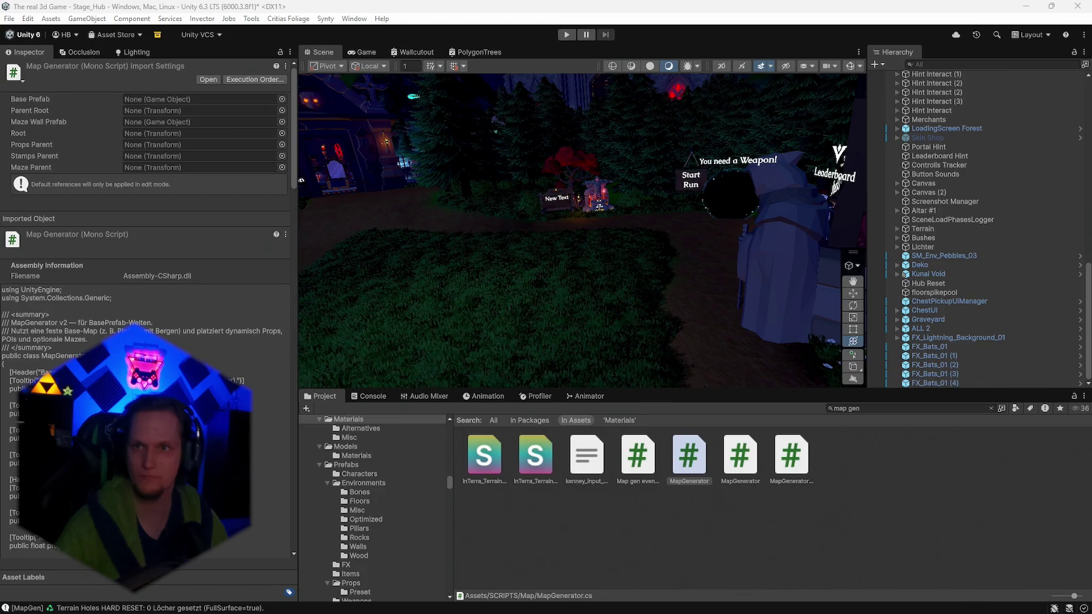
{"action": "left_click", "coordinate": [744, 467]}
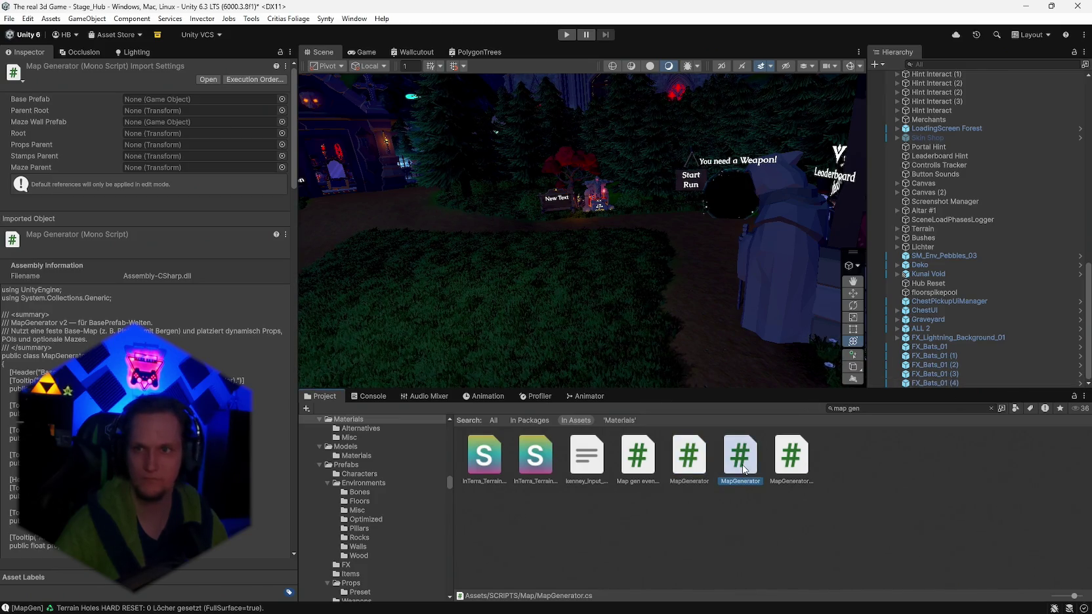
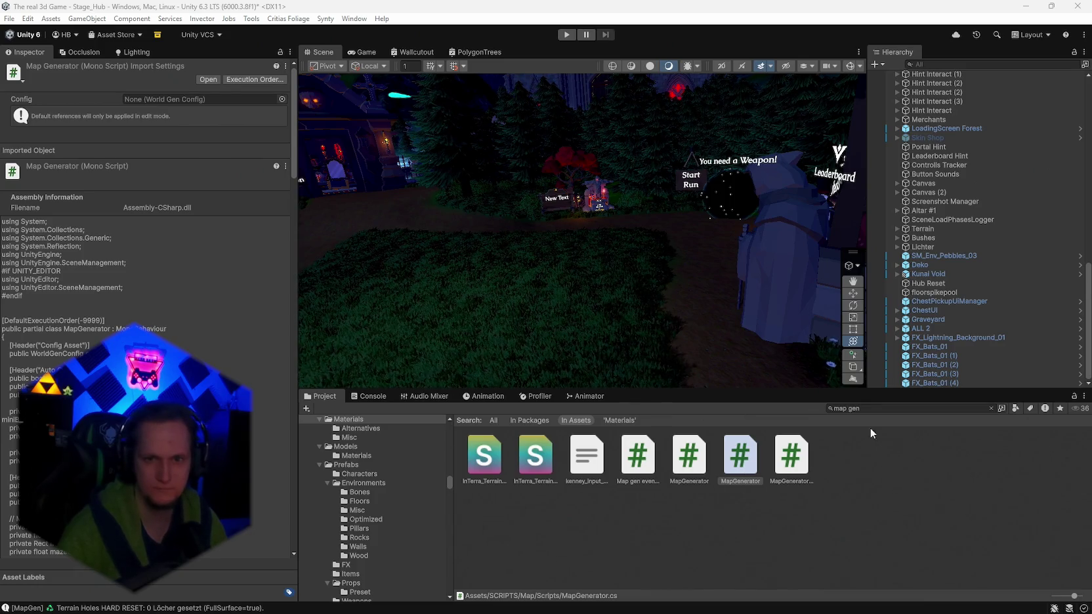
Find the Amboss prefabs, drop SM_Prop_Anvil_01 into the hub scene, and enter Play mode.
{"action": "left_click", "coordinate": [913, 408]}
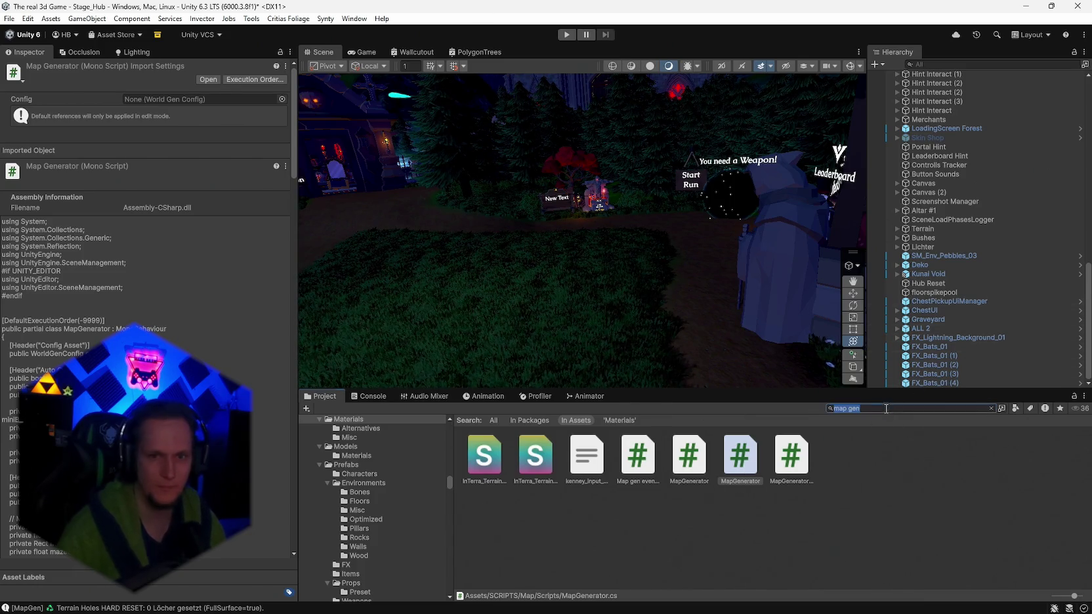
{"action": "type", "text": "amboss"}
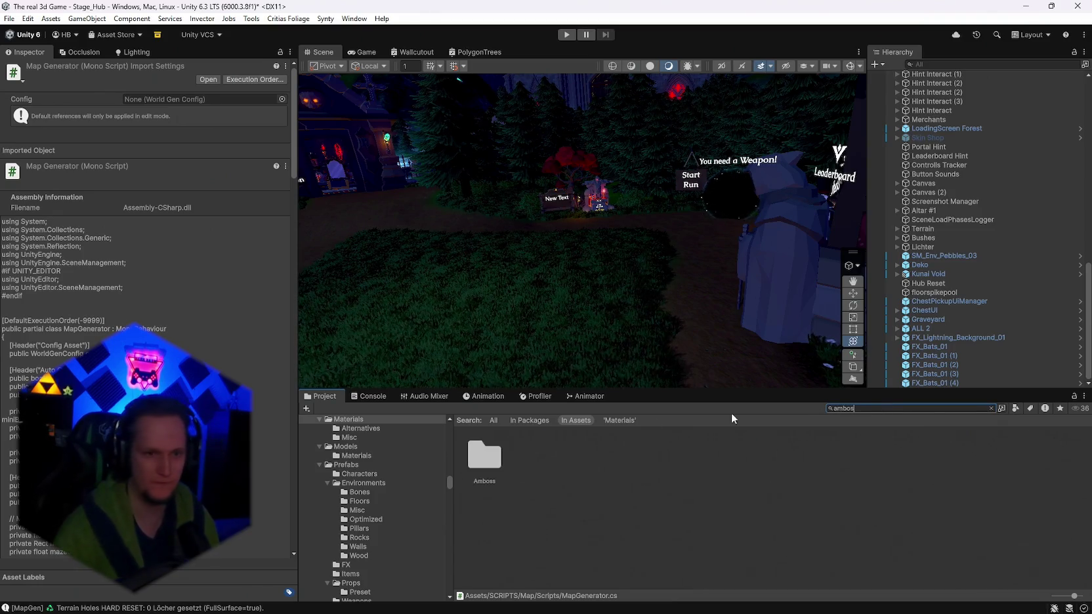
{"action": "double_click", "coordinate": [502, 458]}
{"action": "left_click_drag", "start_coordinate": [1008, 455], "coordinate": [617, 238]}
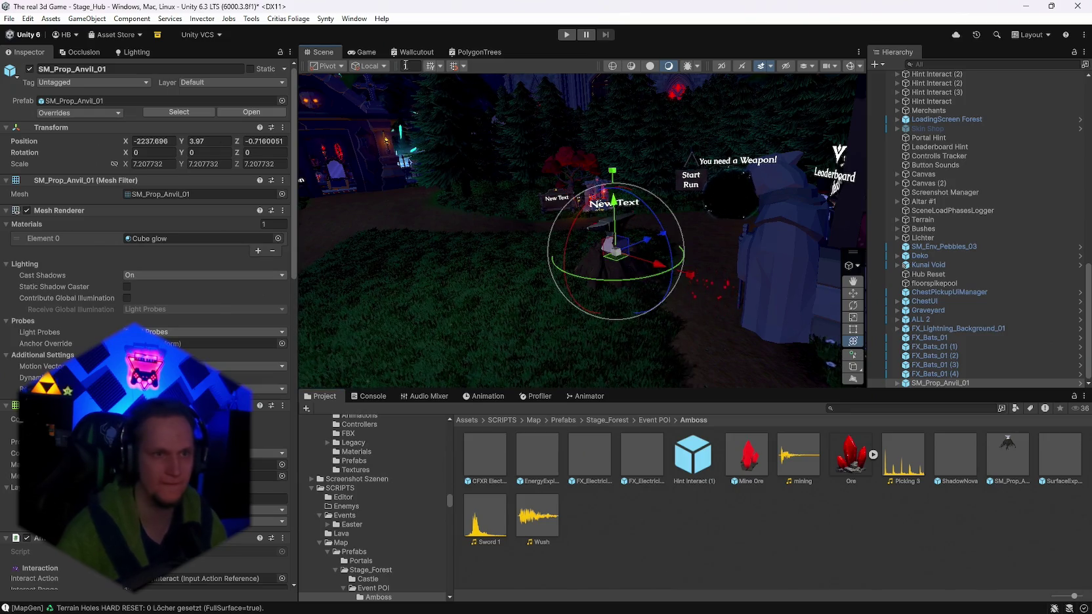
{"action": "left_click", "coordinate": [567, 35]}
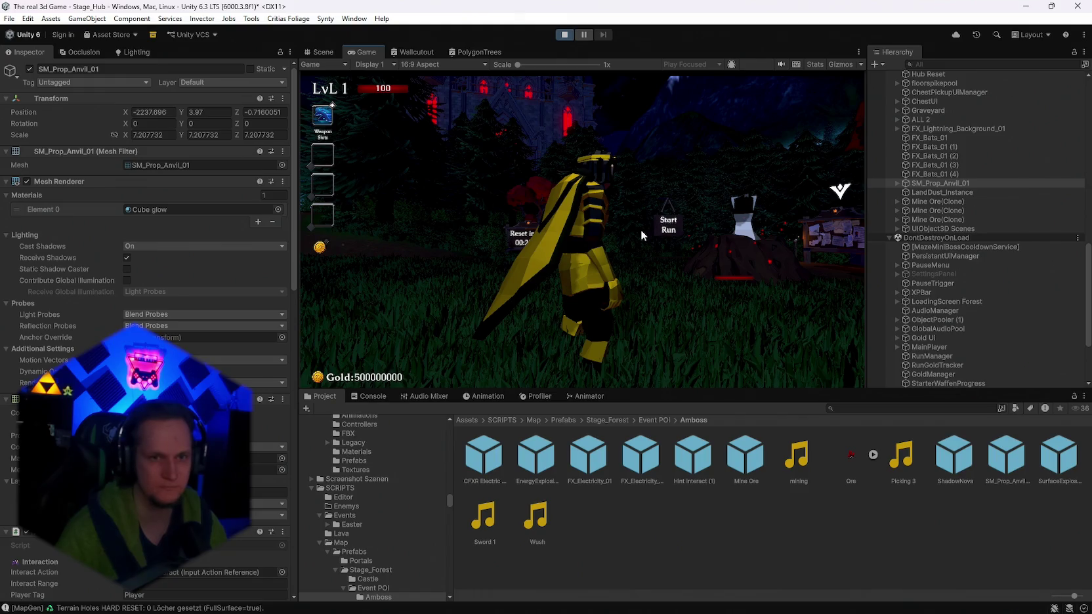
Walk the player to the anvil's 0/3 ore prompt, pausing and resuming the game once.
{"action": "key", "text": "w"}
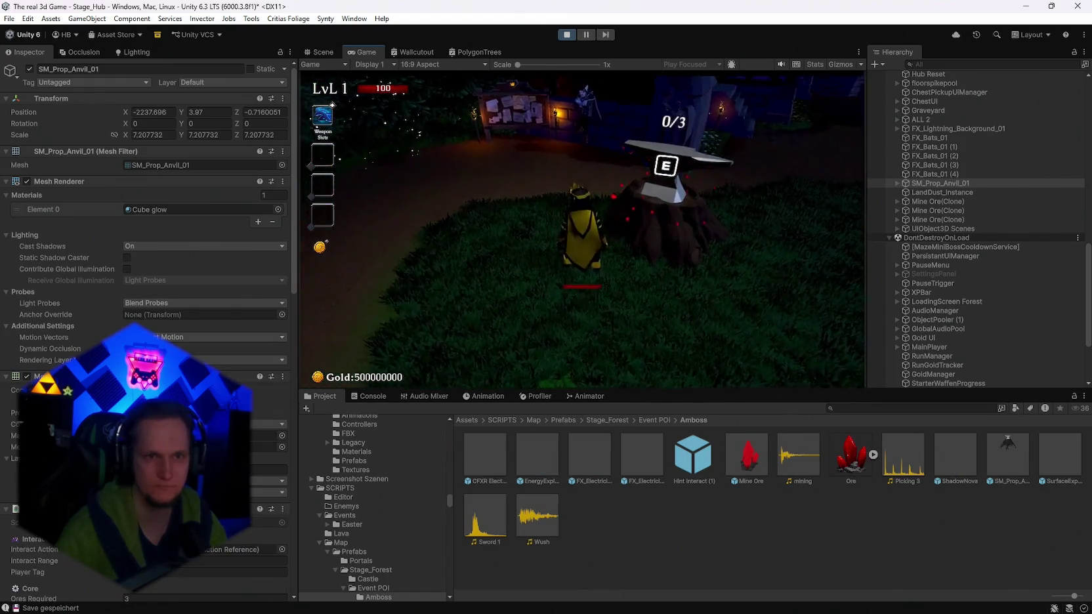
{"action": "key", "text": "Escape"}
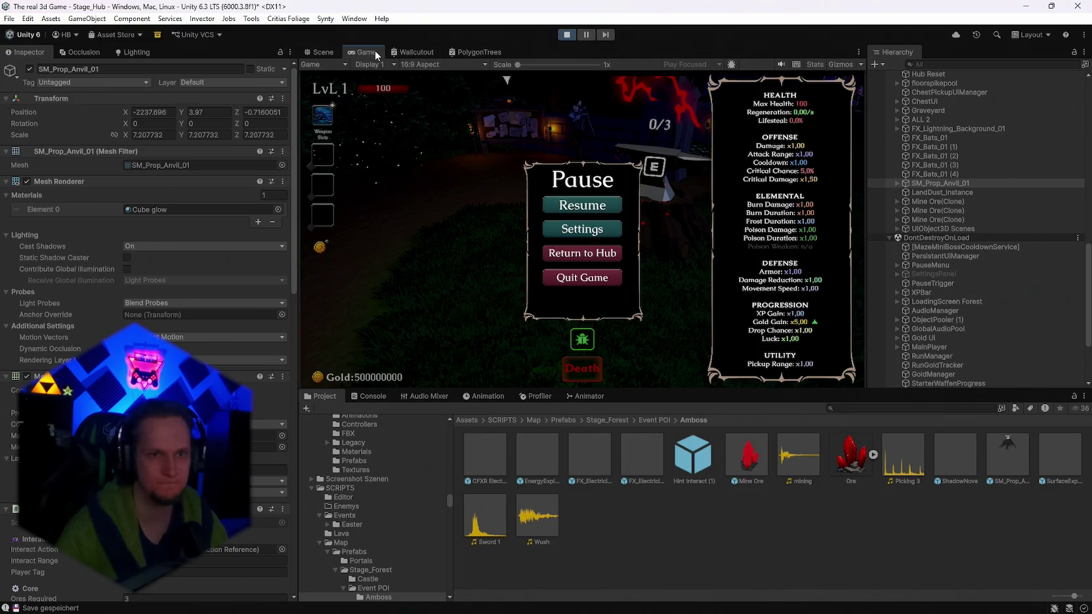
{"action": "left_click", "coordinate": [620, 205]}
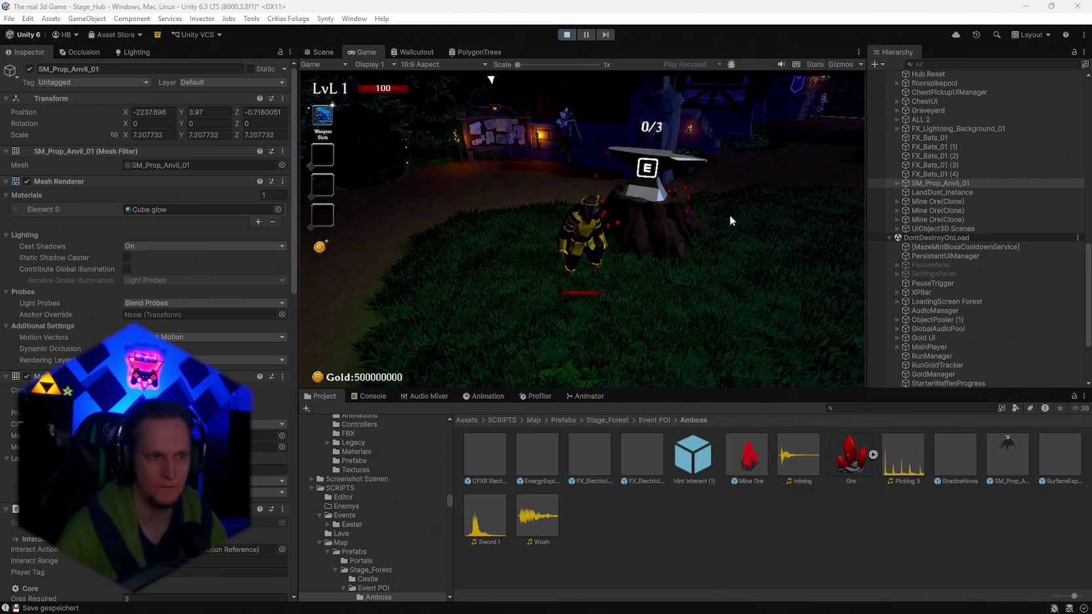
{"action": "scroll", "coordinate": [254, 254], "scroll_direction": "down", "scroll_amount": 7}
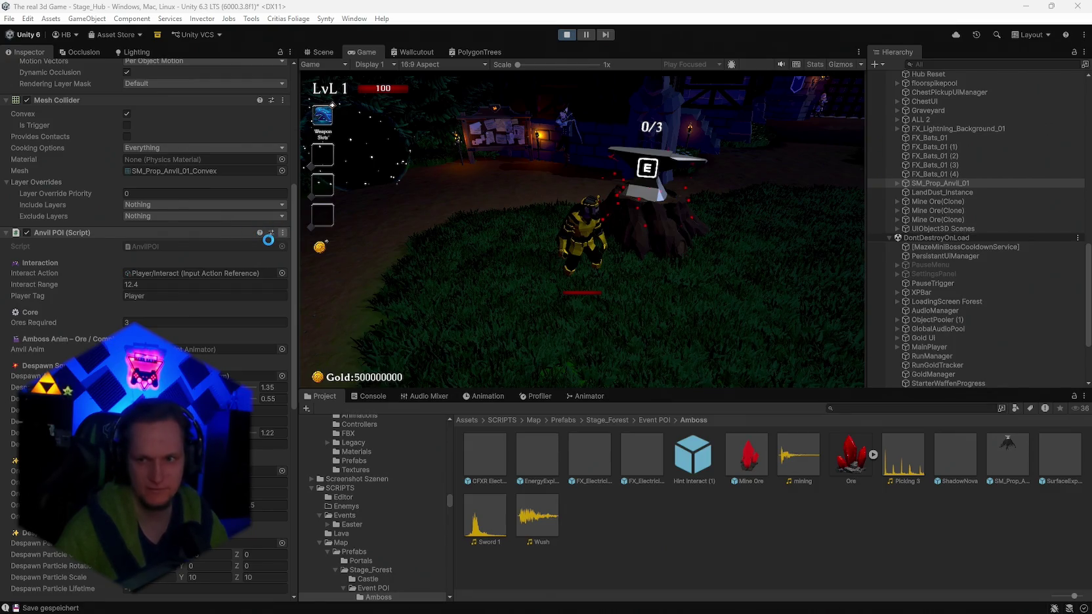
Run a first test animation from the Anvil POI (Script) options menu.
{"action": "left_click", "coordinate": [282, 232]}
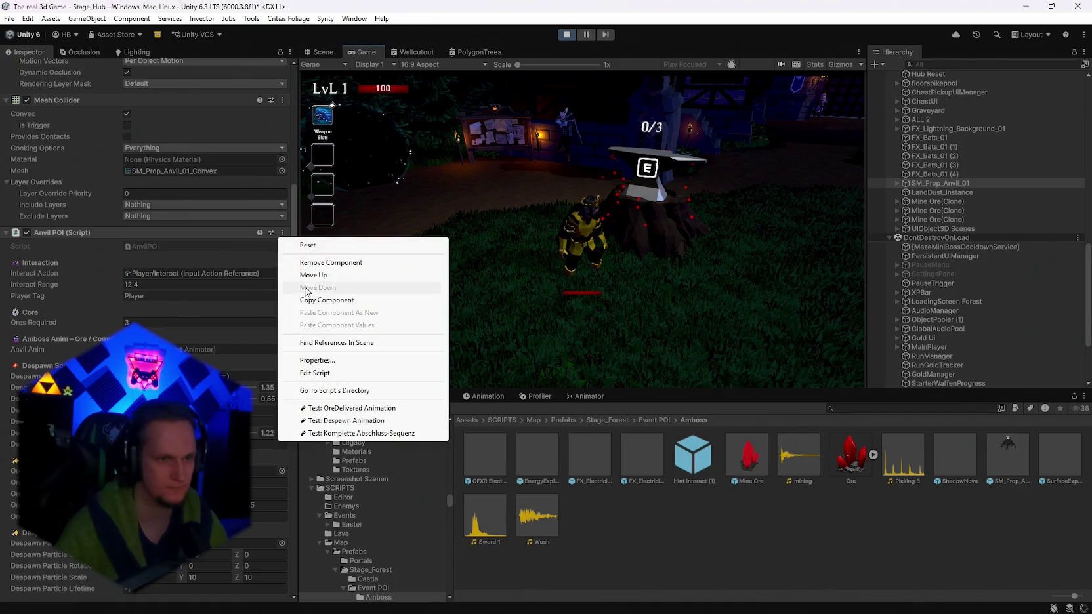
{"action": "left_click", "coordinate": [326, 408]}
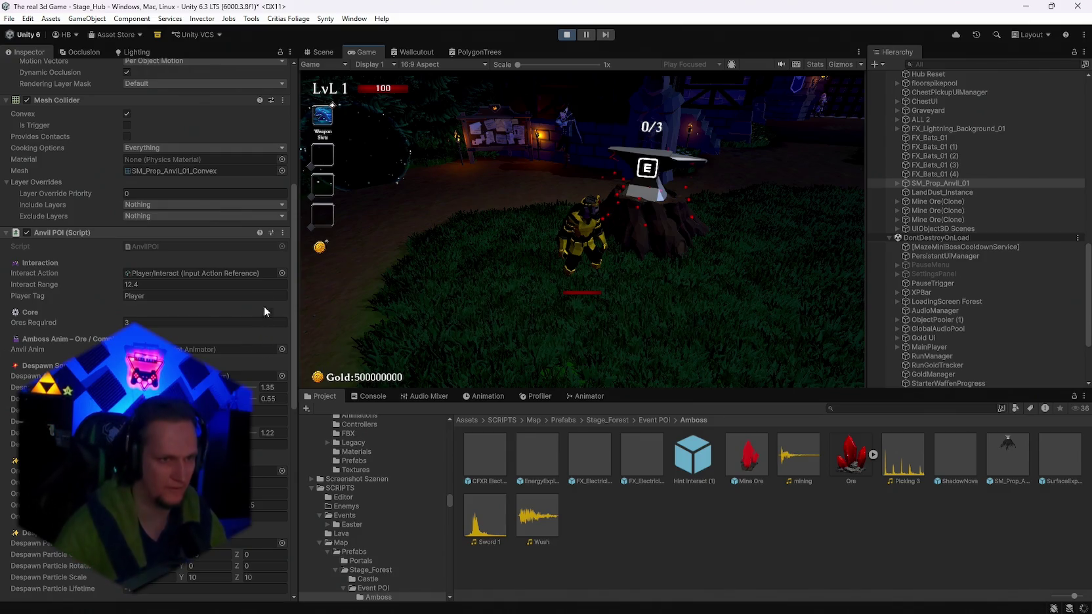
{"action": "scroll", "coordinate": [284, 232], "scroll_direction": "up", "scroll_amount": 8}
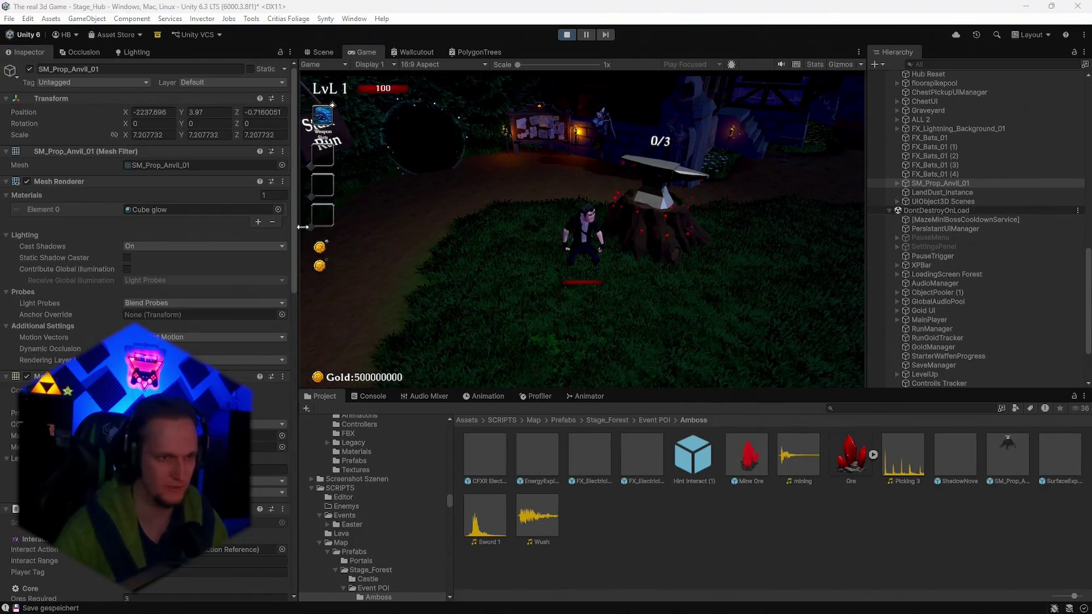
{"action": "scroll", "coordinate": [214, 354], "scroll_direction": "down", "scroll_amount": 3}
{"action": "scroll", "coordinate": [214, 354], "scroll_direction": "down", "scroll_amount": 5}
Play Test: OreDelivered Animation twice on the anvil.
{"action": "left_click", "coordinate": [283, 263]}
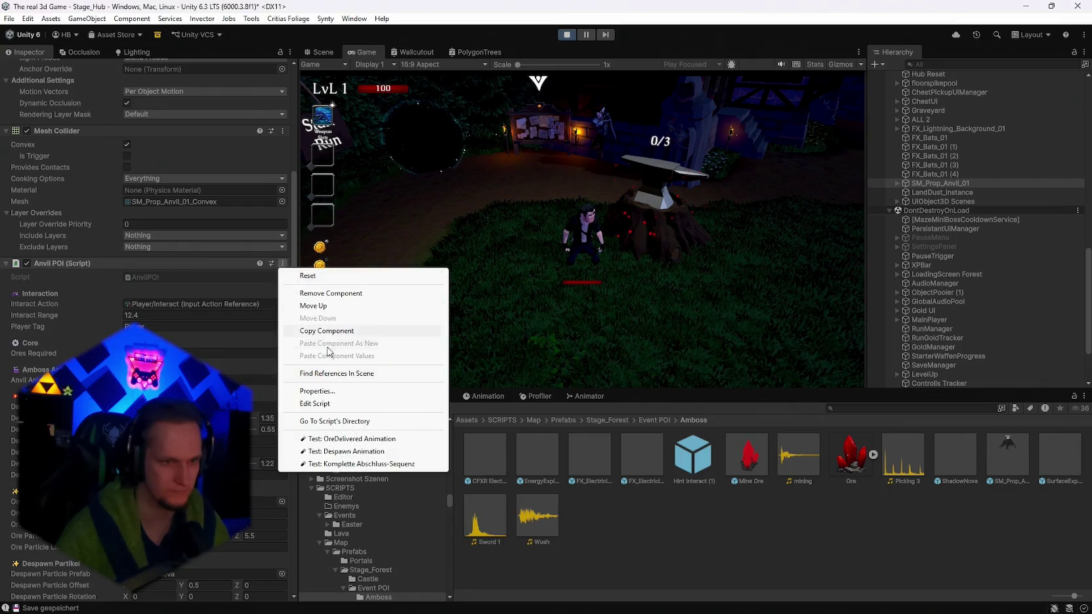
{"action": "left_click", "coordinate": [326, 439]}
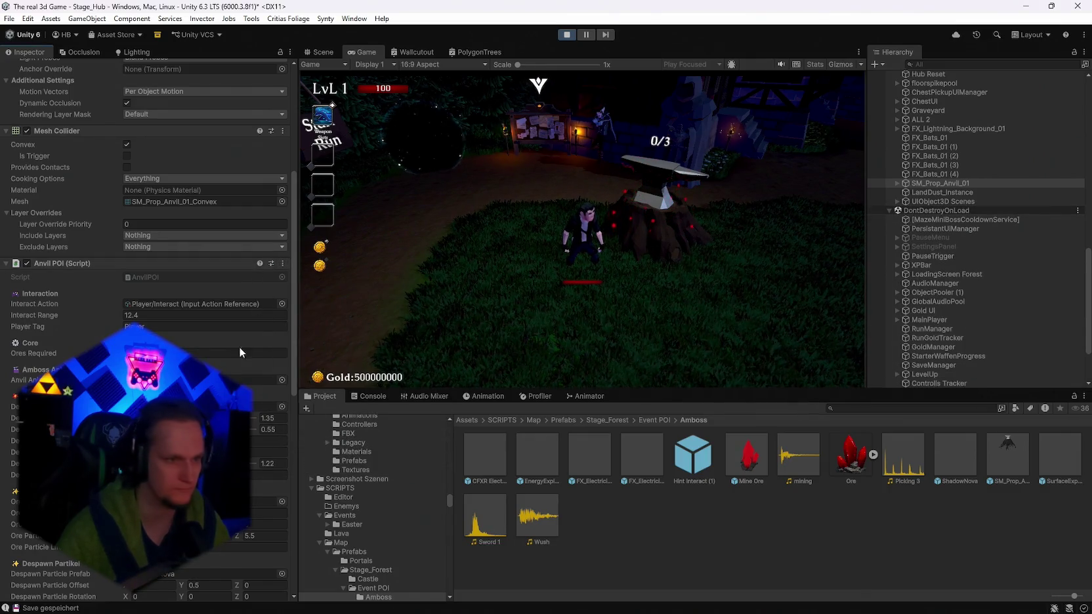
{"action": "scroll", "coordinate": [239, 347], "scroll_direction": "down", "scroll_amount": 3}
{"action": "scroll", "coordinate": [240, 350], "scroll_direction": "down", "scroll_amount": 1}
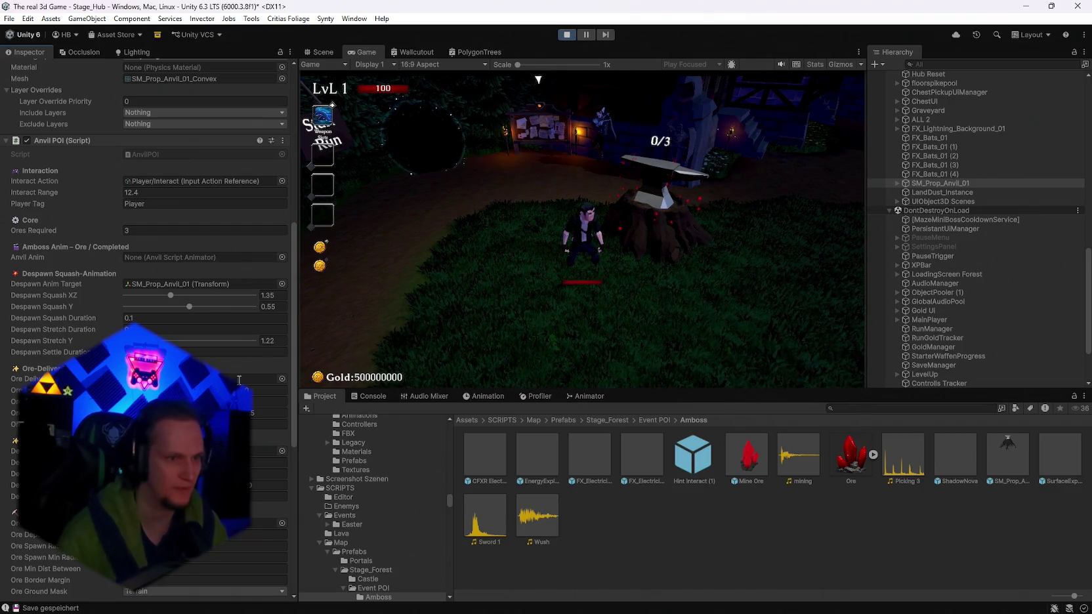
{"action": "scroll", "coordinate": [262, 359], "scroll_direction": "up", "scroll_amount": 5}
{"action": "left_click", "coordinate": [283, 294]}
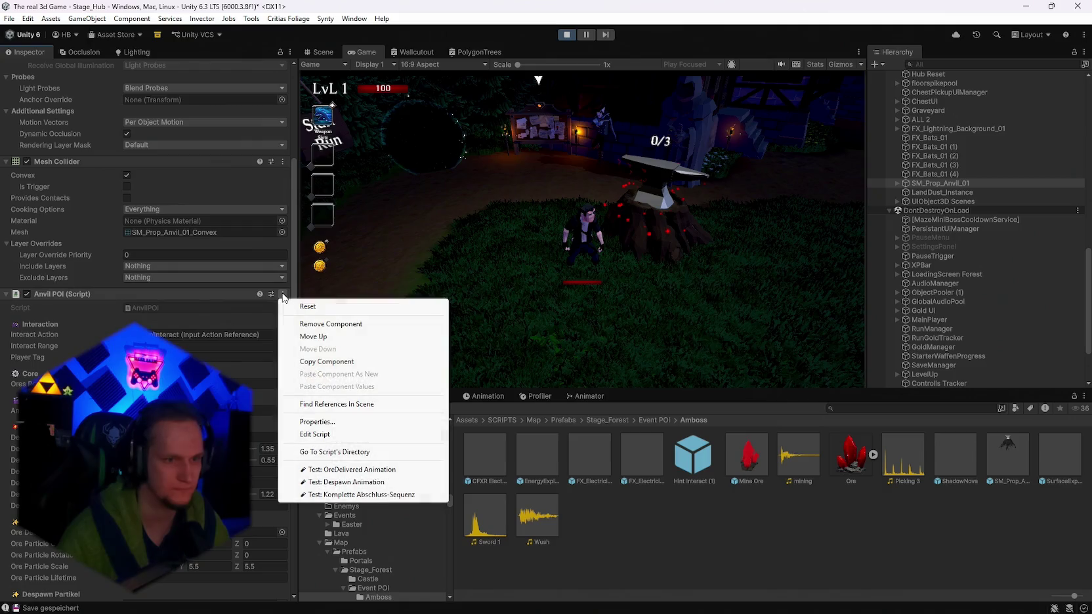
{"action": "left_click", "coordinate": [324, 468]}
{"action": "scroll", "coordinate": [275, 426], "scroll_direction": "down", "scroll_amount": 3}
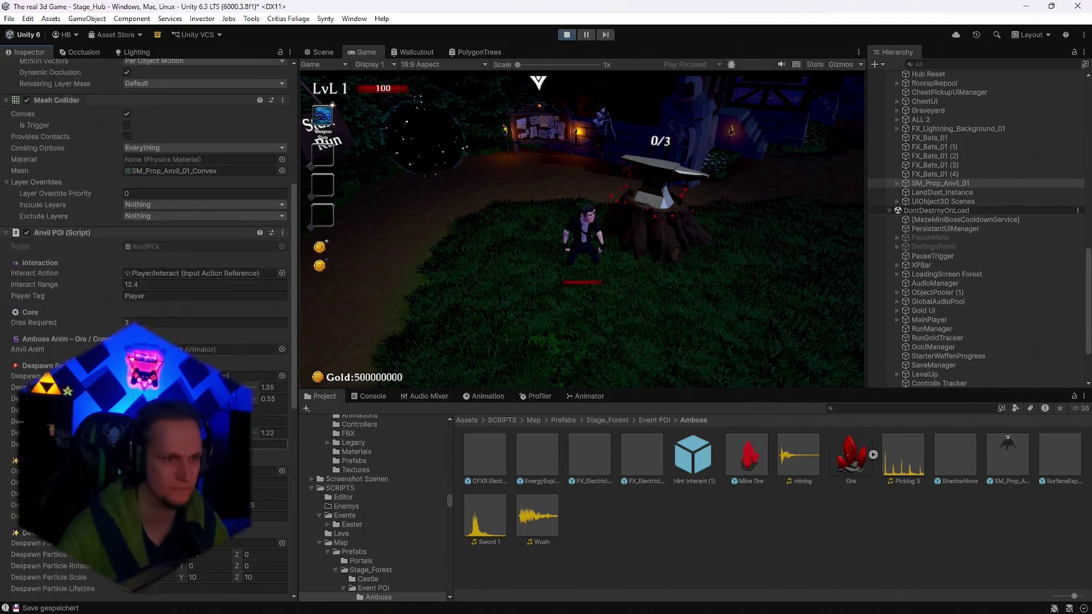
{"action": "scroll", "coordinate": [145, 328], "scroll_direction": "down", "scroll_amount": 7}
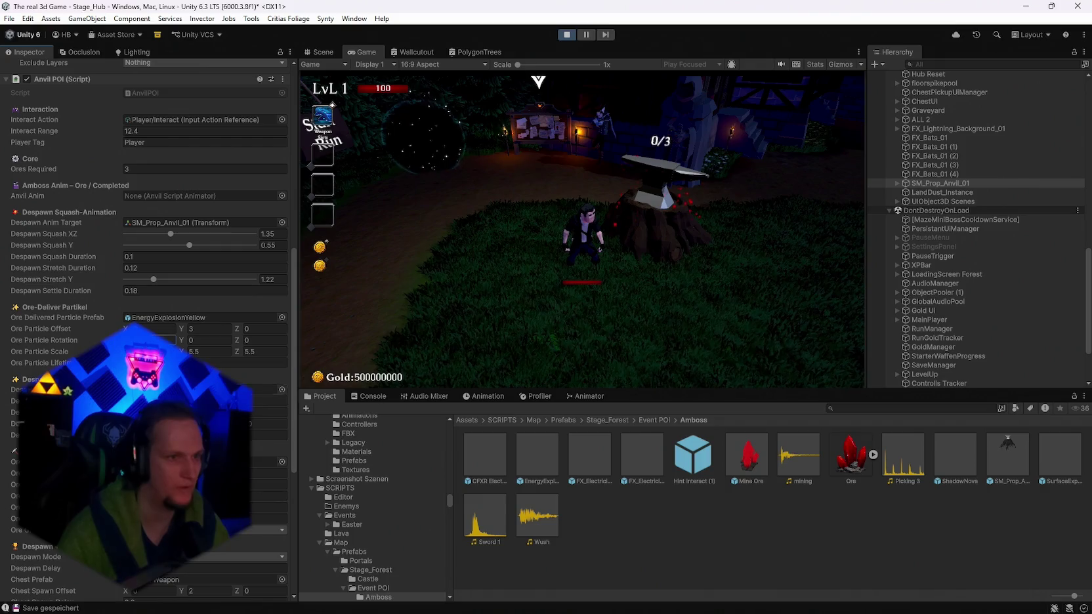
{"action": "scroll", "coordinate": [209, 328], "scroll_direction": "up", "scroll_amount": 2}
{"action": "scroll", "coordinate": [248, 211], "scroll_direction": "up", "scroll_amount": 1}
Run Test: Despawn Animation, then Test: Komplette Abschluss-Sequenz to swap the anvil for a weapon chest.
{"action": "left_click", "coordinate": [282, 170]}
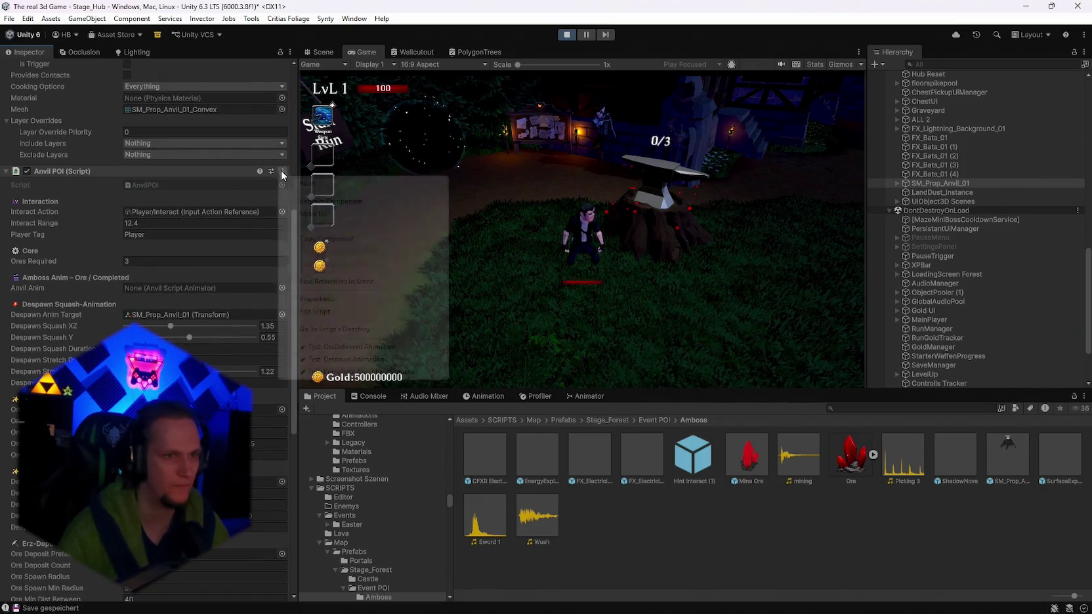
{"action": "left_click", "coordinate": [323, 346]}
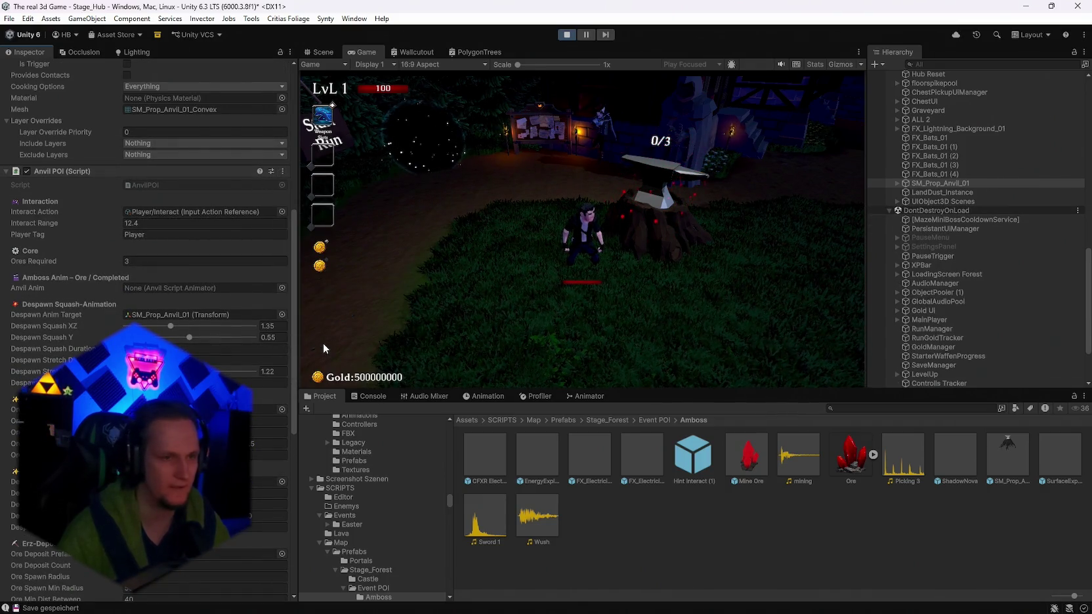
{"action": "scroll", "coordinate": [174, 326], "scroll_direction": "down", "scroll_amount": 5}
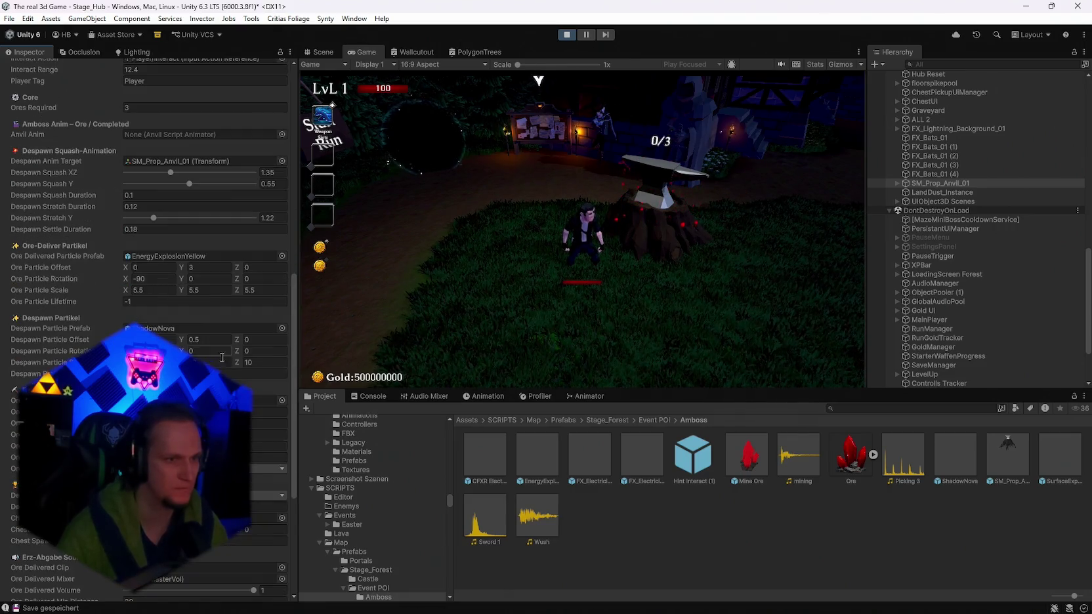
{"action": "scroll", "coordinate": [247, 298], "scroll_direction": "up", "scroll_amount": 6}
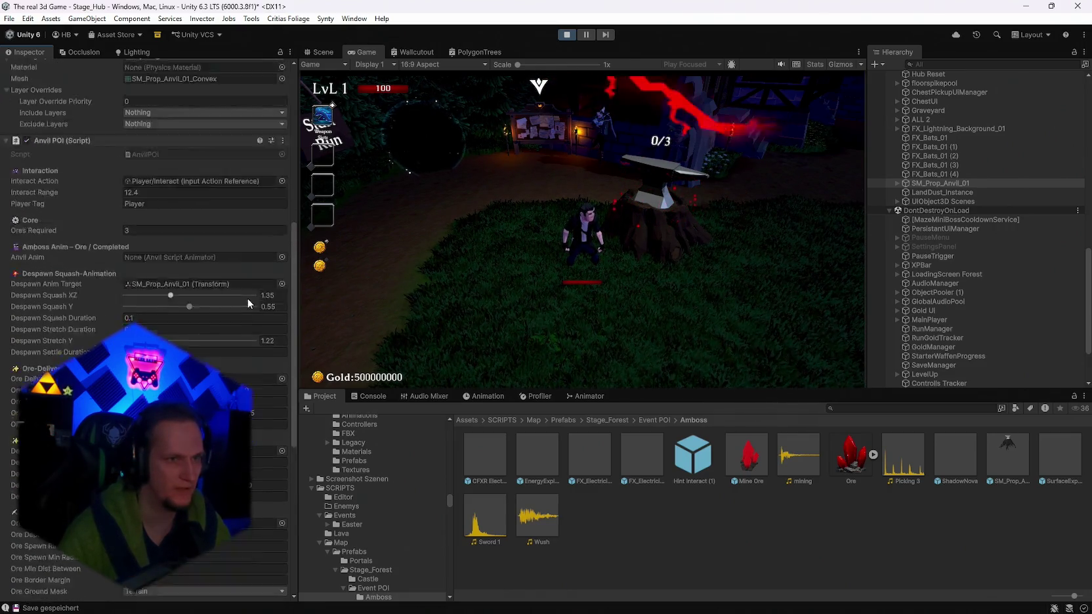
{"action": "left_click", "coordinate": [284, 203]}
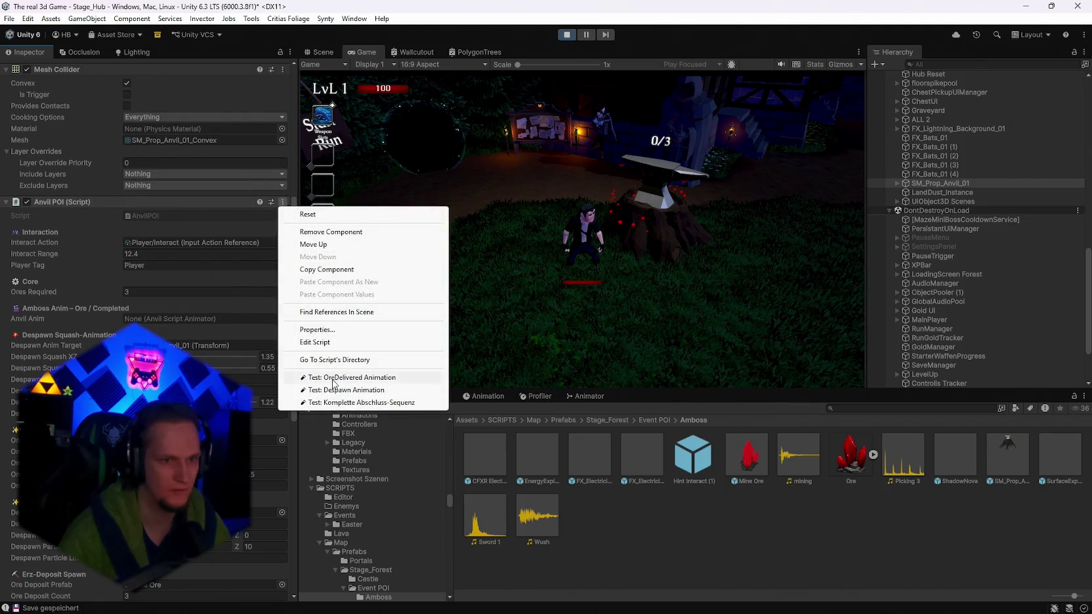
{"action": "left_click", "coordinate": [330, 399]}
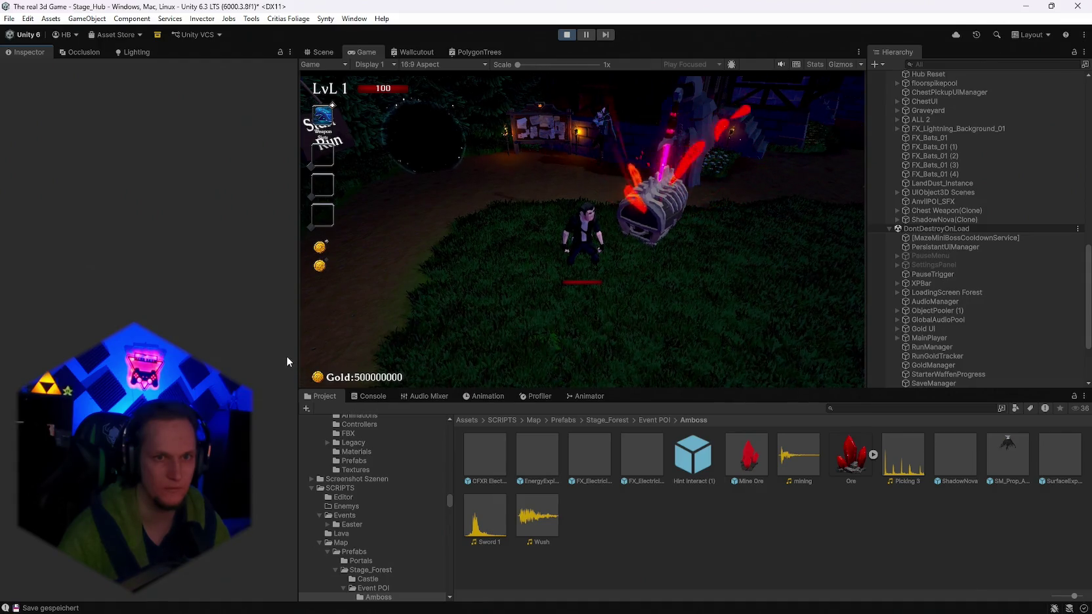
Select the spawned SM_Prop_Anvil_01(Clone) in the Scene view and walk the player over to it.
{"action": "left_click", "coordinate": [752, 271]}
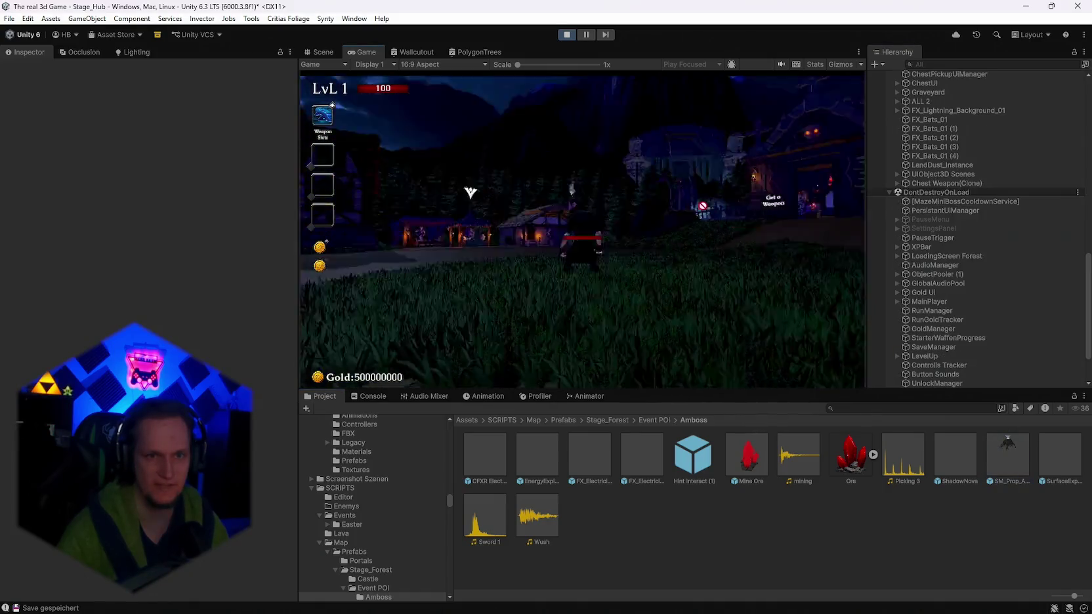
{"action": "left_click", "coordinate": [319, 52]}
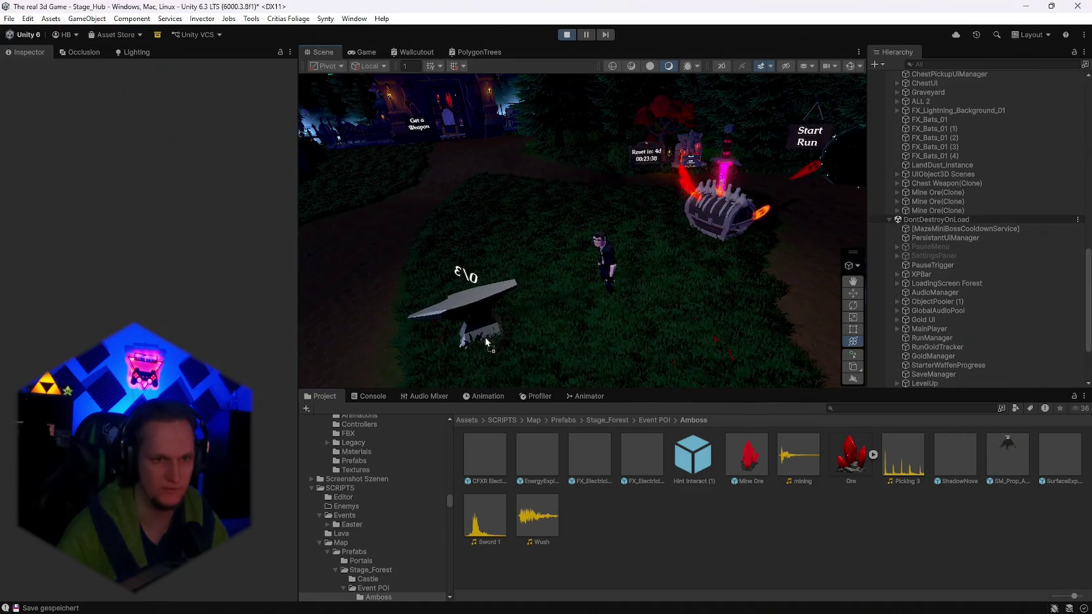
{"action": "left_click", "coordinate": [467, 263]}
{"action": "left_click", "coordinate": [362, 52]}
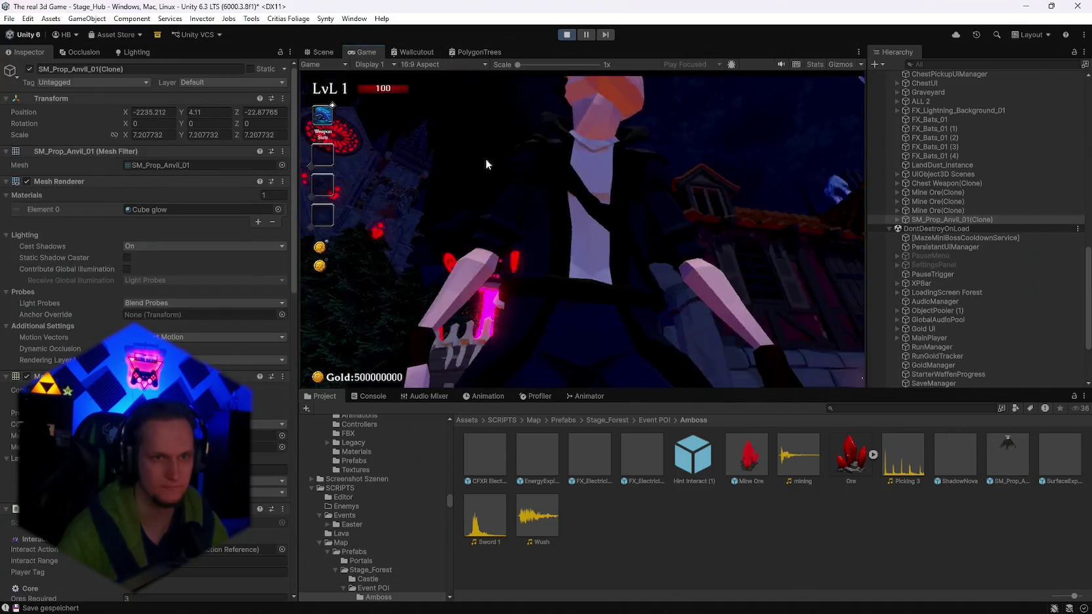
{"action": "key", "text": "w"}
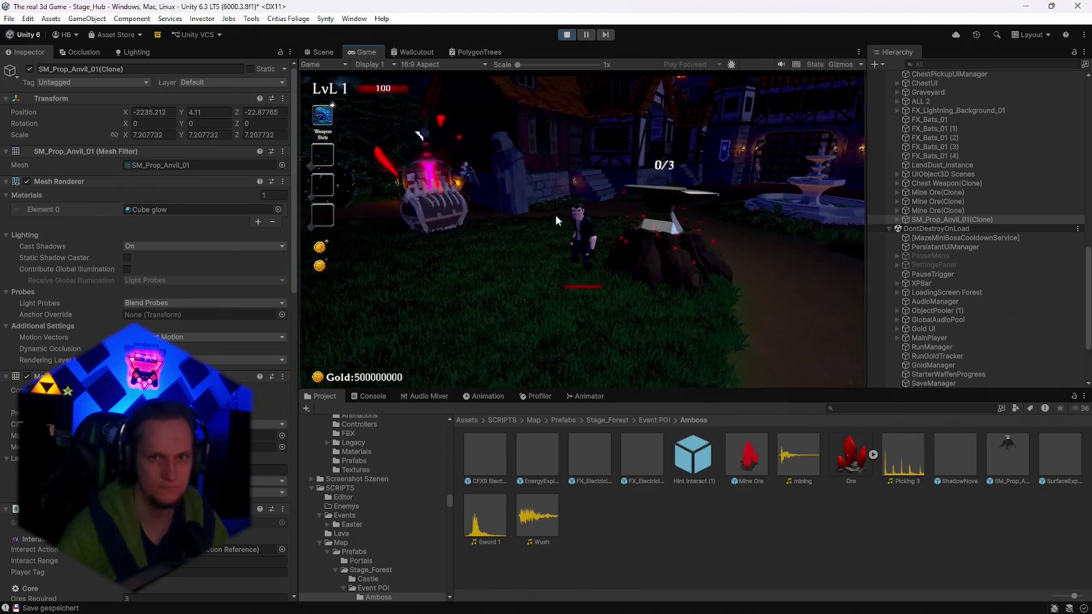
{"action": "scroll", "coordinate": [210, 362], "scroll_direction": "down", "scroll_amount": 10}
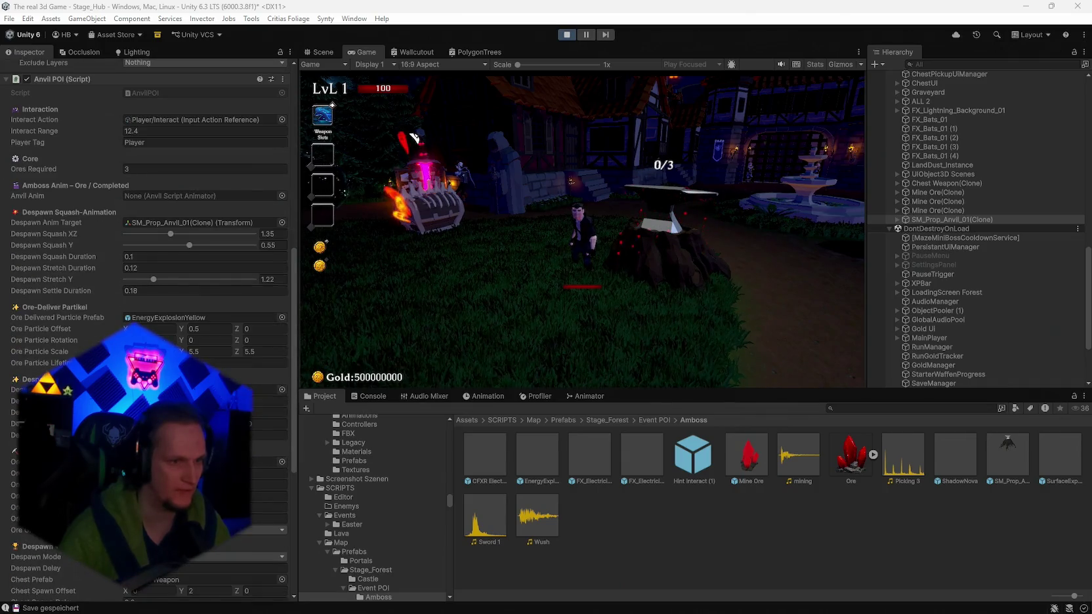
Adjust the ore particle vertical offset and trigger an anvil test effect twice.
{"action": "left_click", "coordinate": [214, 328]}
{"action": "type", "text": "3"}
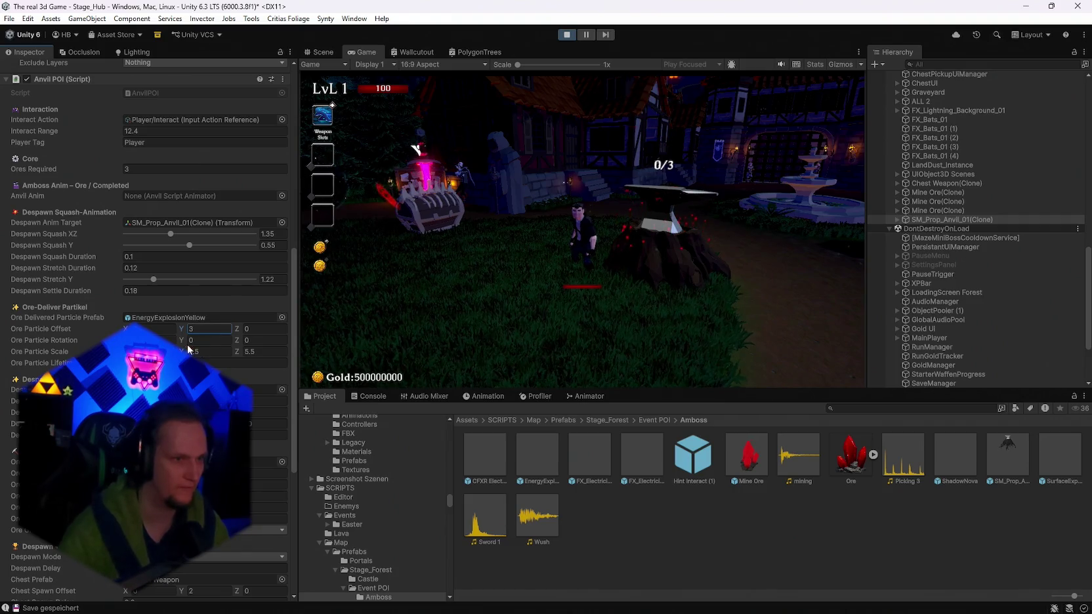
{"action": "scroll", "coordinate": [169, 317], "scroll_direction": "up", "scroll_amount": 3}
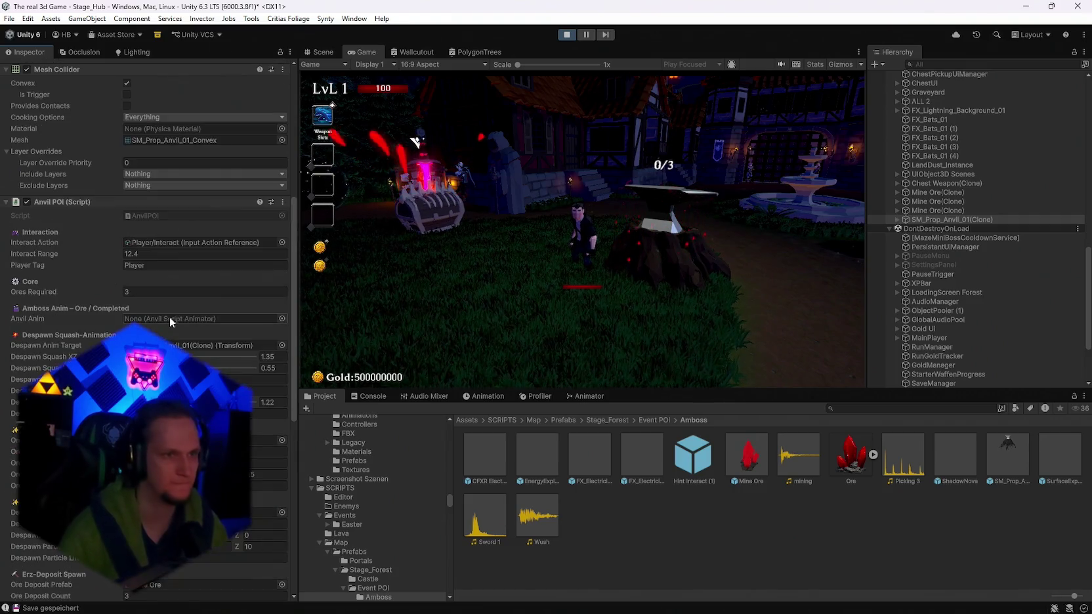
{"action": "left_click", "coordinate": [282, 202]}
{"action": "left_click", "coordinate": [311, 378]}
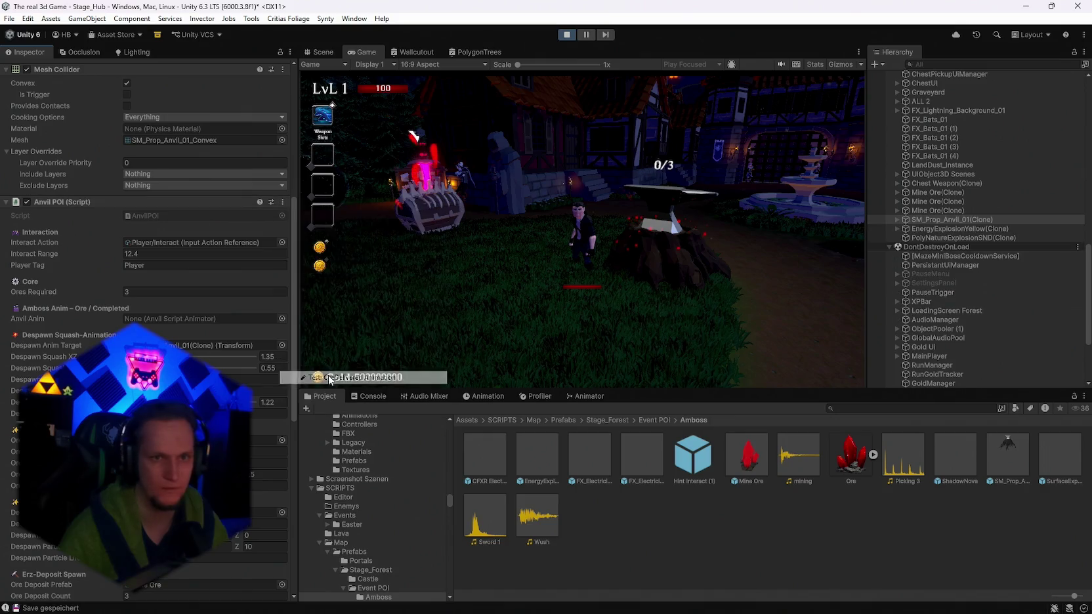
{"action": "scroll", "coordinate": [289, 292], "scroll_direction": "down", "scroll_amount": 2}
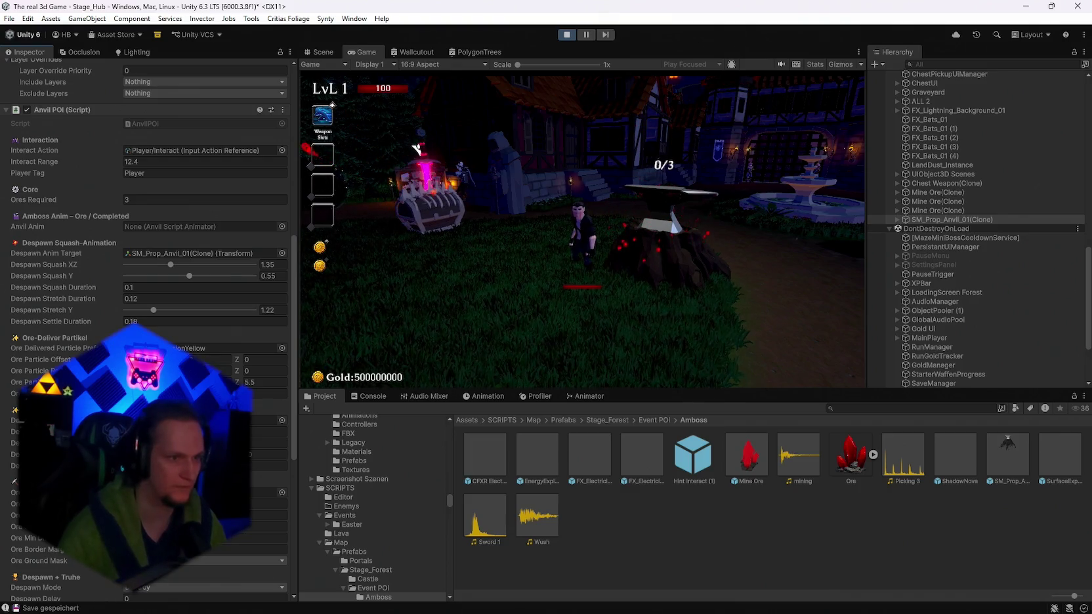
Play the anvil's OreDelivered test animation twice.
{"action": "scroll", "coordinate": [296, 180], "scroll_direction": "up", "scroll_amount": 3}
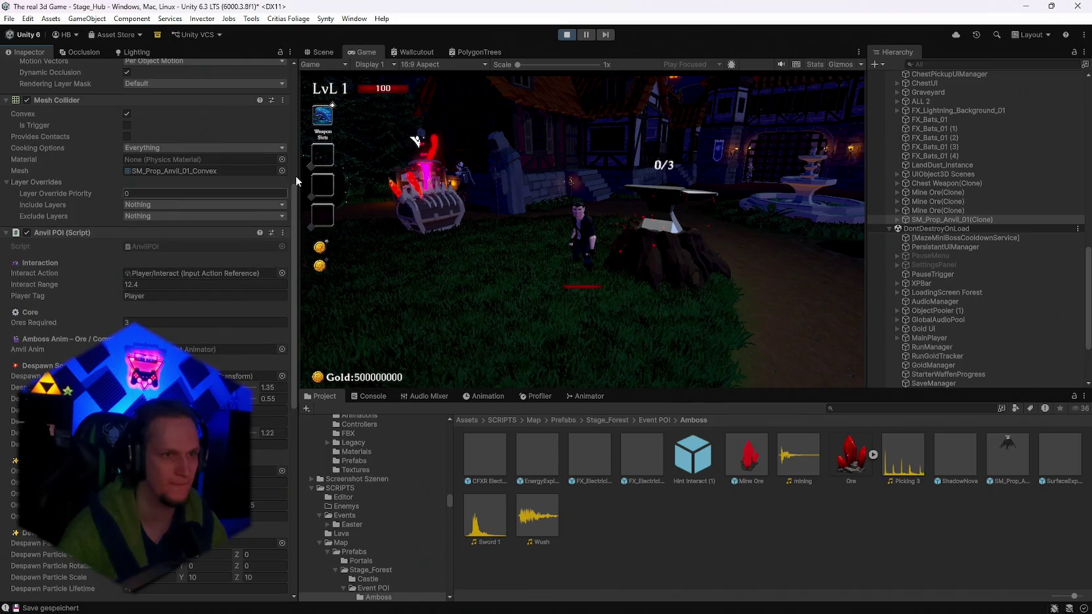
{"action": "left_click", "coordinate": [284, 233]}
{"action": "left_click", "coordinate": [344, 406]}
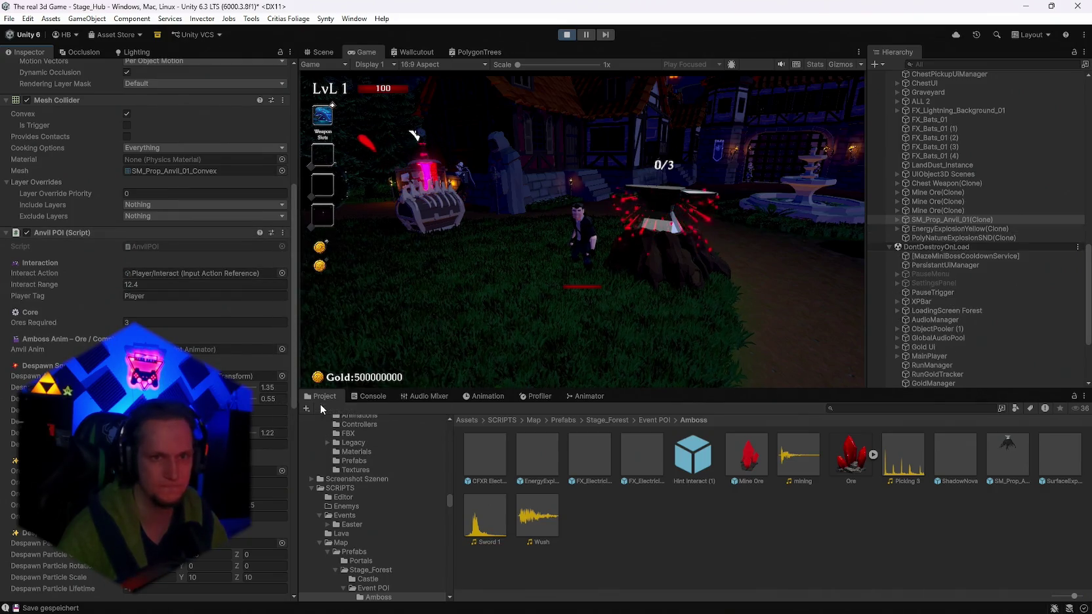
{"action": "scroll", "coordinate": [196, 394], "scroll_direction": "down", "scroll_amount": 1}
{"action": "scroll", "coordinate": [148, 328], "scroll_direction": "down", "scroll_amount": 3}
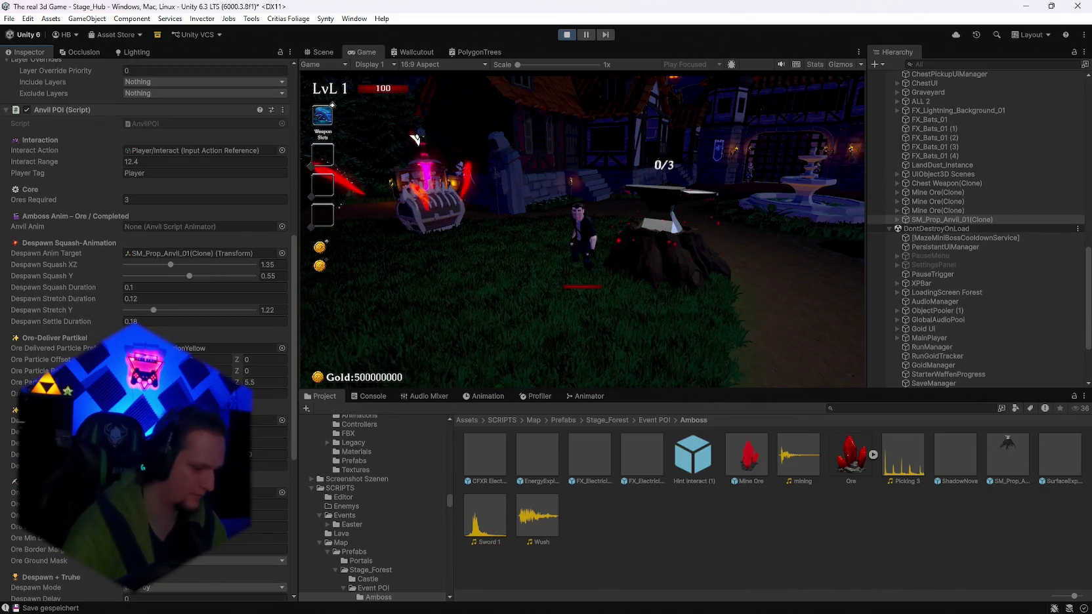
{"action": "scroll", "coordinate": [286, 261], "scroll_direction": "up", "scroll_amount": 3}
{"action": "scroll", "coordinate": [286, 261], "scroll_direction": "up", "scroll_amount": 1}
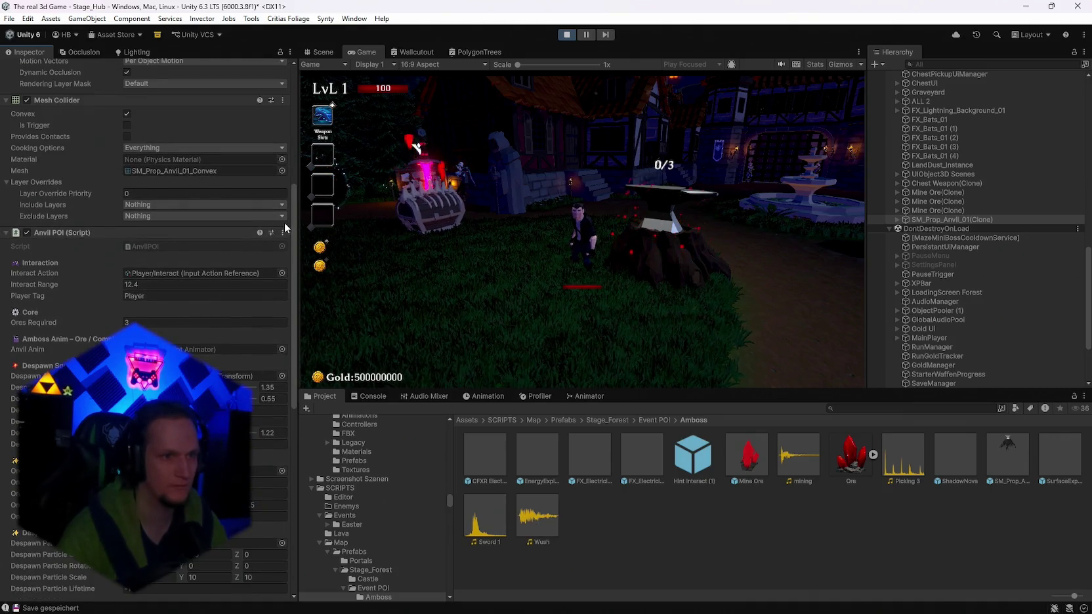
{"action": "left_click", "coordinate": [283, 232]}
{"action": "left_click", "coordinate": [322, 409]}
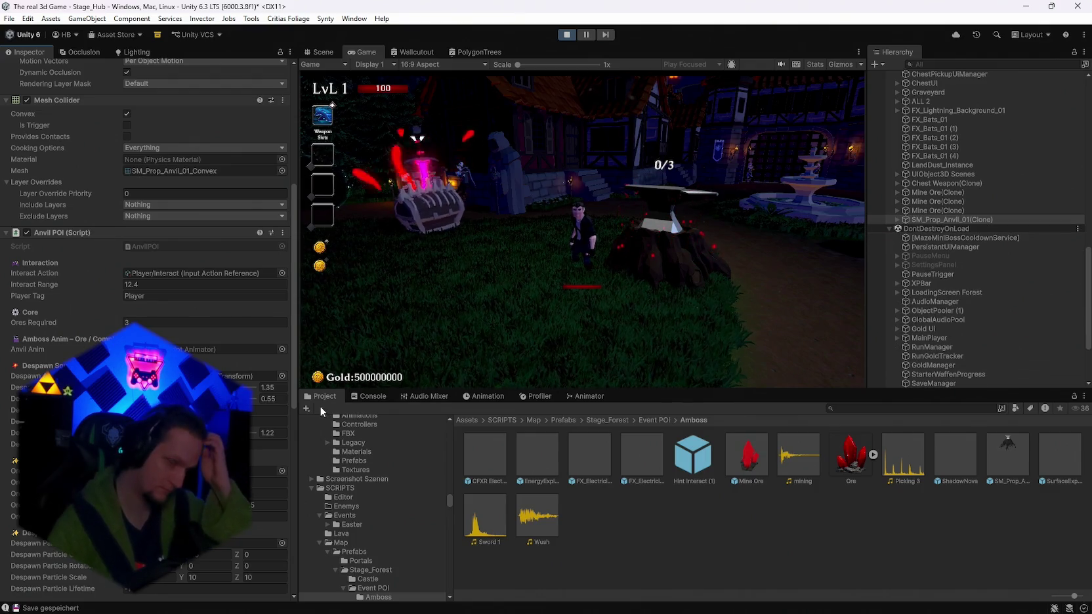
{"action": "scroll", "coordinate": [217, 426], "scroll_direction": "down", "scroll_amount": 2}
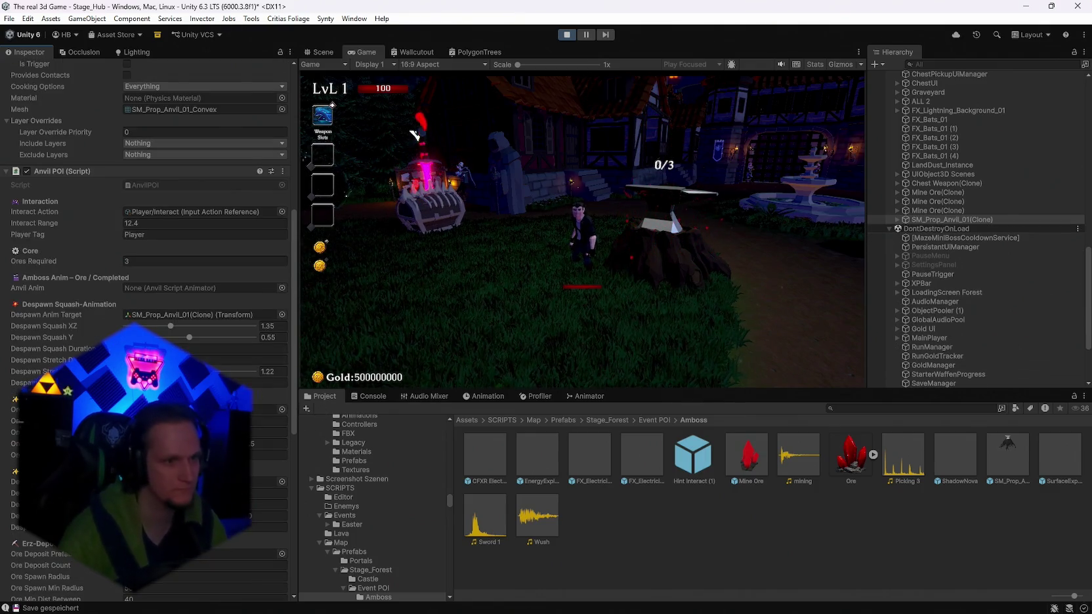
{"action": "scroll", "coordinate": [144, 328], "scroll_direction": "down", "scroll_amount": 2}
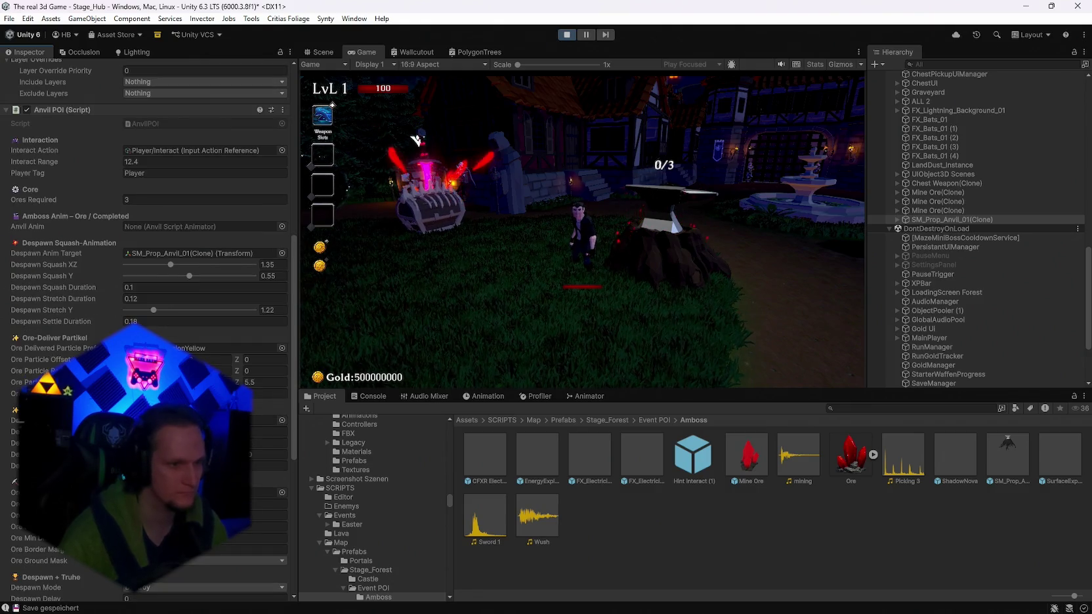
{"action": "scroll", "coordinate": [285, 197], "scroll_direction": "up", "scroll_amount": 2}
Run the Despawn test animation and set Despawn Particle Rotation X to -90.
{"action": "left_click", "coordinate": [282, 171]}
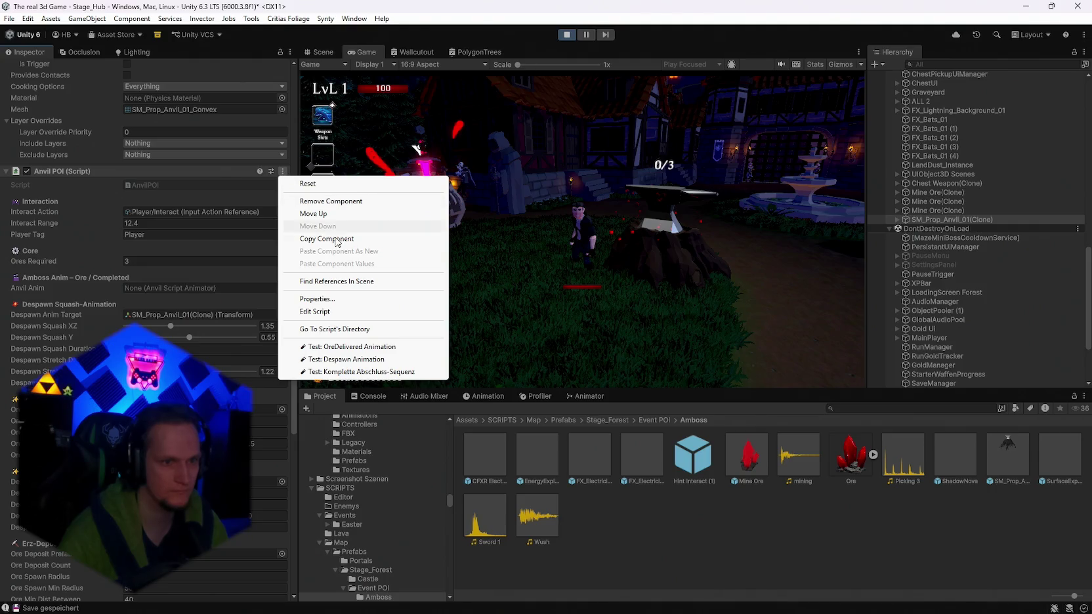
{"action": "left_click", "coordinate": [338, 359]}
{"action": "scroll", "coordinate": [217, 328], "scroll_direction": "down", "scroll_amount": 2}
{"action": "scroll", "coordinate": [144, 295], "scroll_direction": "down", "scroll_amount": 5}
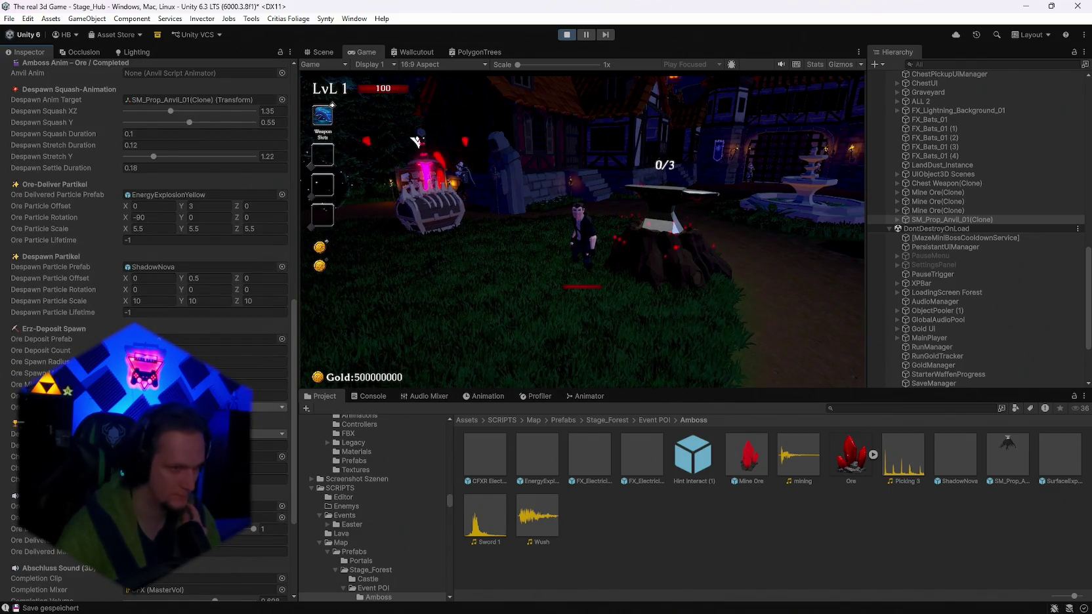
{"action": "left_click", "coordinate": [161, 289]}
{"action": "type", "text": "-90"}
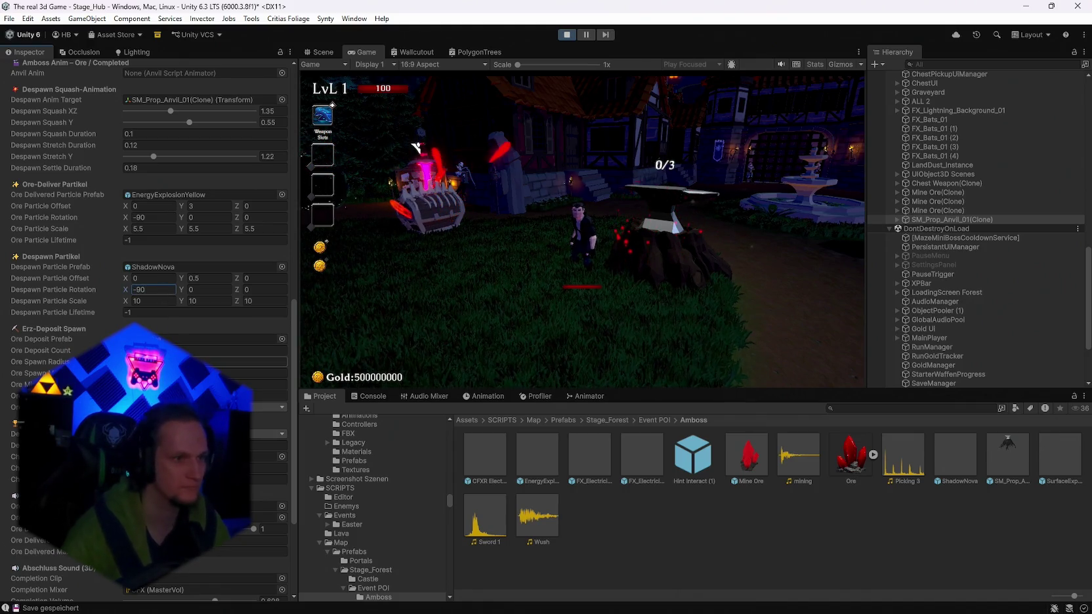
{"action": "scroll", "coordinate": [197, 349], "scroll_direction": "up", "scroll_amount": 3}
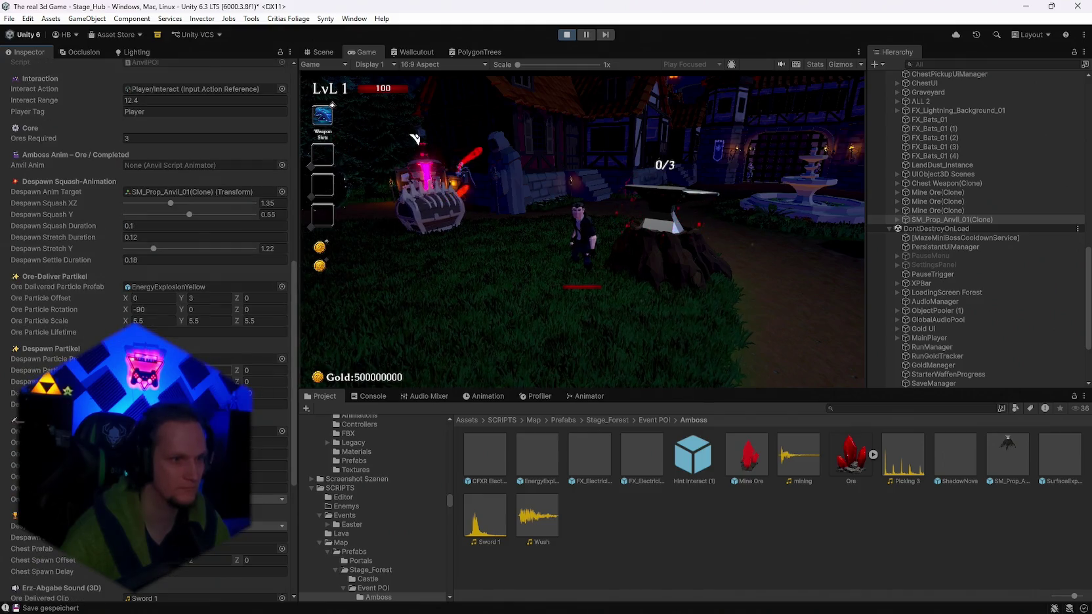
{"action": "scroll", "coordinate": [196, 359], "scroll_direction": "up", "scroll_amount": 1}
Snip a screenshot of the anvil settings and stop Play mode.
{"action": "key", "text": "super+shift+s"}
{"action": "mouse_move", "coordinate": [307, 167]}
{"action": "left_mouse_down"}
{"action": "mouse_move", "coordinate": [4, 546]}
{"action": "mouse_move", "coordinate": [3, 562]}
{"action": "left_mouse_up"}
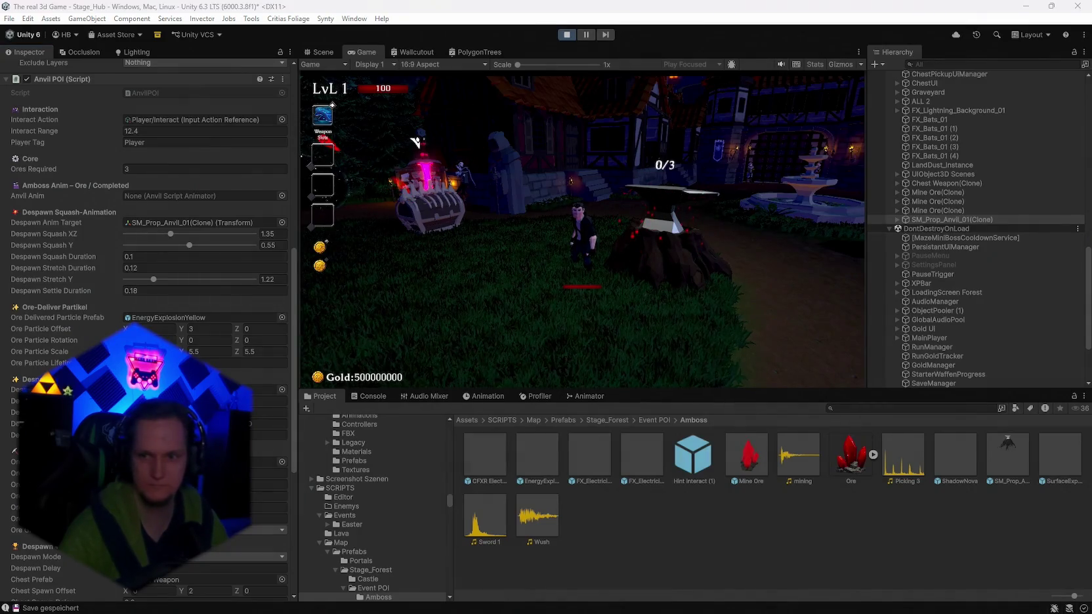
{"action": "left_click", "coordinate": [567, 35]}
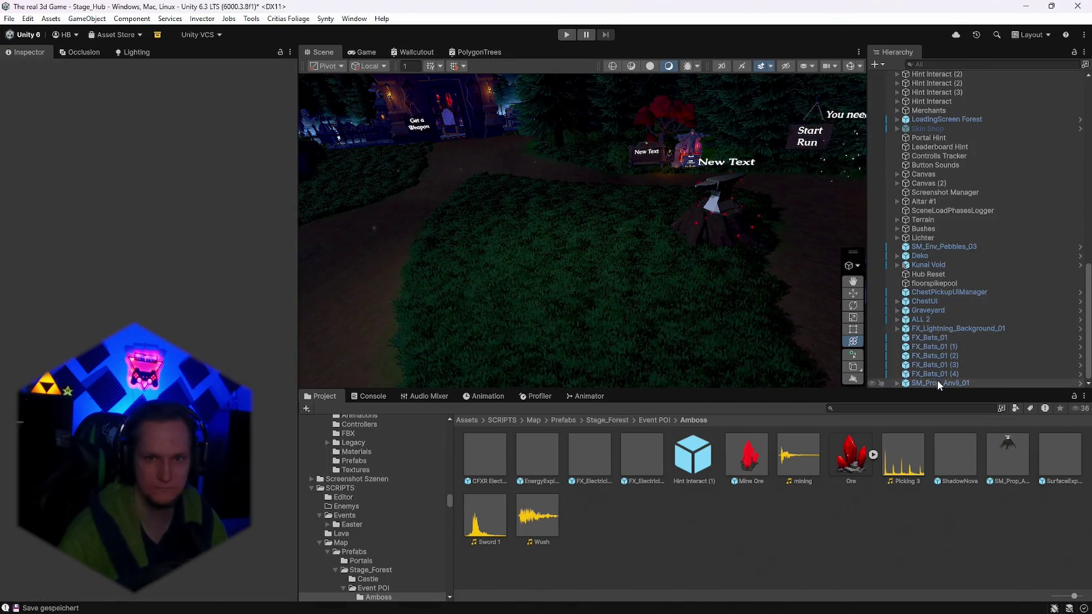
Remove the Polygon Sound Spawn component from the EnergyExplosionYellow prefab.
{"action": "left_click", "coordinate": [937, 383]}
{"action": "scroll", "coordinate": [197, 367], "scroll_direction": "down", "scroll_amount": 15}
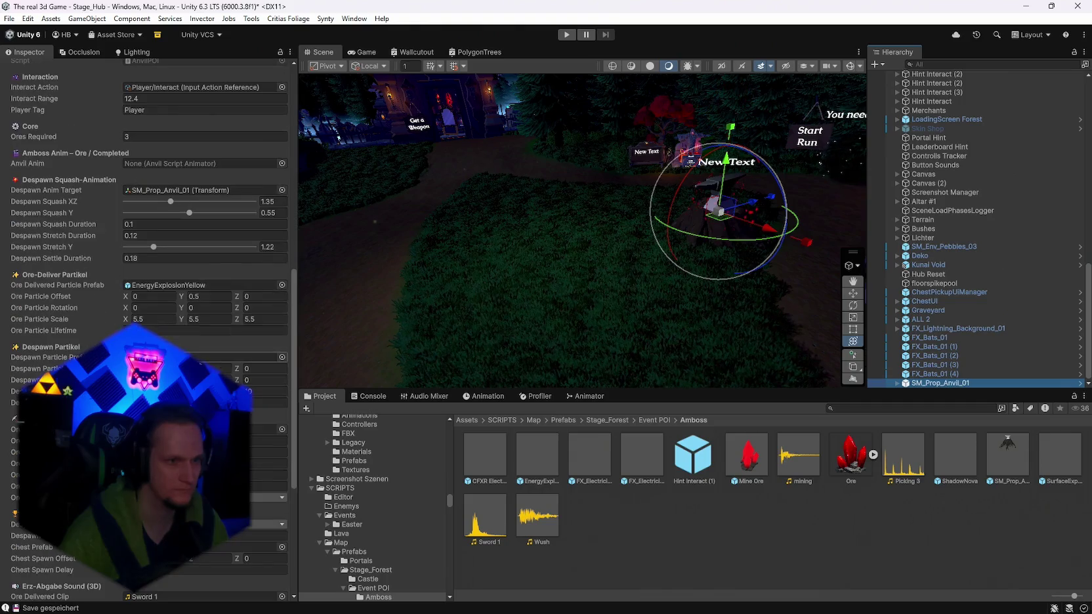
{"action": "double_click", "coordinate": [170, 288]}
{"action": "right_click", "coordinate": [106, 322]}
{"action": "left_click", "coordinate": [164, 346]}
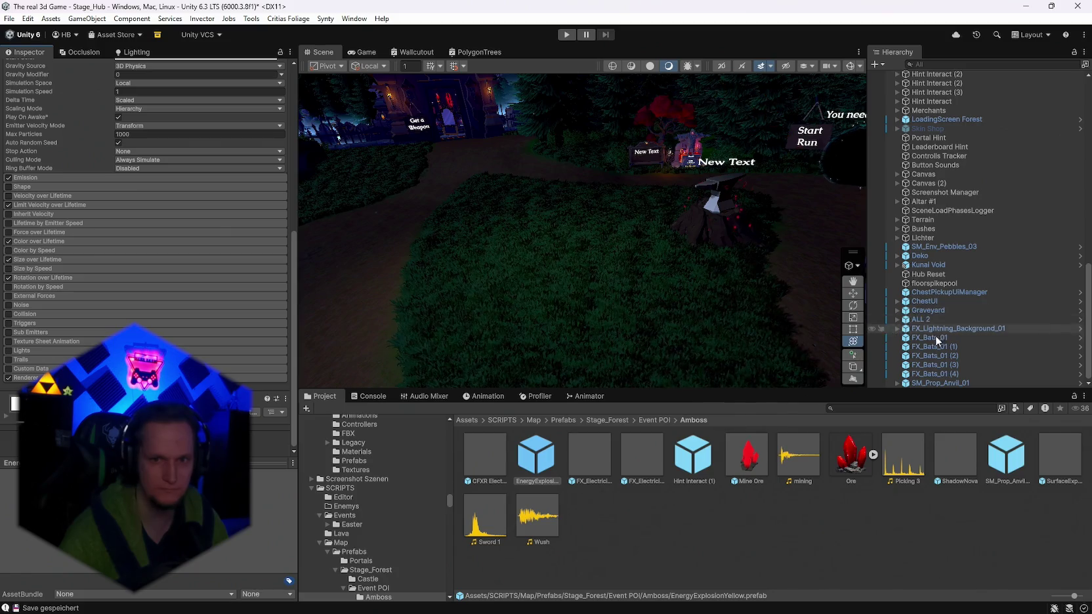
Give SM_Prop_Anvil_01's despawn particles X rotation -90 and save the project.
{"action": "left_click", "coordinate": [923, 383]}
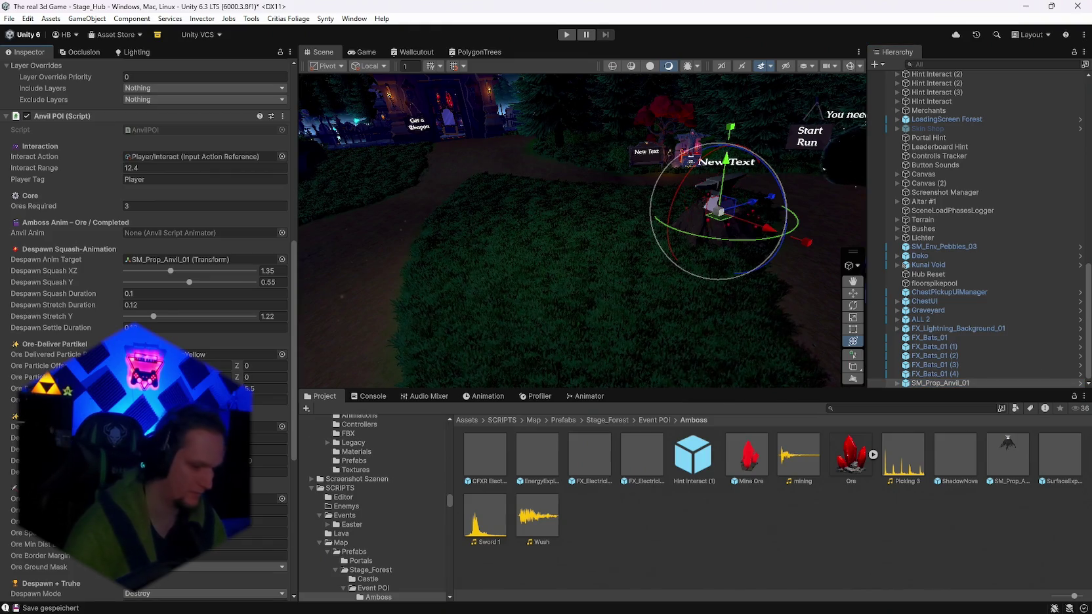
{"action": "left_click", "coordinate": [144, 377]}
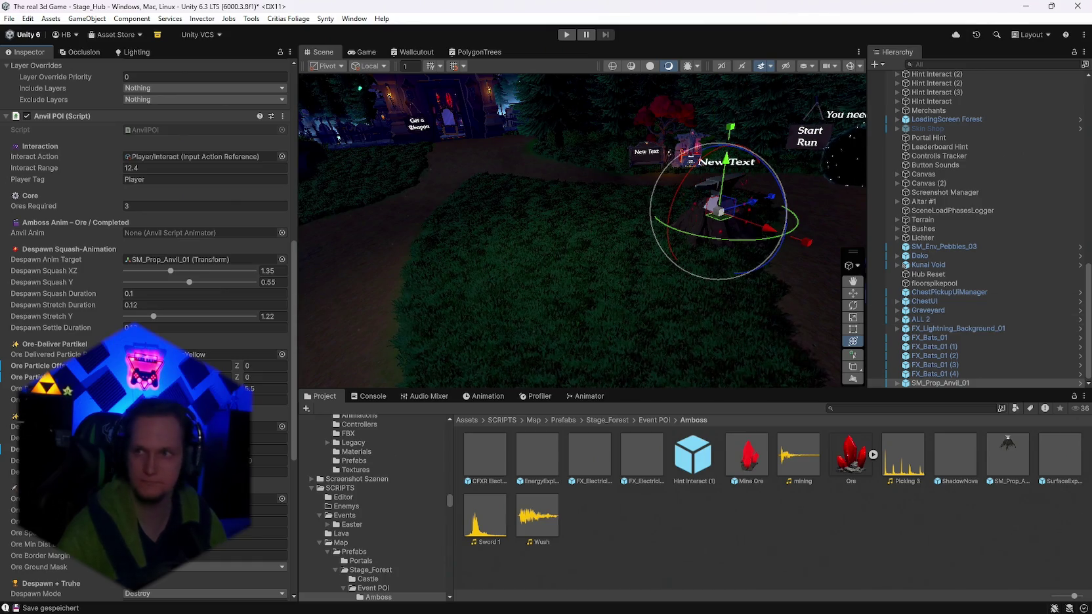
{"action": "left_click", "coordinate": [9, 19]}
{"action": "left_click", "coordinate": [10, 20]}
{"action": "left_click", "coordinate": [8, 19]}
{"action": "left_click", "coordinate": [39, 142]}
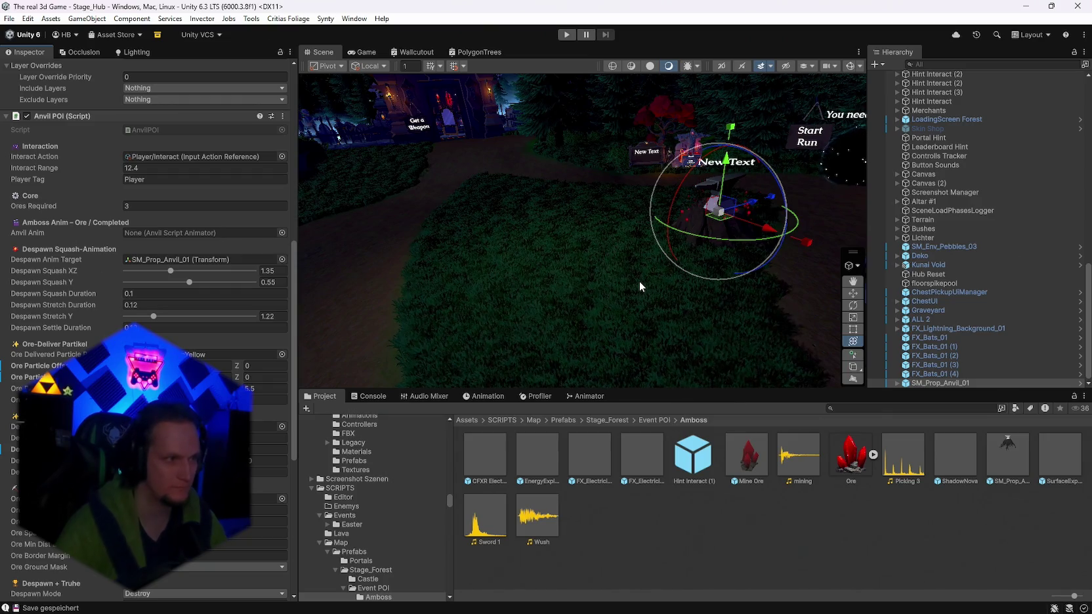
Adjust the Scene view and scroll the Inspector to review the saved anvil settings.
{"action": "scroll", "coordinate": [197, 295], "scroll_direction": "down", "scroll_amount": 10}
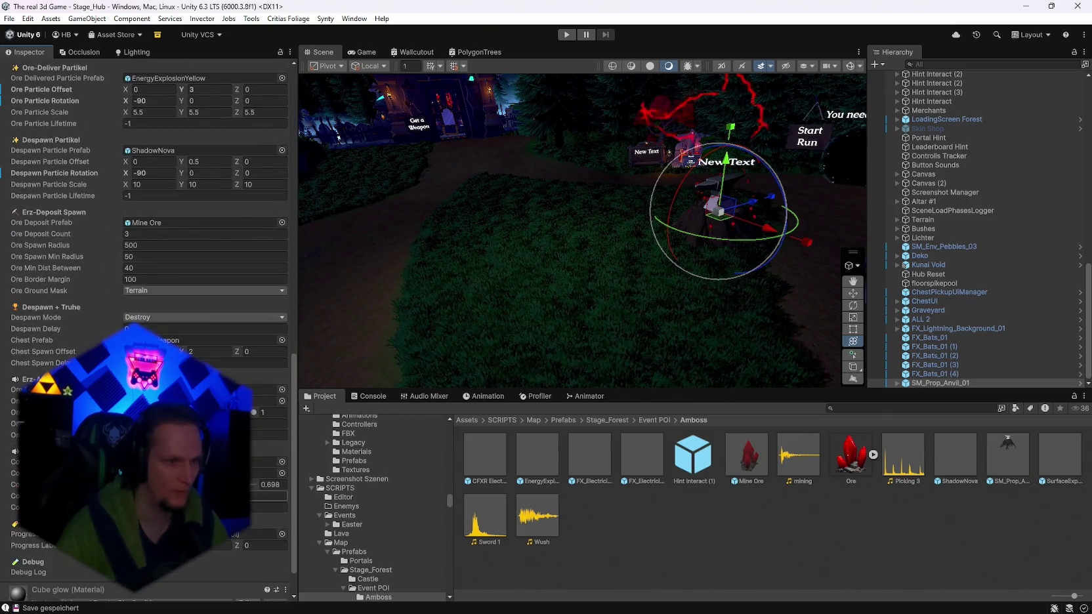
{"action": "mouse_move", "coordinate": [630, 289]}
{"action": "left_mouse_down"}
{"action": "mouse_move", "coordinate": [559, 282]}
{"action": "mouse_move", "coordinate": [662, 292]}
{"action": "left_mouse_up"}
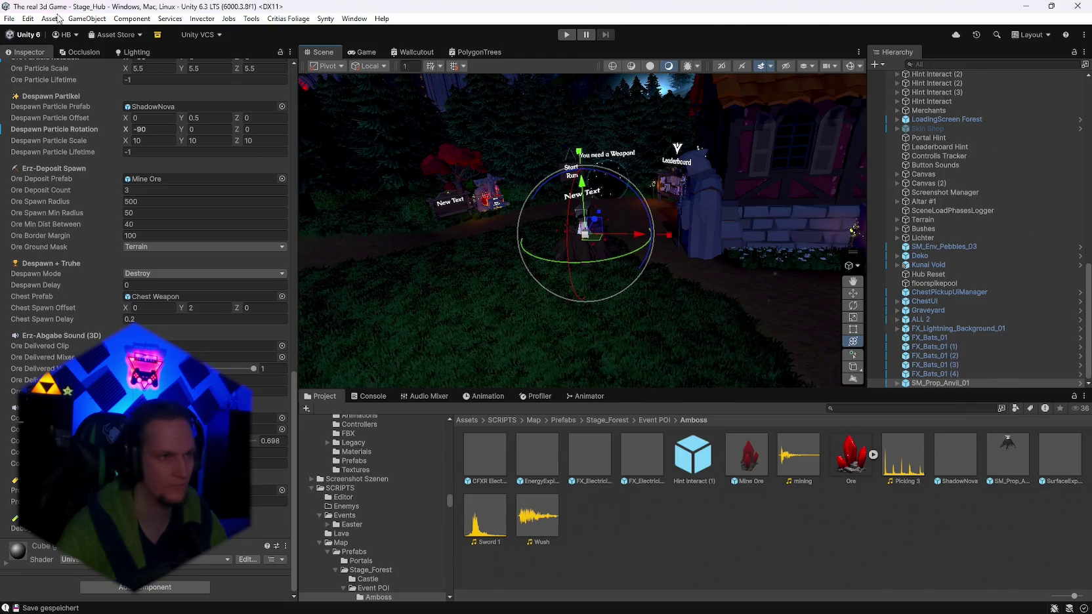
{"action": "left_click_drag", "start_coordinate": [533, 226], "coordinate": [558, 227]}
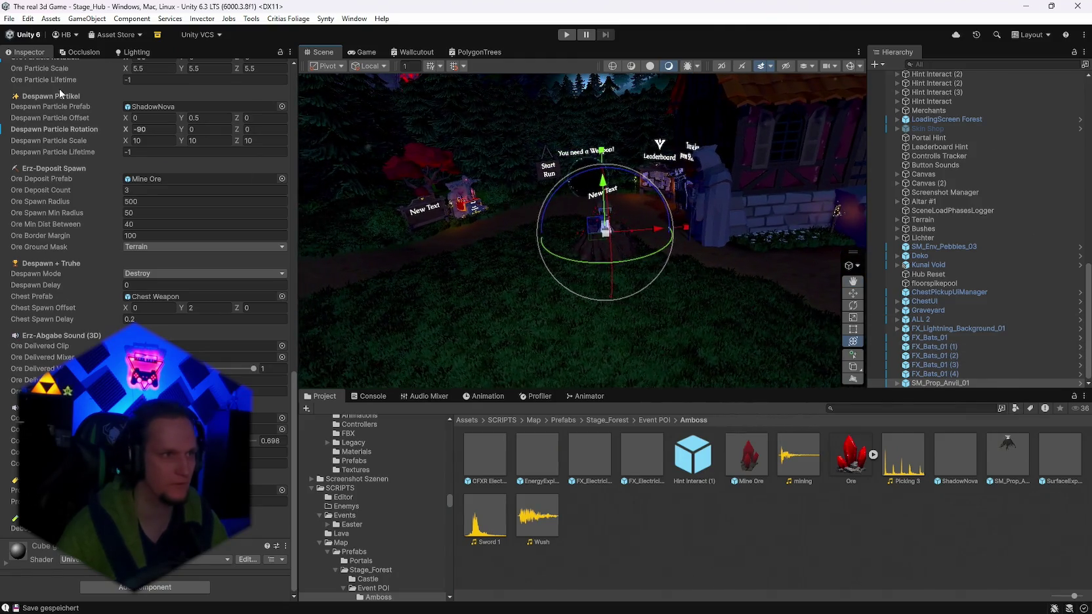
{"action": "scroll", "coordinate": [145, 249], "scroll_direction": "up", "scroll_amount": 10}
{"action": "scroll", "coordinate": [144, 249], "scroll_direction": "up", "scroll_amount": 5}
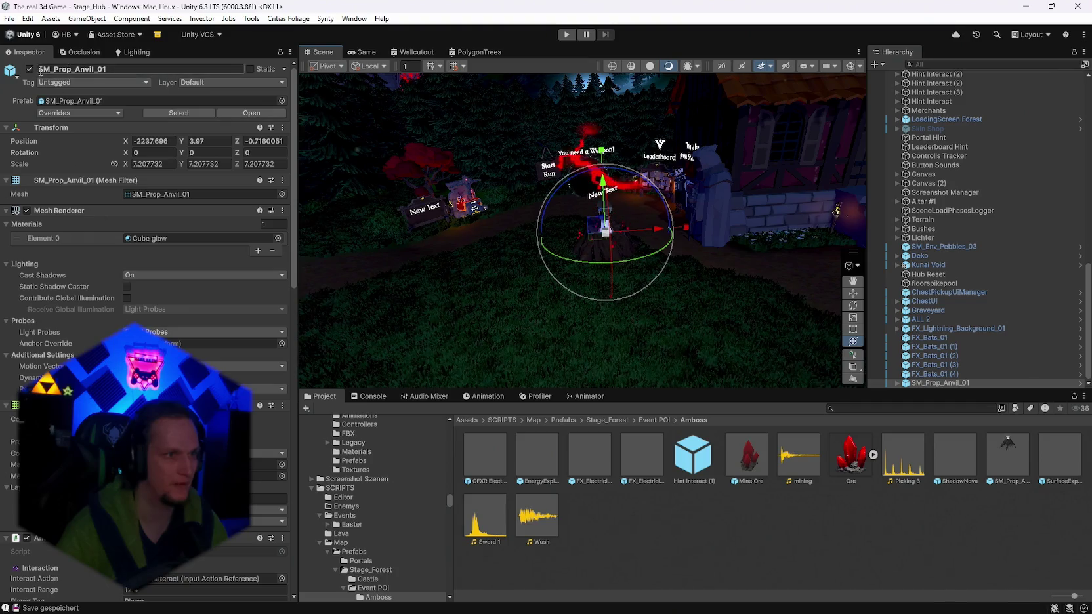
Apply all overrides to the anvil prefab, then delete the anvil from the hub scene.
{"action": "left_click", "coordinate": [87, 115]}
{"action": "left_click", "coordinate": [925, 374]}
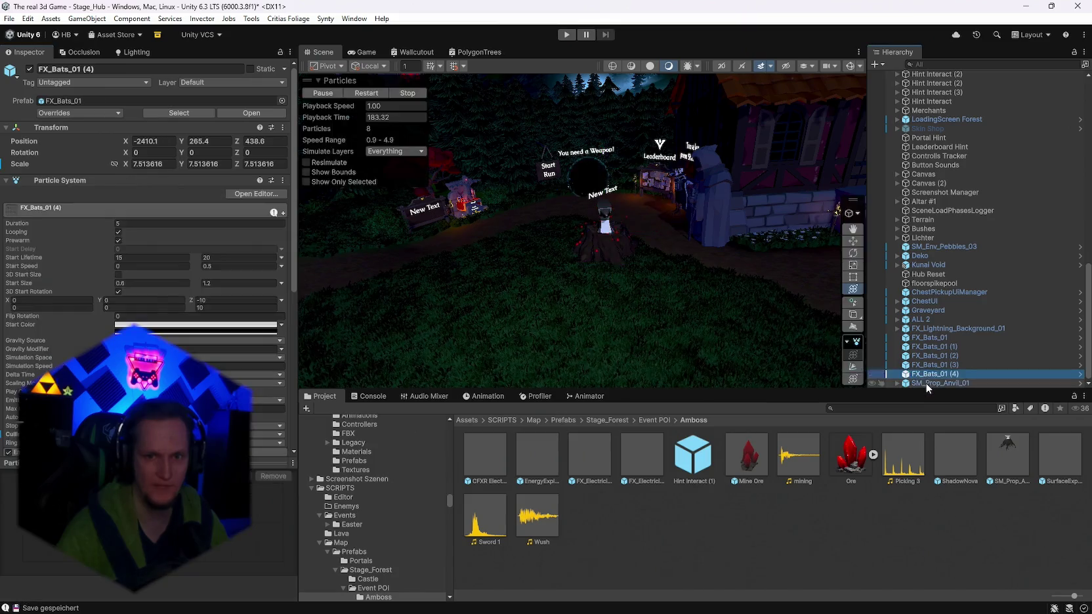
{"action": "left_click", "coordinate": [925, 382]}
{"action": "key", "text": "Delete"}
Open the recent Stage_Forest scene, saving the hub scene's changes first.
{"action": "left_click", "coordinate": [9, 18]}
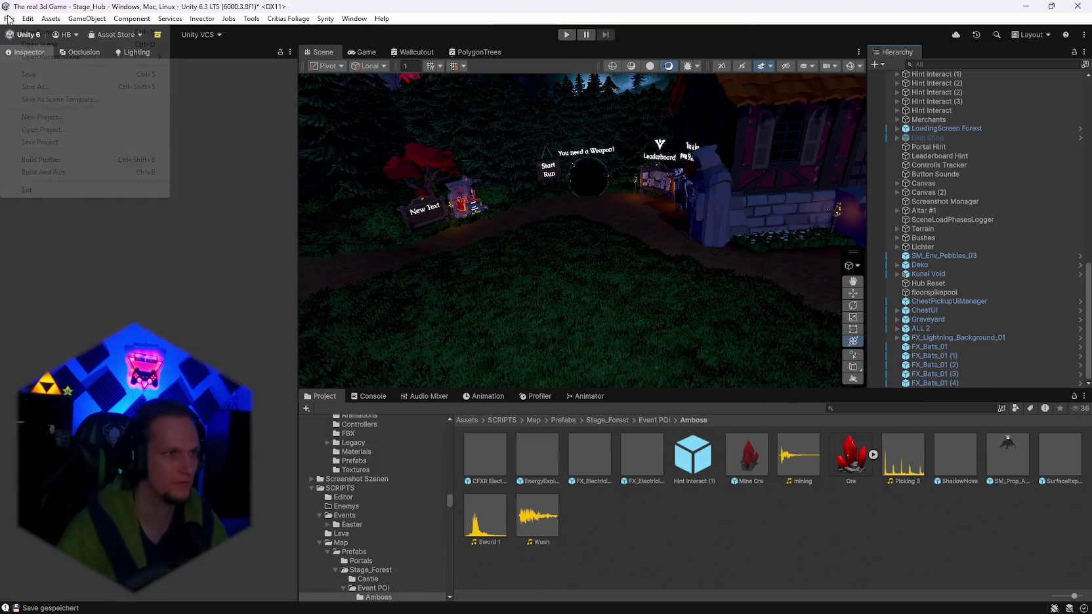
{"action": "mouse_move", "coordinate": [79, 58]}
{"action": "left_click", "coordinate": [230, 71]}
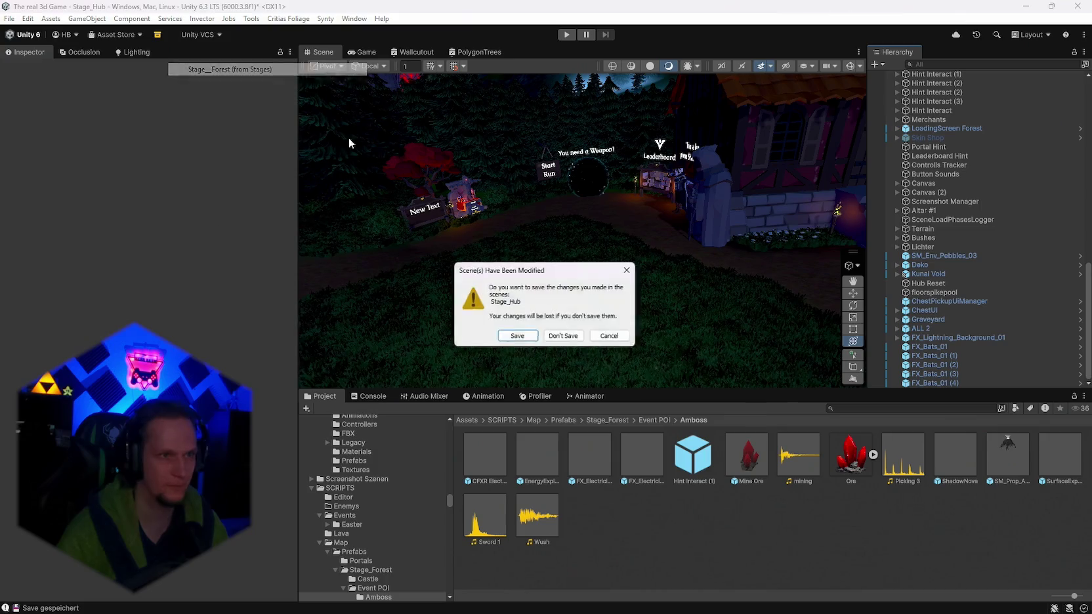
{"action": "left_click", "coordinate": [519, 338]}
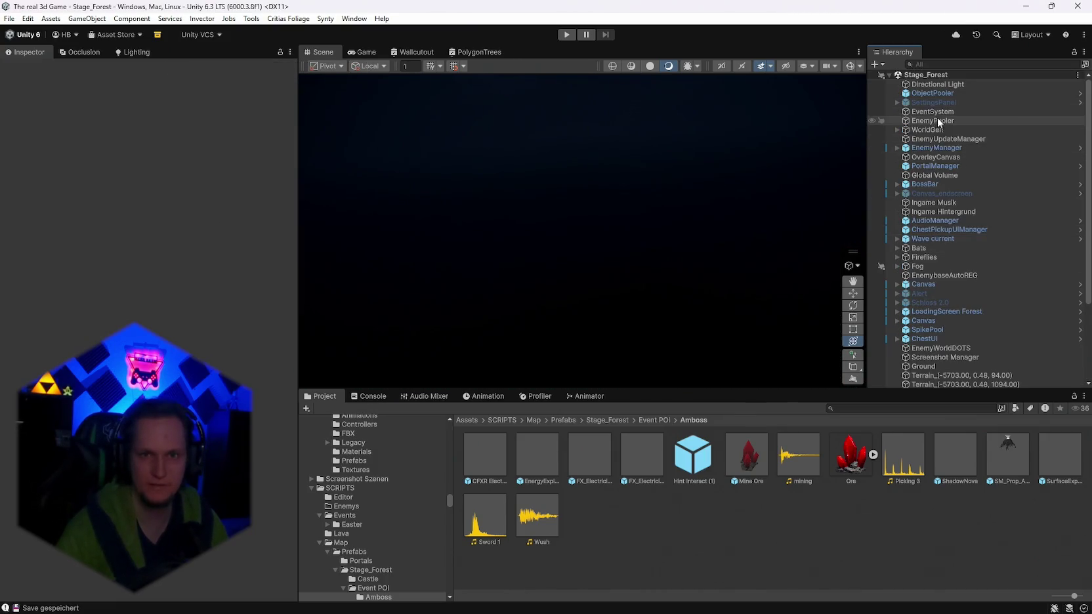
Inspect the WorldGen object's map generator and review the WorldGenConfig asset.
{"action": "left_click", "coordinate": [938, 130]}
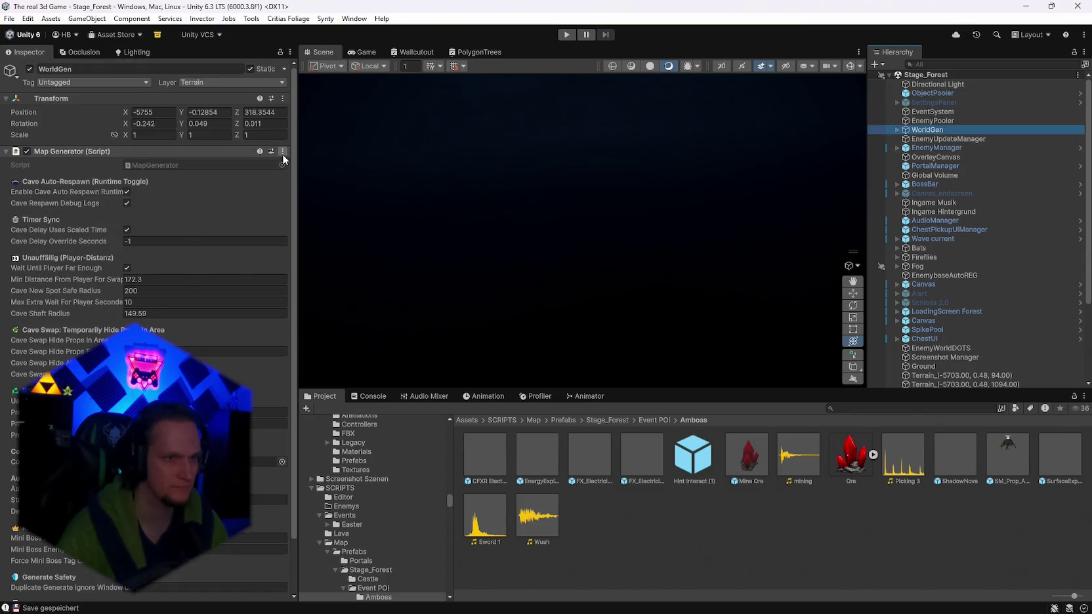
{"action": "left_click", "coordinate": [283, 152]}
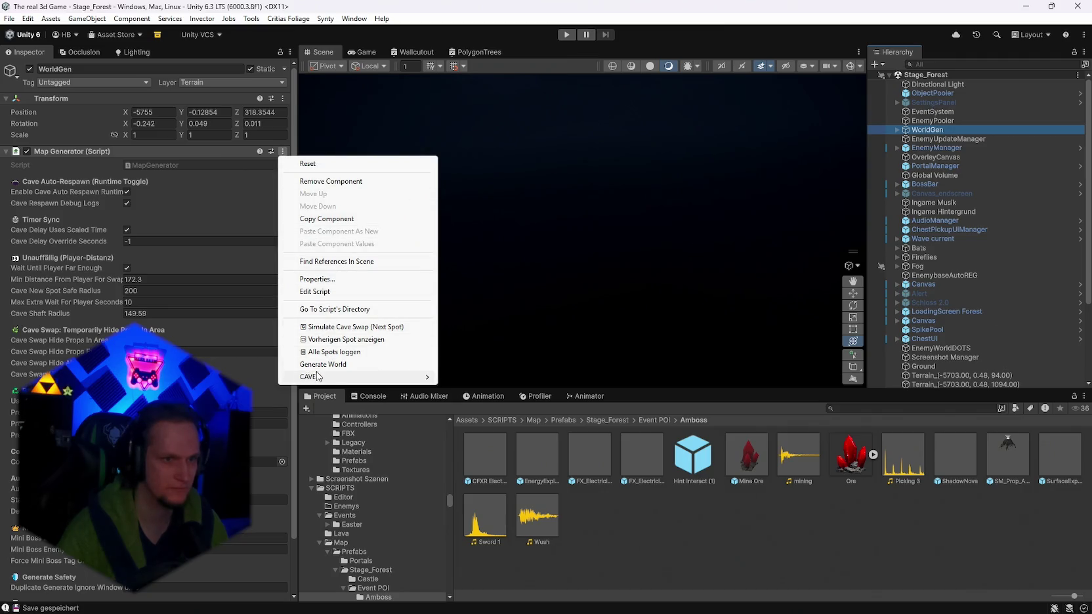
{"action": "left_click", "coordinate": [607, 420]}
{"action": "left_click", "coordinate": [791, 558]}
{"action": "scroll", "coordinate": [140, 265], "scroll_direction": "down", "scroll_amount": 15}
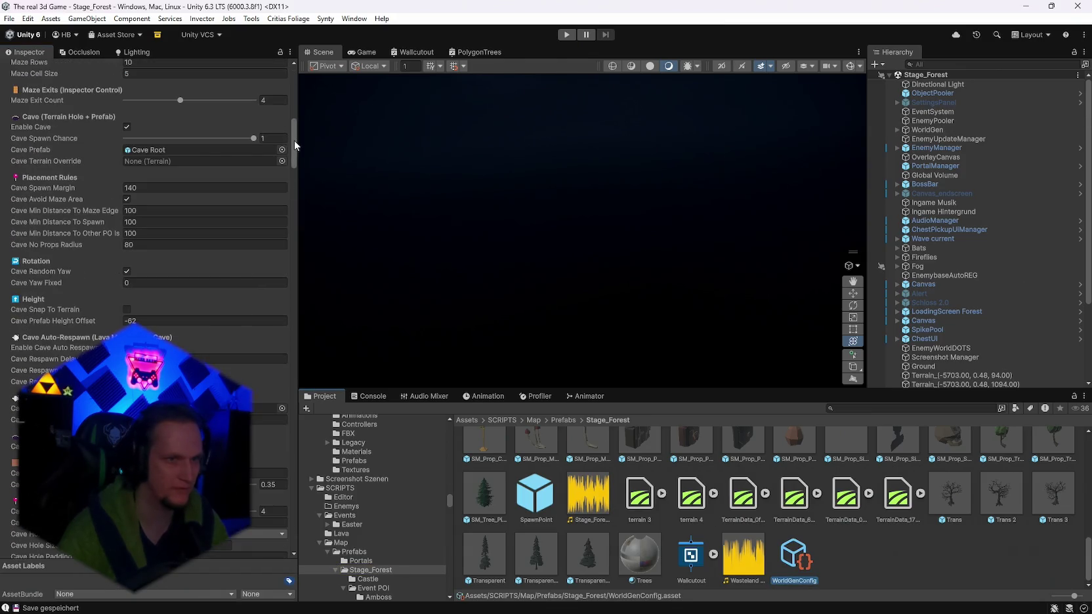
{"action": "scroll", "coordinate": [284, 272], "scroll_direction": "up", "scroll_amount": 5}
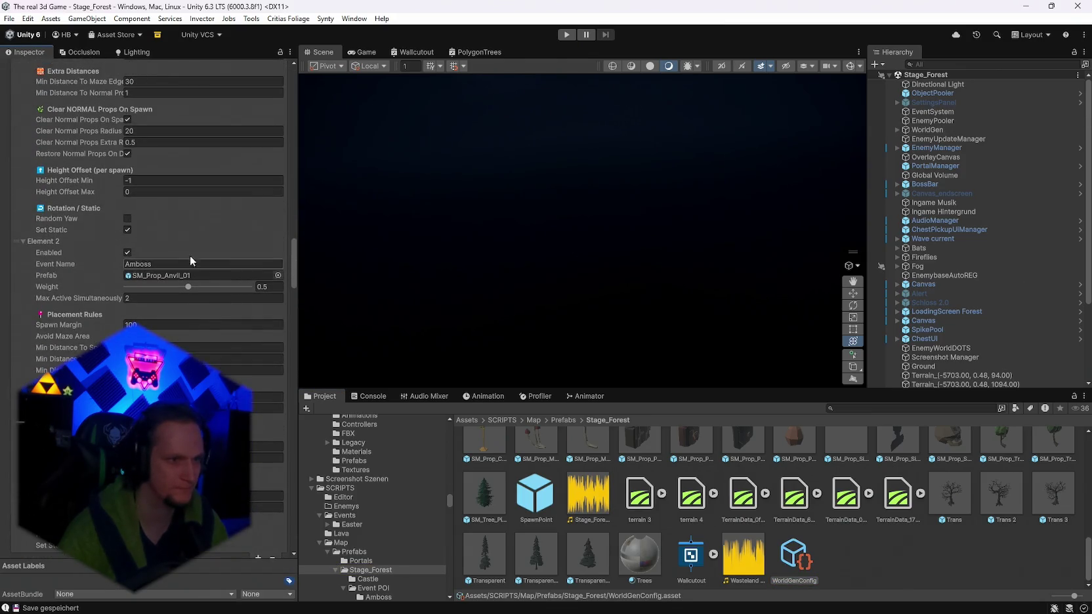
Reopen StageHub from the recent scenes and enter Play mode.
{"action": "left_click", "coordinate": [10, 18]}
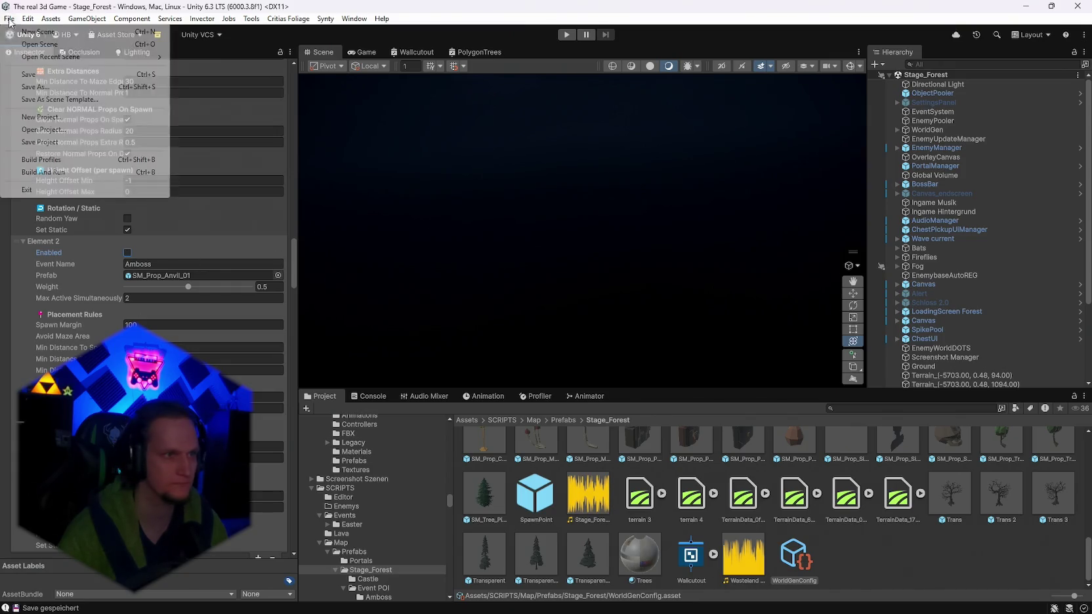
{"action": "mouse_move", "coordinate": [39, 56]}
{"action": "left_click", "coordinate": [262, 69]}
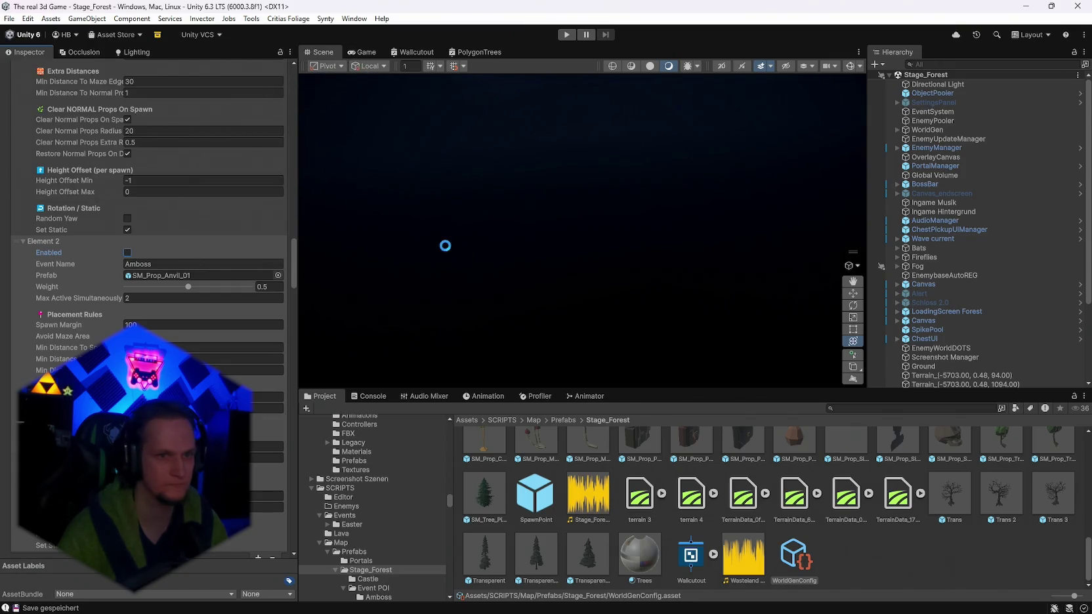
{"action": "left_click", "coordinate": [566, 34]}
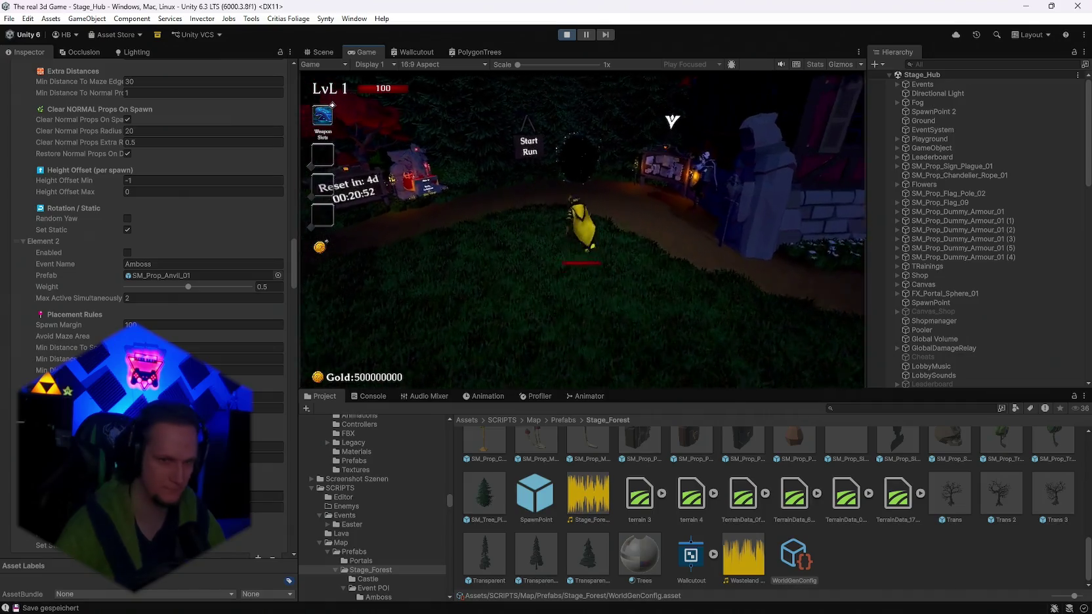
Pick an ability card, start the run, and pause once Cursed Forest Wave 1 loads.
{"action": "left_click", "coordinate": [582, 228]}
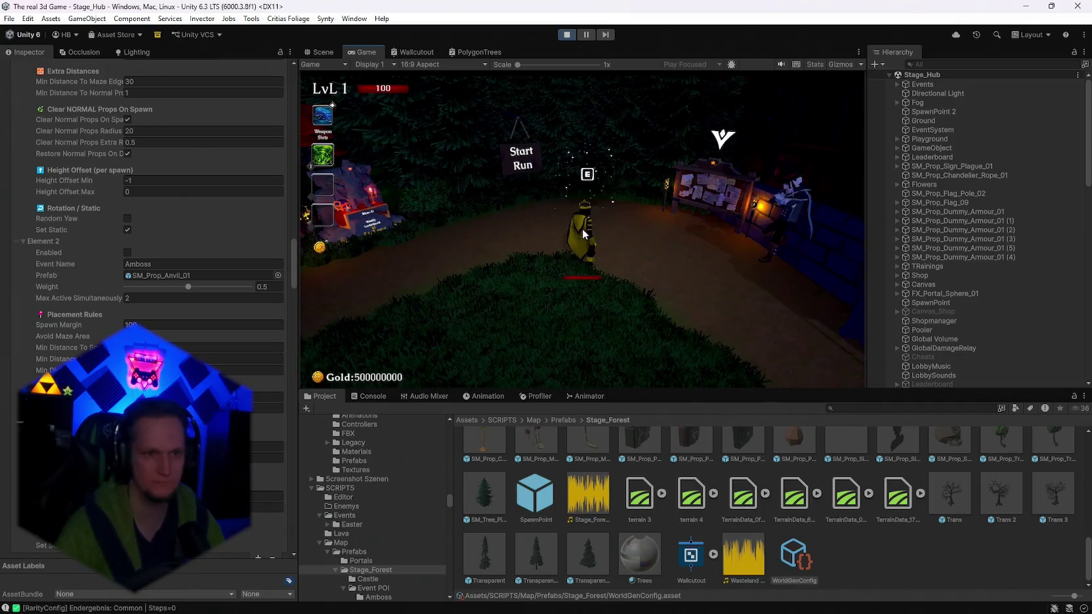
{"action": "key", "text": "e"}
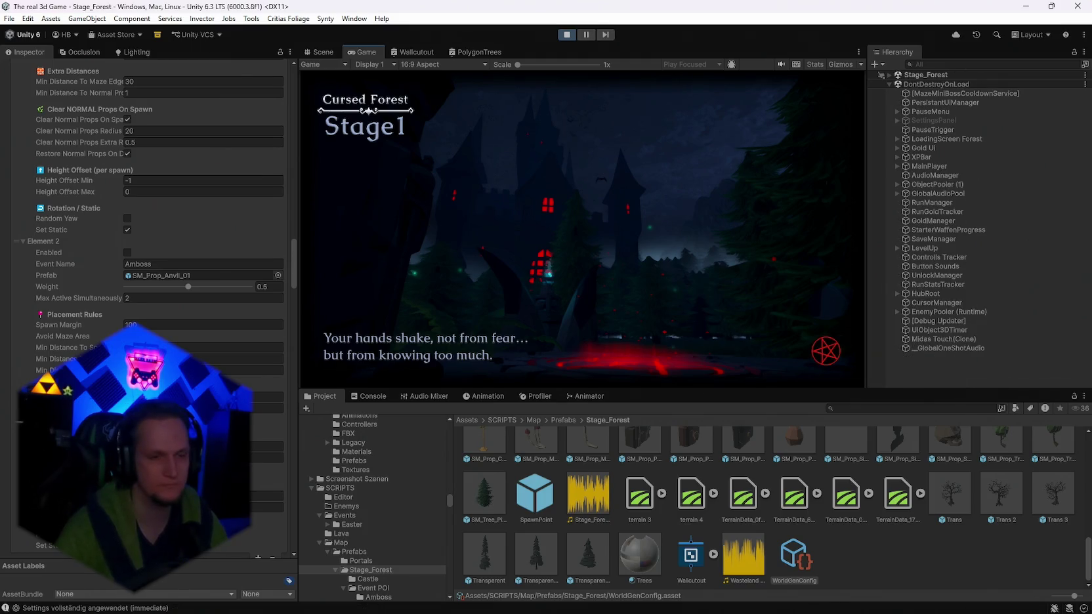
{"action": "left_click", "coordinate": [332, 105]}
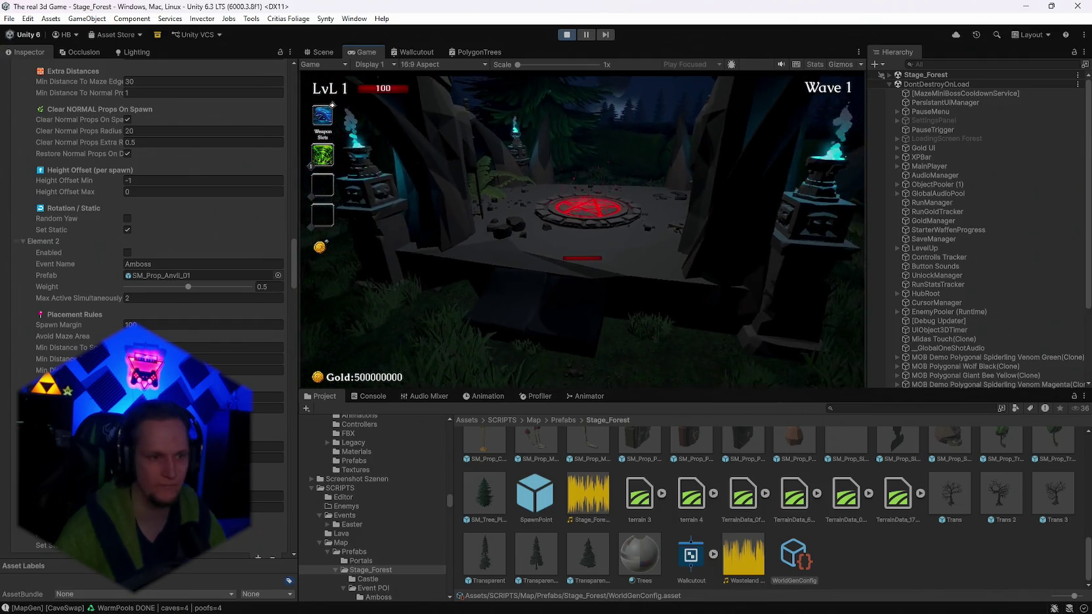
{"action": "key", "text": "Escape"}
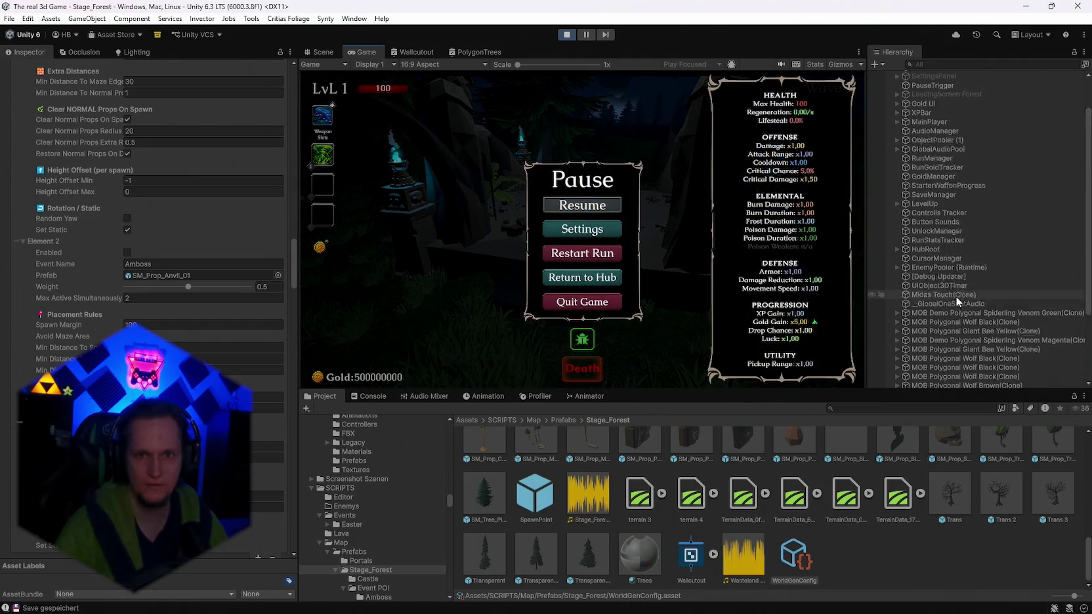
Expand Stage_Forest > GENERATED_World and select MAP_SPAWNPOINT.
{"action": "left_click", "coordinate": [925, 74]}
{"action": "left_click", "coordinate": [889, 74]}
{"action": "scroll", "coordinate": [938, 286], "scroll_direction": "down", "scroll_amount": 5}
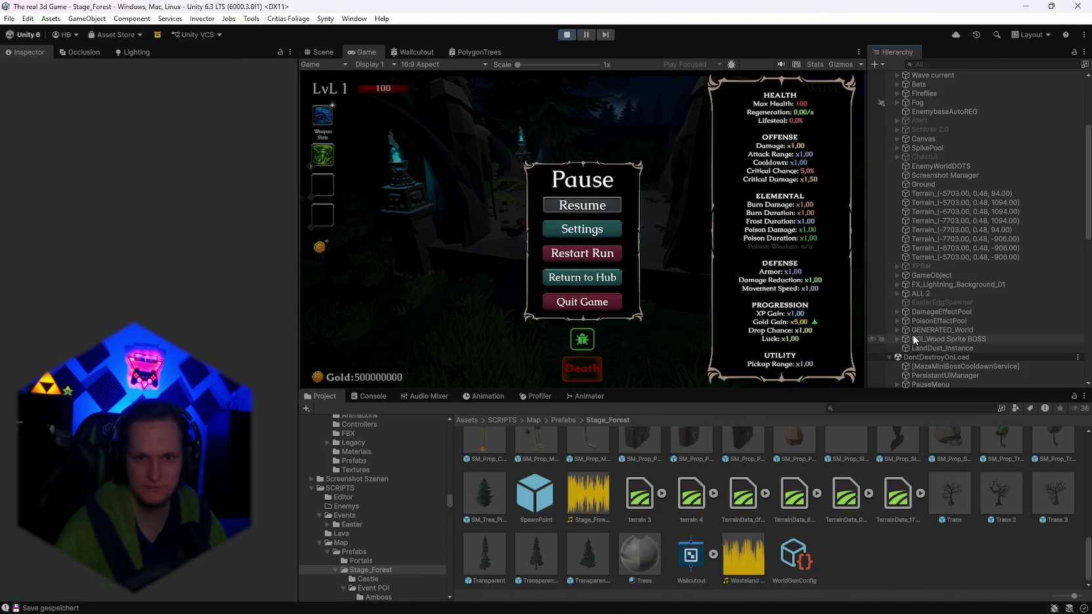
{"action": "left_click", "coordinate": [897, 330]}
{"action": "scroll", "coordinate": [976, 343], "scroll_direction": "down", "scroll_amount": 4}
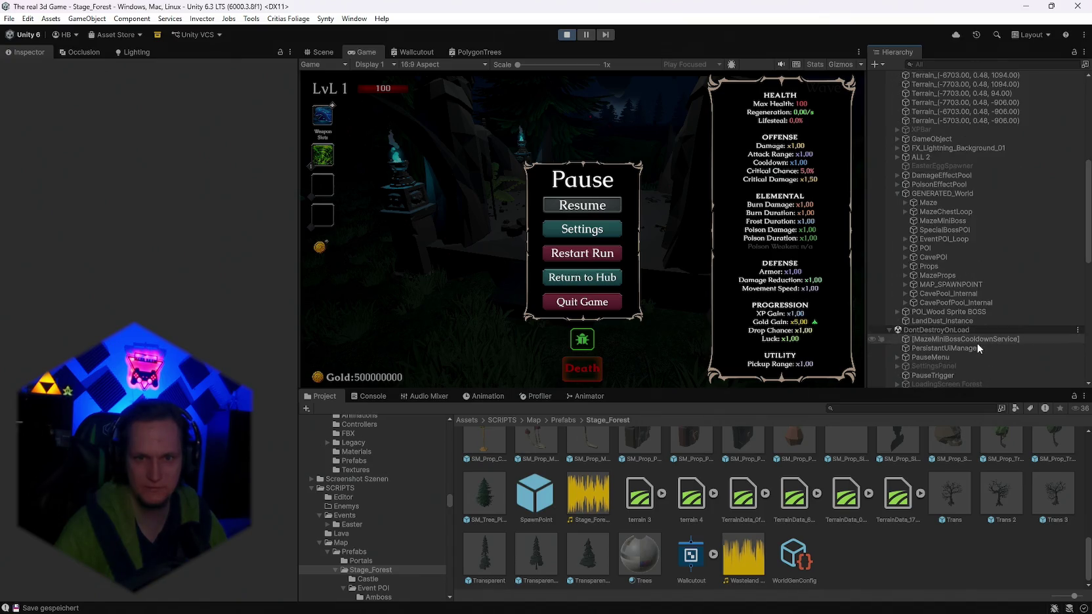
{"action": "left_click", "coordinate": [938, 286]}
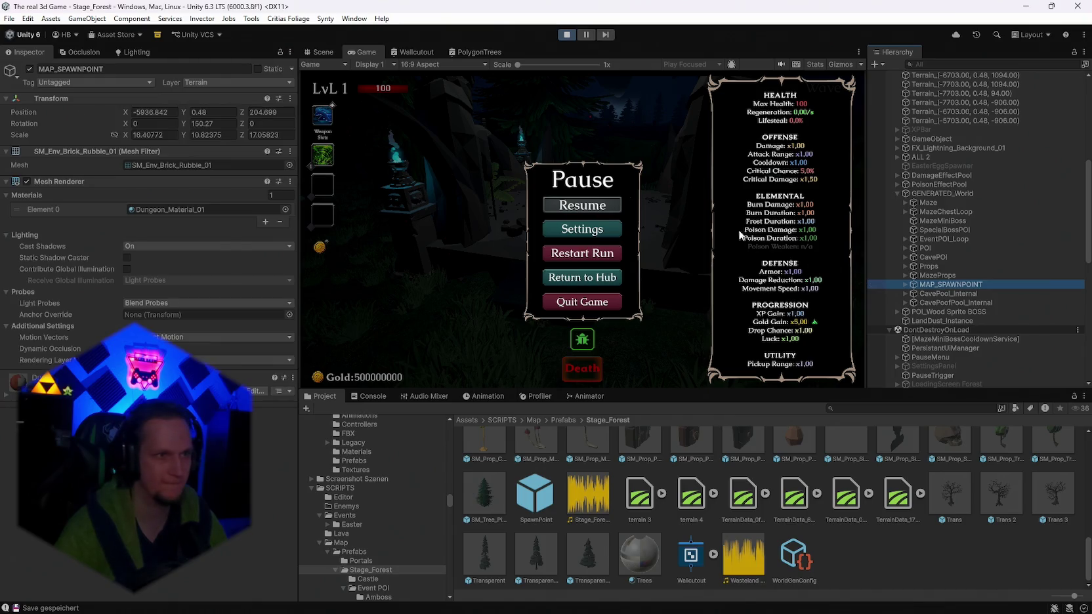
Frame MAP_SPAWNPOINT in the Scene view and bring up the Console log.
{"action": "left_click", "coordinate": [326, 53]}
{"action": "key", "text": "f"}
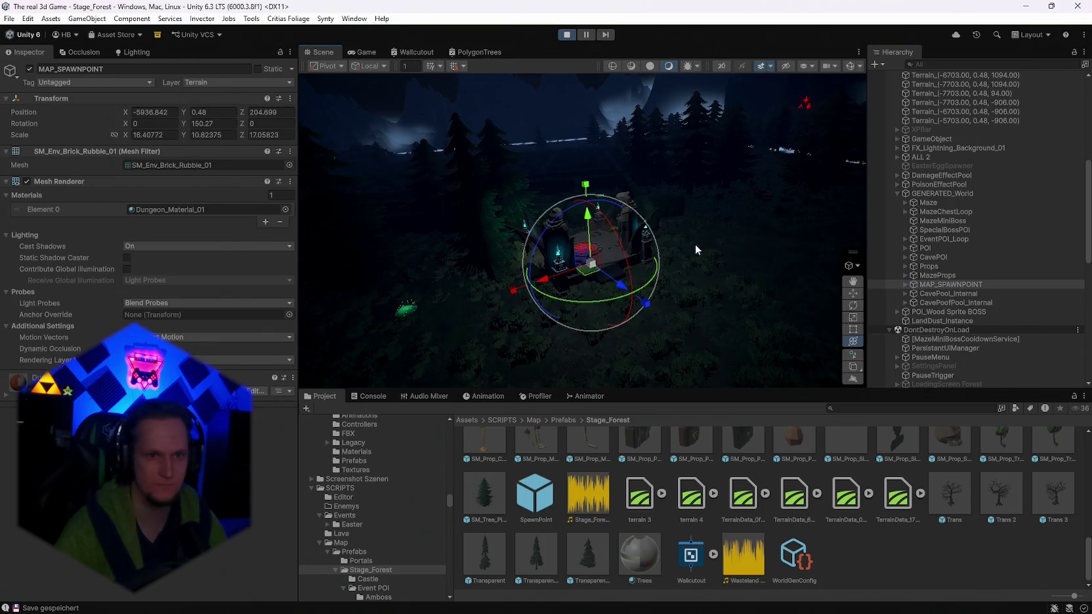
{"action": "left_click_drag", "start_coordinate": [684, 263], "coordinate": [630, 270]}
{"action": "left_click_drag", "start_coordinate": [66, 297], "coordinate": [98, 276]}
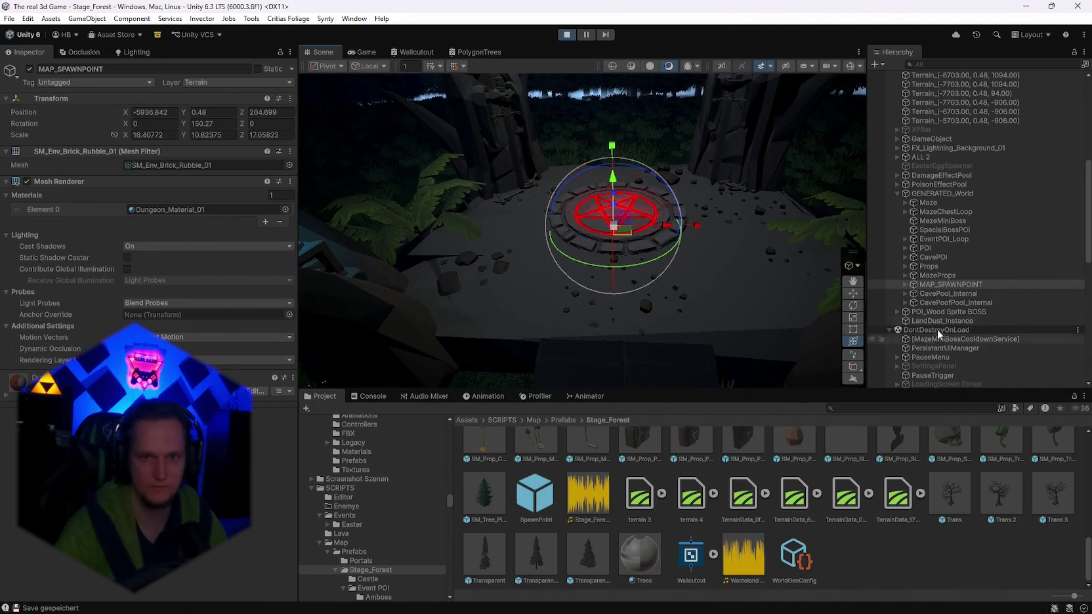
{"action": "left_click", "coordinate": [371, 396]}
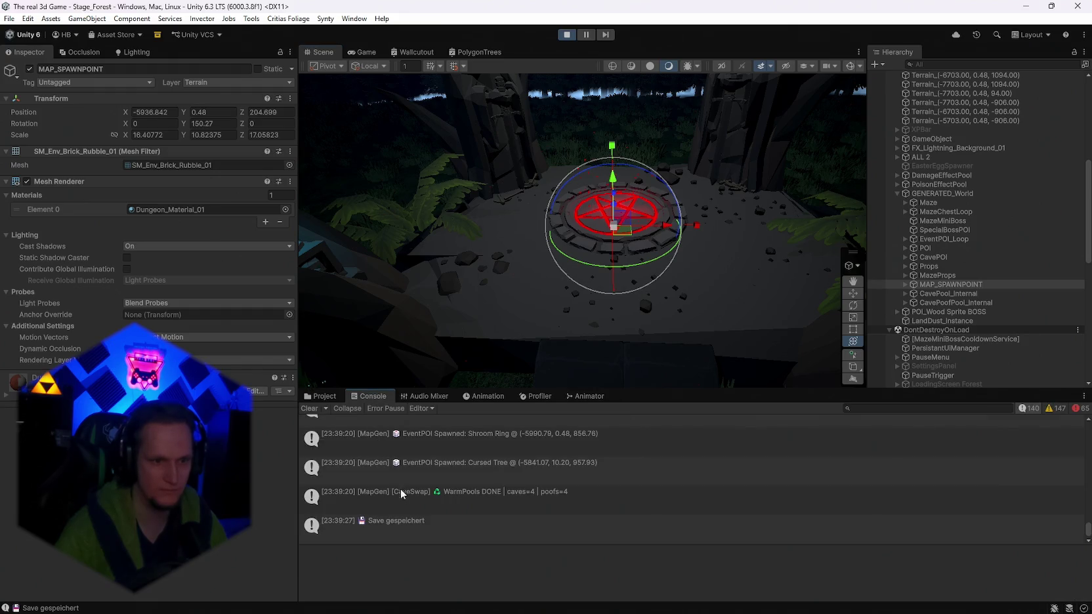
{"action": "scroll", "coordinate": [432, 507], "scroll_direction": "up", "scroll_amount": 5}
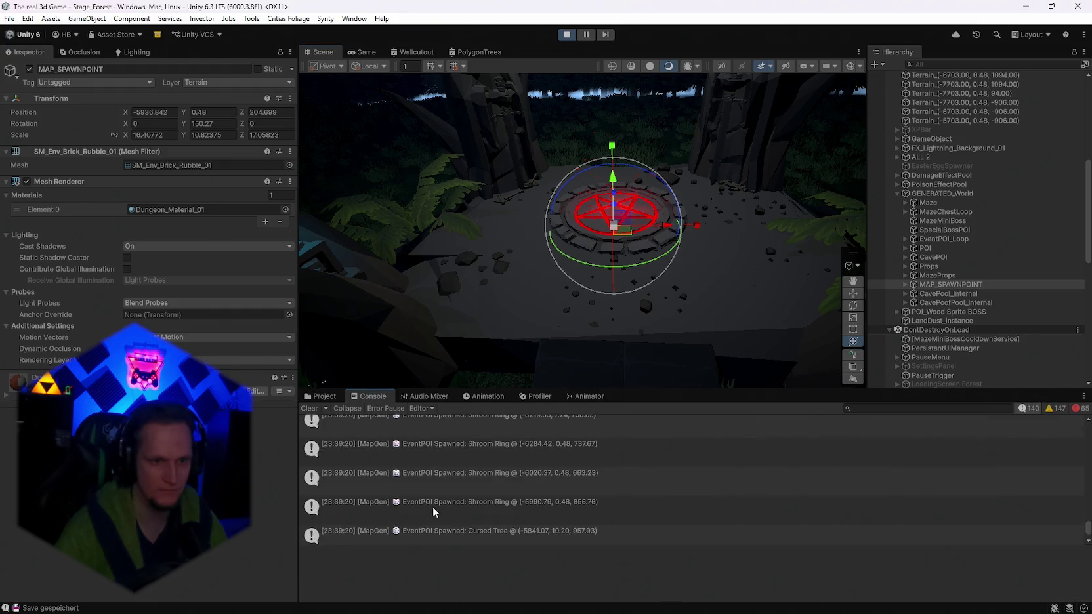
Expand MAP_SPAWNPOINT and inspect its Spawnpoint player-spawn child from several angles.
{"action": "left_click", "coordinate": [907, 284]}
{"action": "scroll", "coordinate": [976, 343], "scroll_direction": "down", "scroll_amount": 7}
{"action": "scroll", "coordinate": [1000, 319], "scroll_direction": "down", "scroll_amount": 6}
{"action": "left_click", "coordinate": [941, 288]}
{"action": "mouse_move", "coordinate": [689, 275]}
{"action": "left_mouse_down"}
{"action": "mouse_move", "coordinate": [679, 217]}
{"action": "mouse_move", "coordinate": [667, 234]}
{"action": "left_mouse_up"}
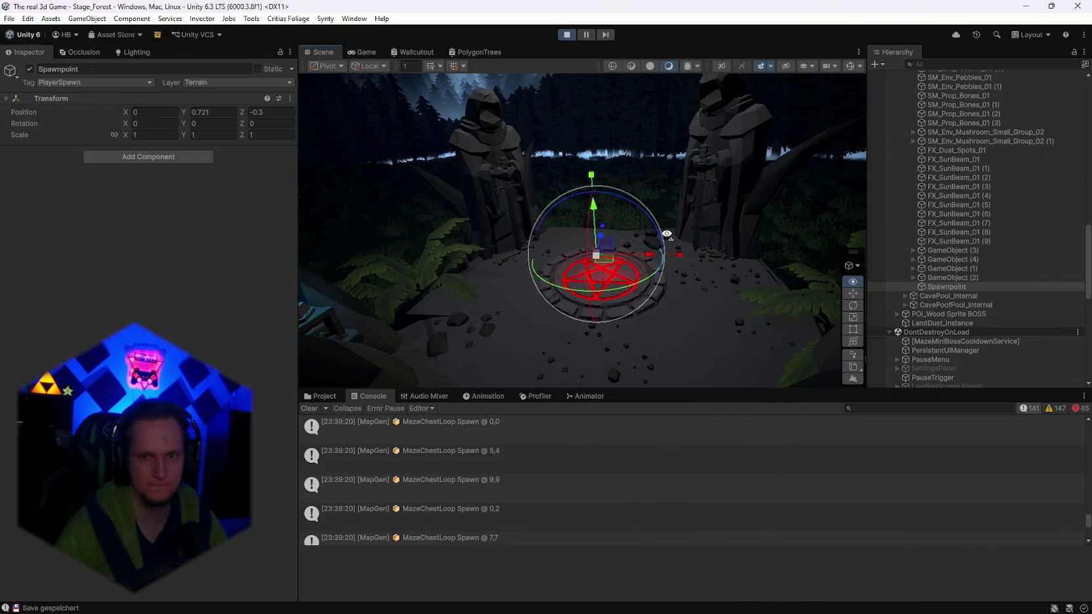
{"action": "scroll", "coordinate": [953, 309], "scroll_direction": "up", "scroll_amount": 7}
{"action": "mouse_move", "coordinate": [499, 249]}
{"action": "left_mouse_down"}
{"action": "mouse_move", "coordinate": [346, 239]}
{"action": "mouse_move", "coordinate": [453, 316]}
{"action": "mouse_move", "coordinate": [395, 267]}
{"action": "mouse_move", "coordinate": [269, 208]}
{"action": "mouse_move", "coordinate": [378, 215]}
{"action": "mouse_move", "coordinate": [541, 202]}
{"action": "mouse_move", "coordinate": [433, 223]}
{"action": "mouse_move", "coordinate": [424, 238]}
{"action": "left_mouse_up"}
{"action": "scroll", "coordinate": [1019, 337], "scroll_direction": "up", "scroll_amount": 9}
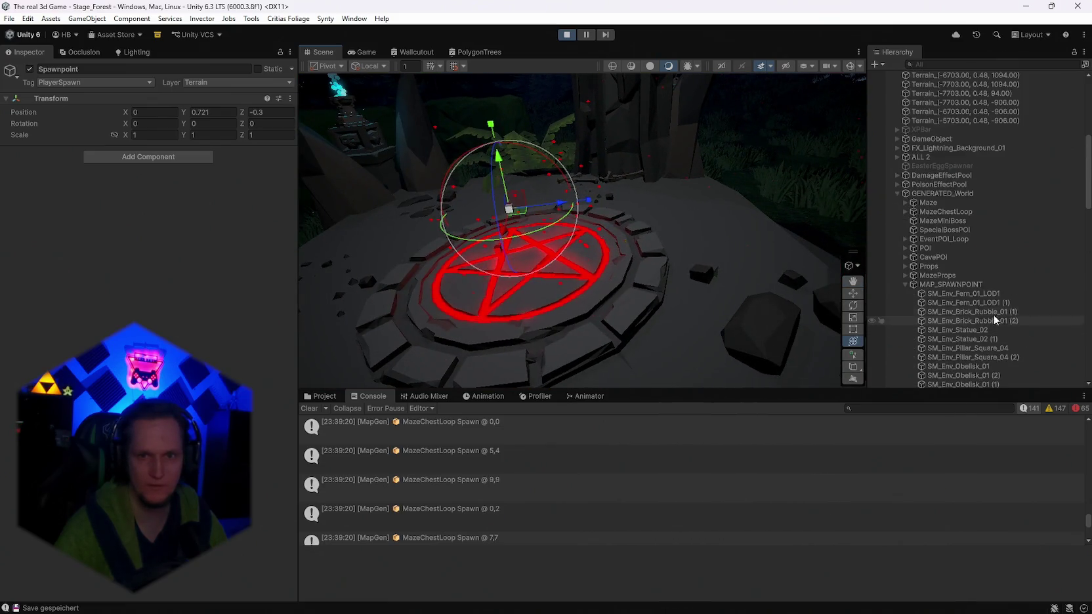
Reselect MAP_SPAWNPOINT, view the pentagram from around it, and stop Play mode.
{"action": "left_click", "coordinate": [935, 285]}
{"action": "mouse_move", "coordinate": [759, 279]}
{"action": "left_mouse_down"}
{"action": "mouse_move", "coordinate": [521, 284]}
{"action": "mouse_move", "coordinate": [444, 234]}
{"action": "mouse_move", "coordinate": [444, 215]}
{"action": "mouse_move", "coordinate": [550, 224]}
{"action": "mouse_move", "coordinate": [628, 260]}
{"action": "mouse_move", "coordinate": [623, 269]}
{"action": "mouse_move", "coordinate": [610, 227]}
{"action": "left_mouse_up"}
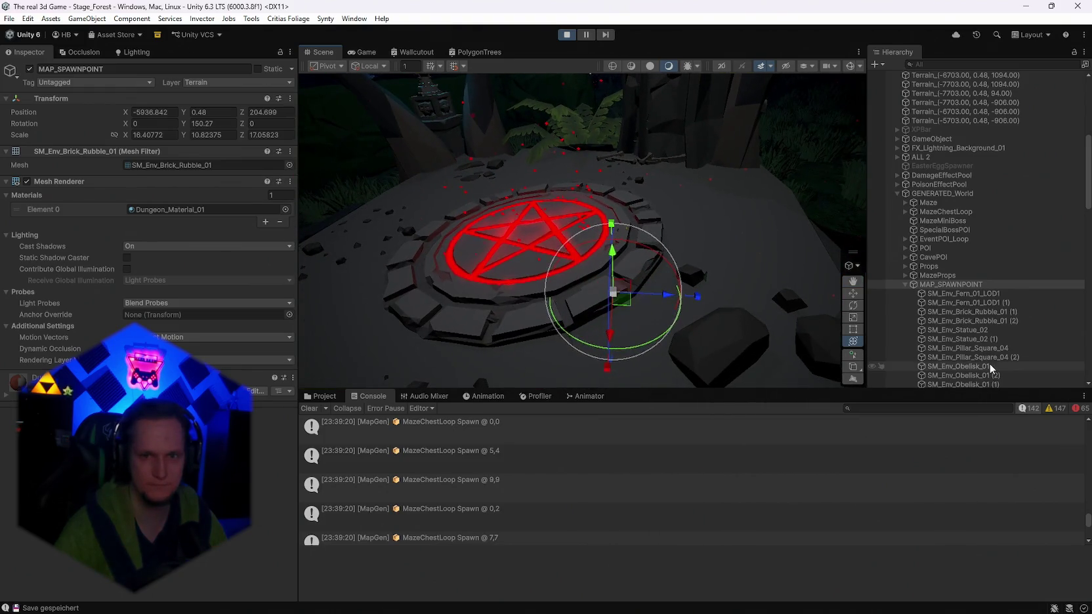
{"action": "scroll", "coordinate": [970, 335], "scroll_direction": "down", "scroll_amount": 3}
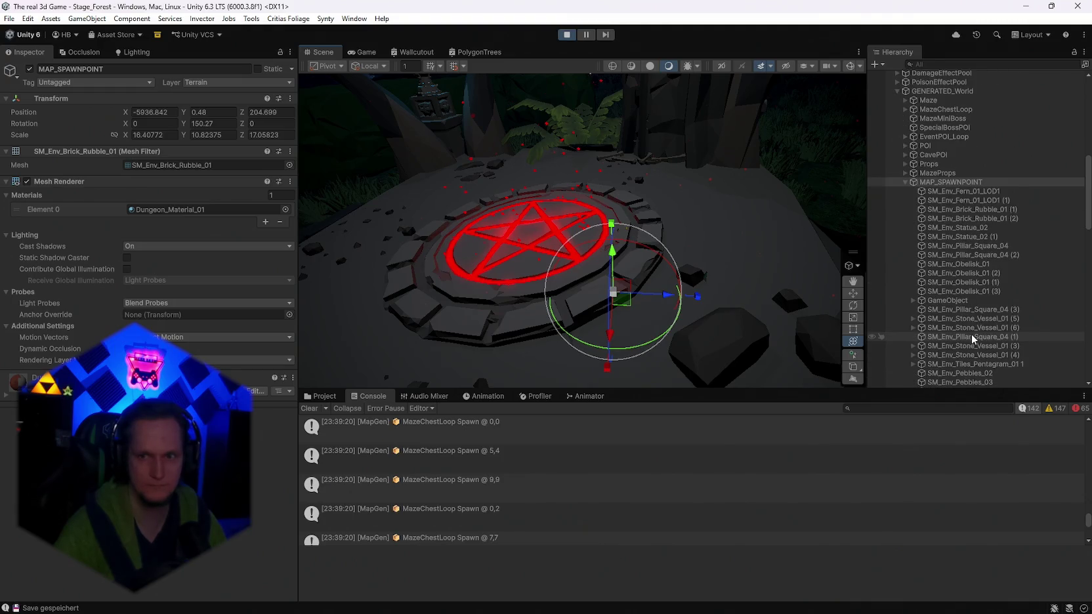
{"action": "scroll", "coordinate": [970, 334], "scroll_direction": "down", "scroll_amount": 1}
{"action": "scroll", "coordinate": [939, 322], "scroll_direction": "down", "scroll_amount": 6}
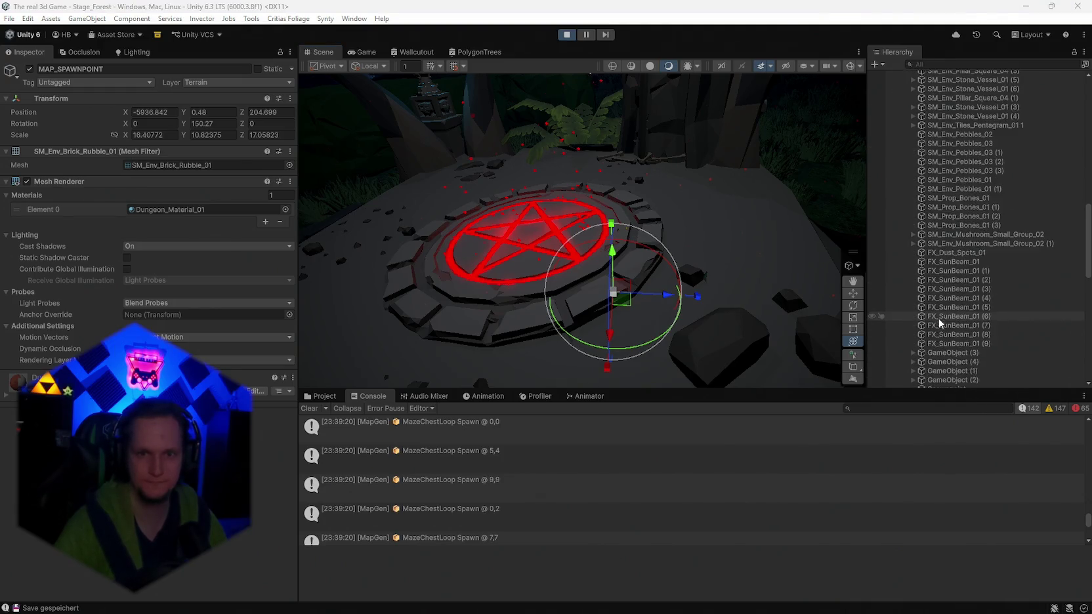
{"action": "left_click", "coordinate": [566, 34]}
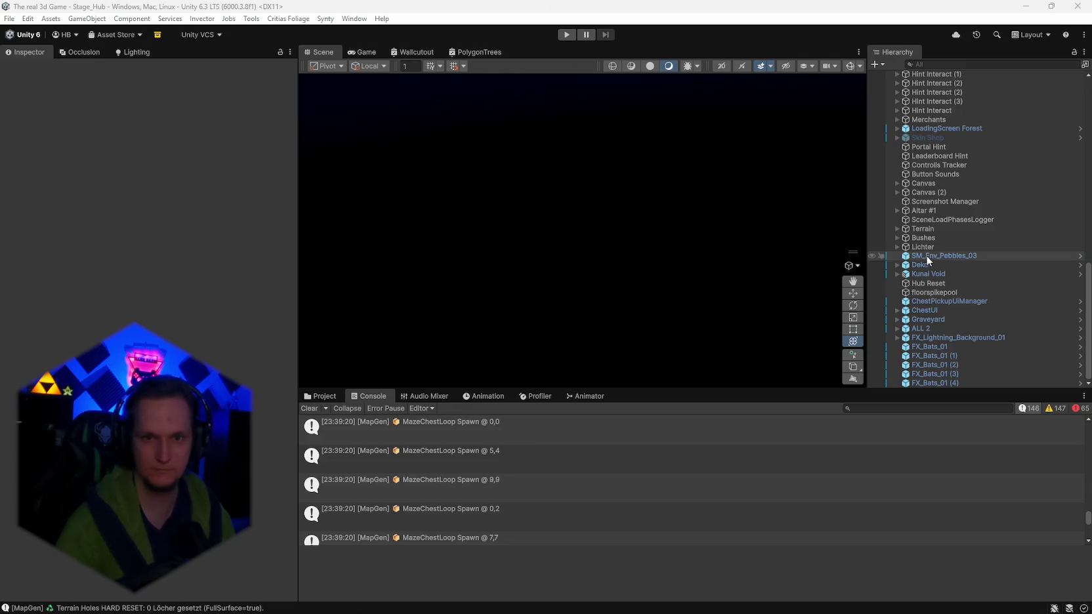
Search the project assets for 'spawn', open the Spawn prefab and select its Spawnpoint.
{"action": "left_click", "coordinate": [320, 395]}
{"action": "scroll", "coordinate": [825, 442], "scroll_direction": "up", "scroll_amount": 3}
{"action": "left_click", "coordinate": [886, 408]}
{"action": "type", "text": "spa"}
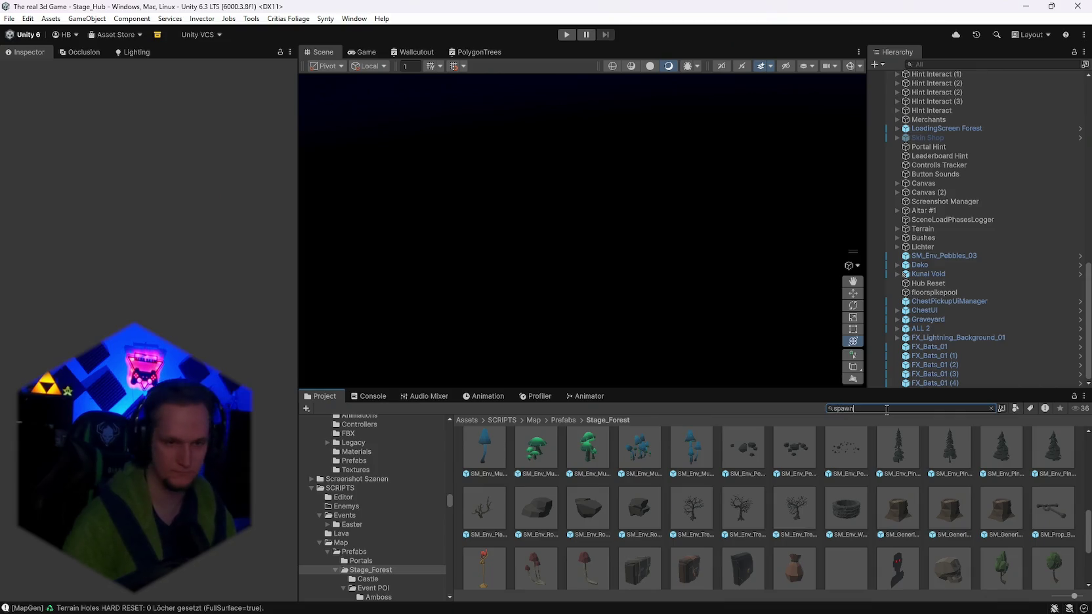
{"action": "type", "text": "wn"}
{"action": "scroll", "coordinate": [552, 525], "scroll_direction": "down", "scroll_amount": 2}
{"action": "double_click", "coordinate": [552, 505]}
{"action": "scroll", "coordinate": [999, 282], "scroll_direction": "down", "scroll_amount": 5}
{"action": "left_click", "coordinate": [927, 384]}
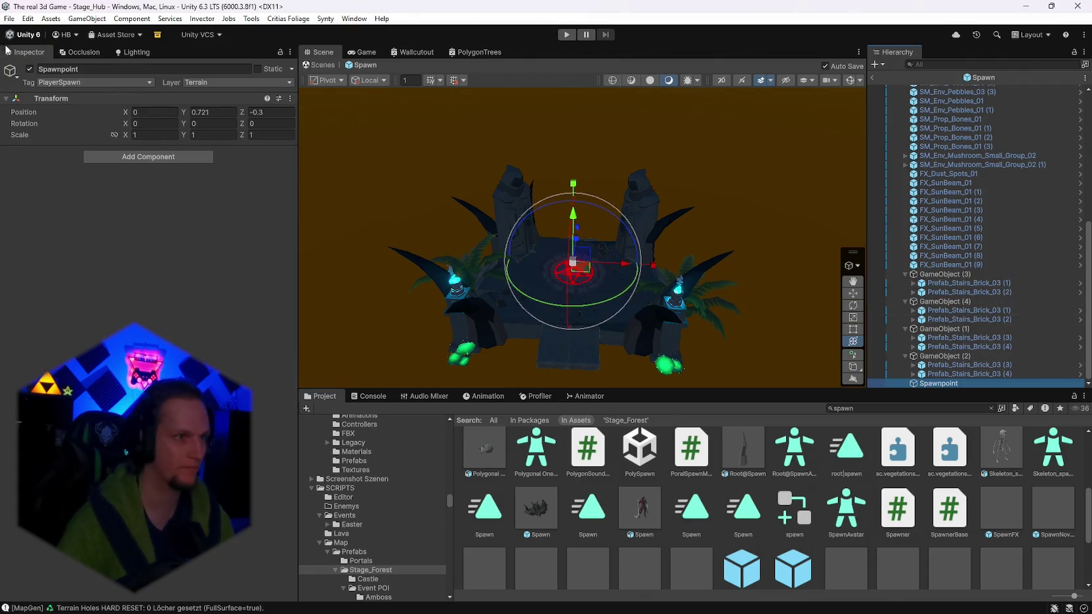
Capture a screenshot of the editor area, then glance at the log and return to the project assets.
{"action": "key", "text": "super+shift+s"}
{"action": "mouse_move", "coordinate": [0, 41]}
{"action": "left_mouse_down"}
{"action": "mouse_move", "coordinate": [1008, 452]}
{"action": "mouse_move", "coordinate": [1074, 489]}
{"action": "left_mouse_up"}
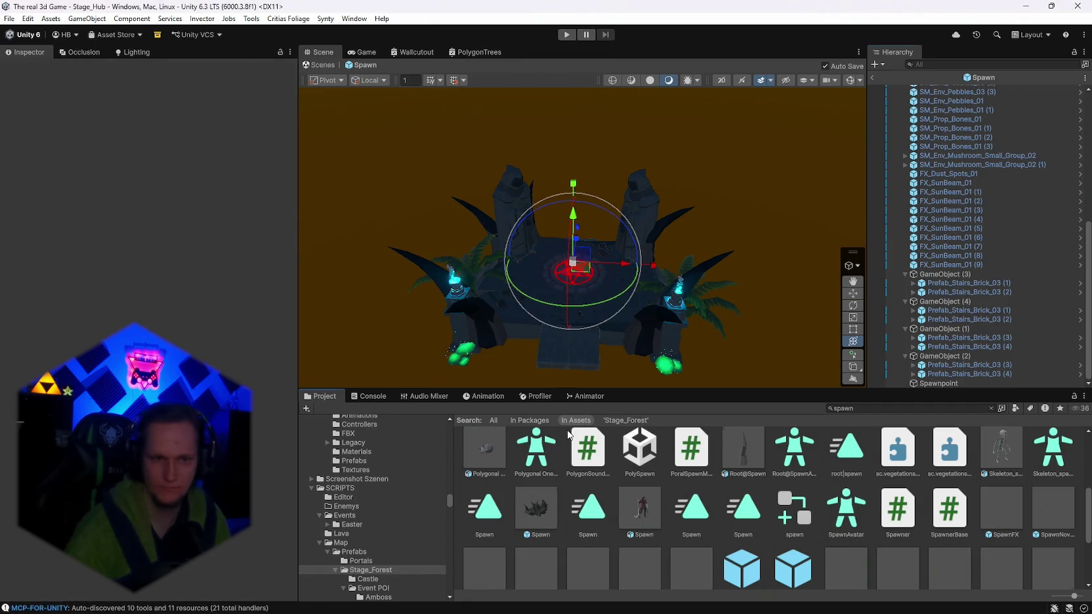
{"action": "left_click", "coordinate": [354, 400]}
{"action": "left_click", "coordinate": [311, 399]}
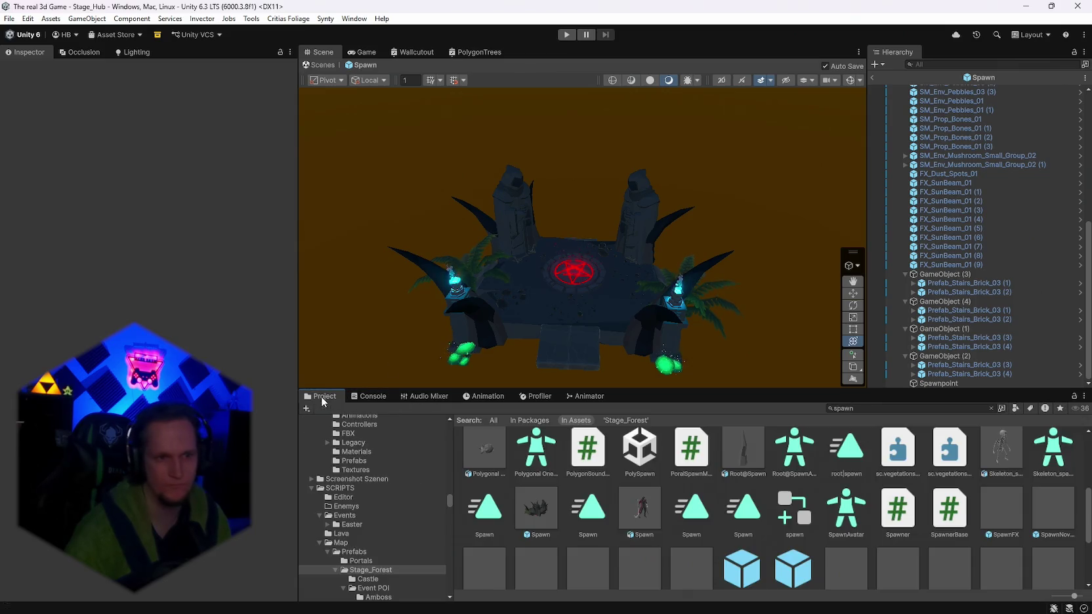
Leave the Spawn prefab, play the game with Poison Tornado and start a run.
{"action": "left_click", "coordinate": [874, 79]}
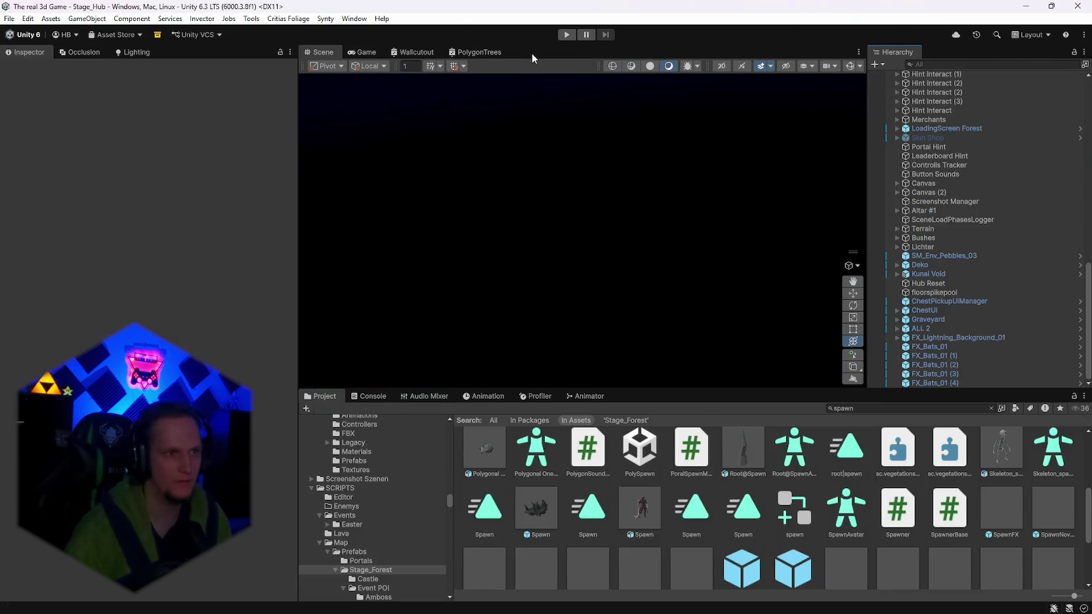
{"action": "left_click", "coordinate": [567, 35]}
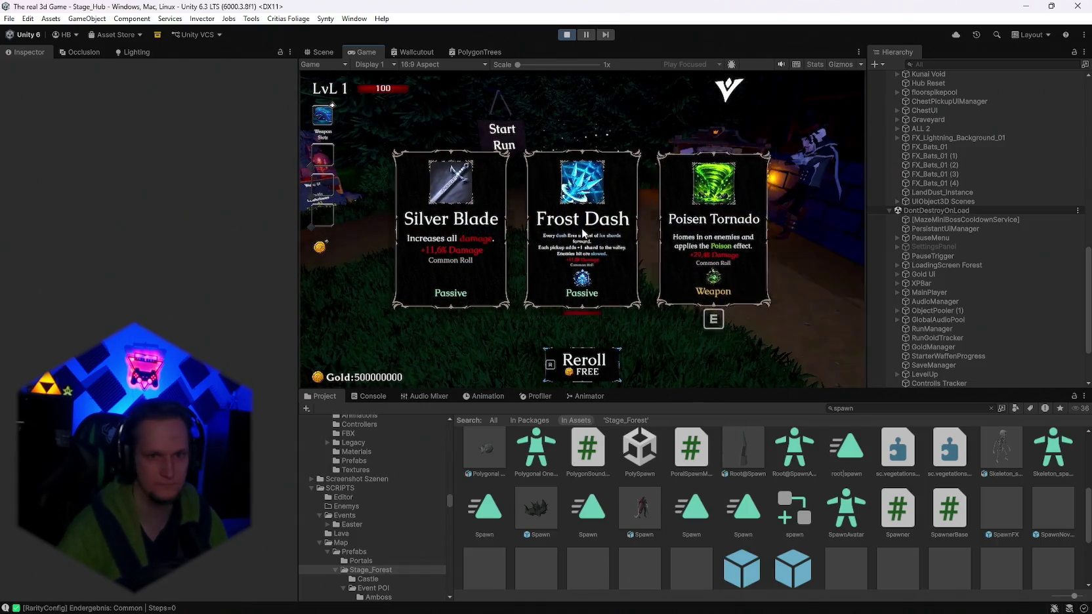
{"action": "left_click", "coordinate": [690, 231]}
{"action": "key", "text": "w"}
{"action": "key", "text": "e"}
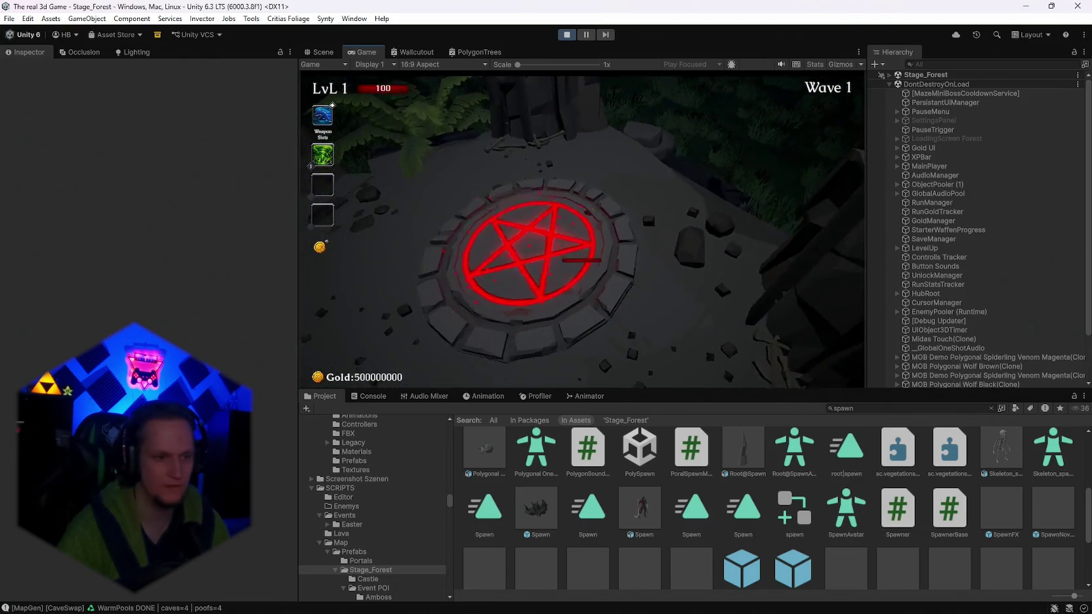
Pause the forest run, check the log messages, then resume and pause again.
{"action": "key", "text": "Escape"}
{"action": "left_click", "coordinate": [371, 396]}
{"action": "scroll", "coordinate": [493, 458], "scroll_direction": "up", "scroll_amount": 5}
{"action": "scroll", "coordinate": [539, 504], "scroll_direction": "up", "scroll_amount": 3}
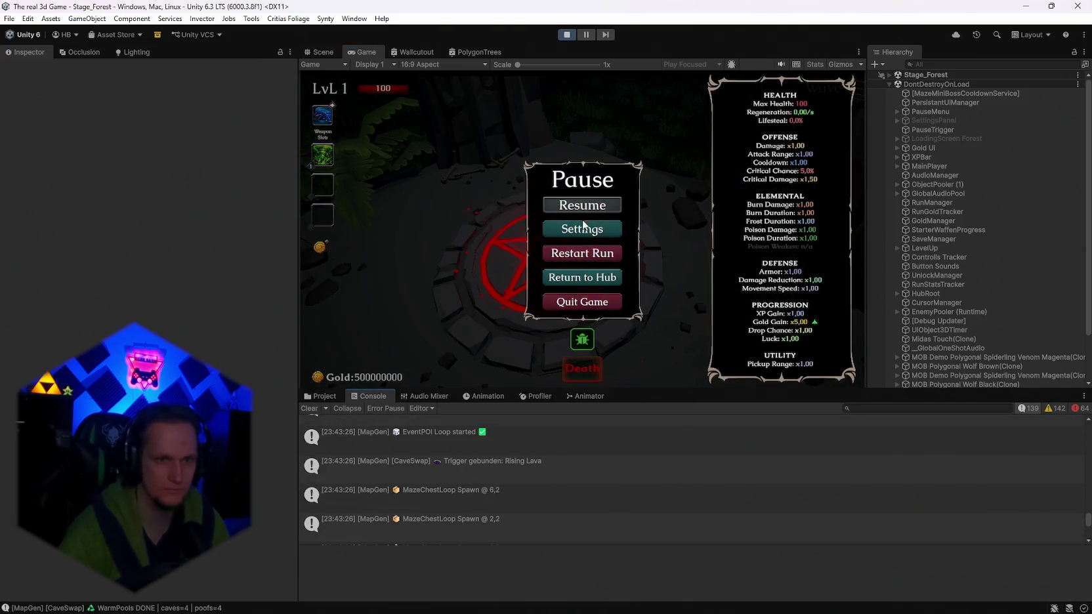
{"action": "left_click", "coordinate": [576, 204]}
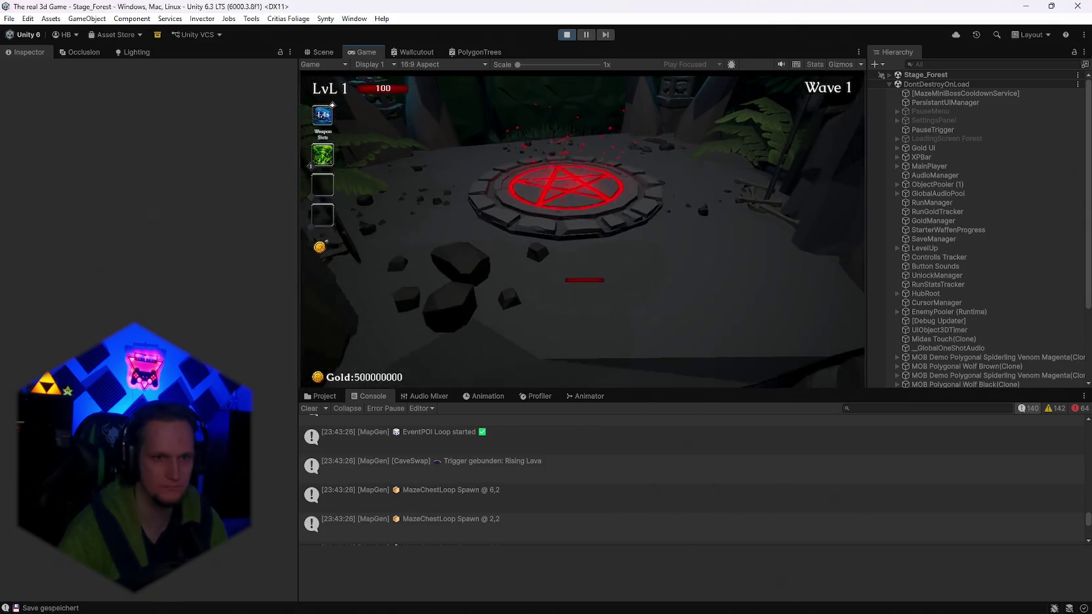
{"action": "key", "text": "Escape"}
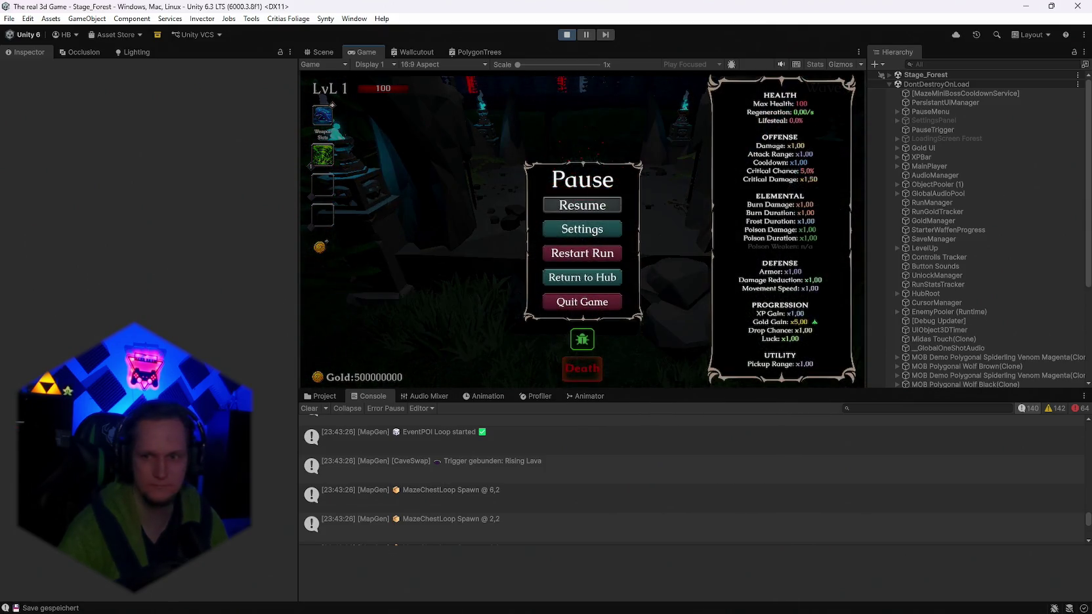
{"action": "scroll", "coordinate": [896, 324], "scroll_direction": "down", "scroll_amount": 1}
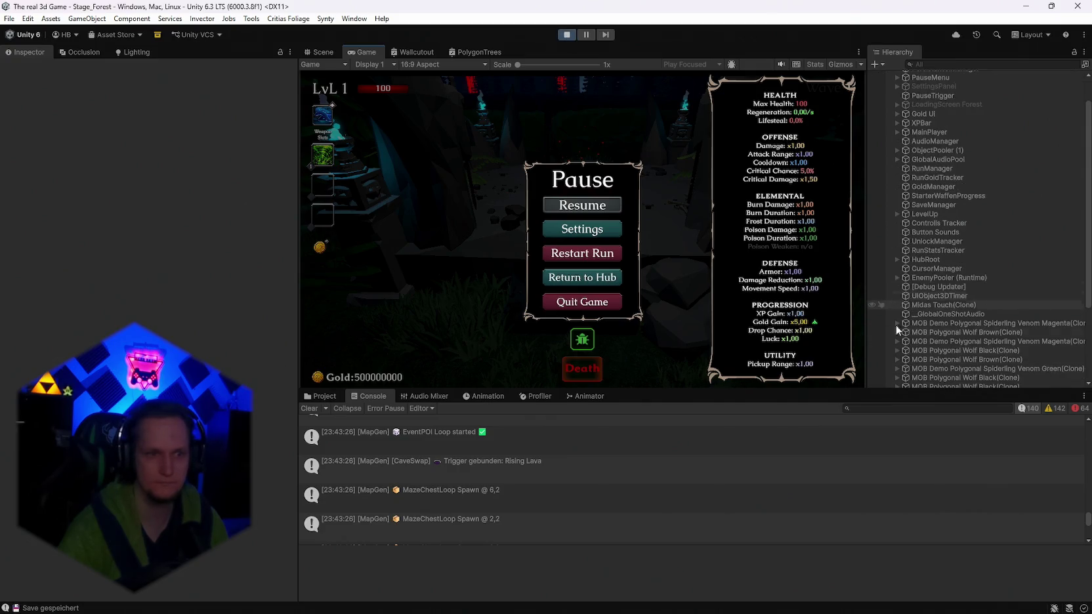
{"action": "scroll", "coordinate": [955, 327], "scroll_direction": "up", "scroll_amount": 1}
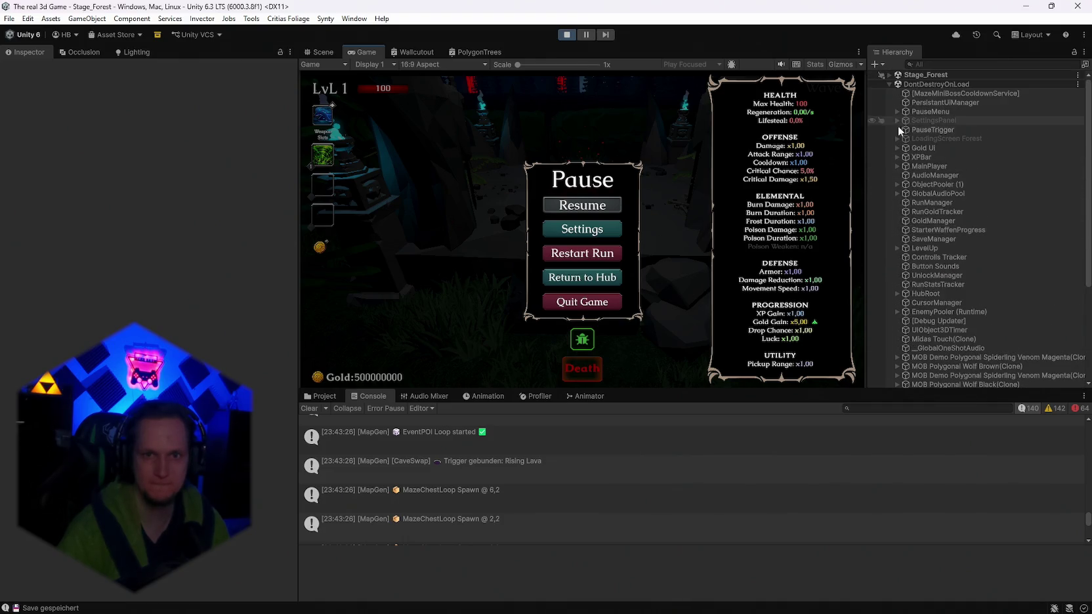
{"action": "scroll", "coordinate": [915, 189], "scroll_direction": "down", "scroll_amount": 2}
{"action": "scroll", "coordinate": [915, 190], "scroll_direction": "up", "scroll_amount": 1}
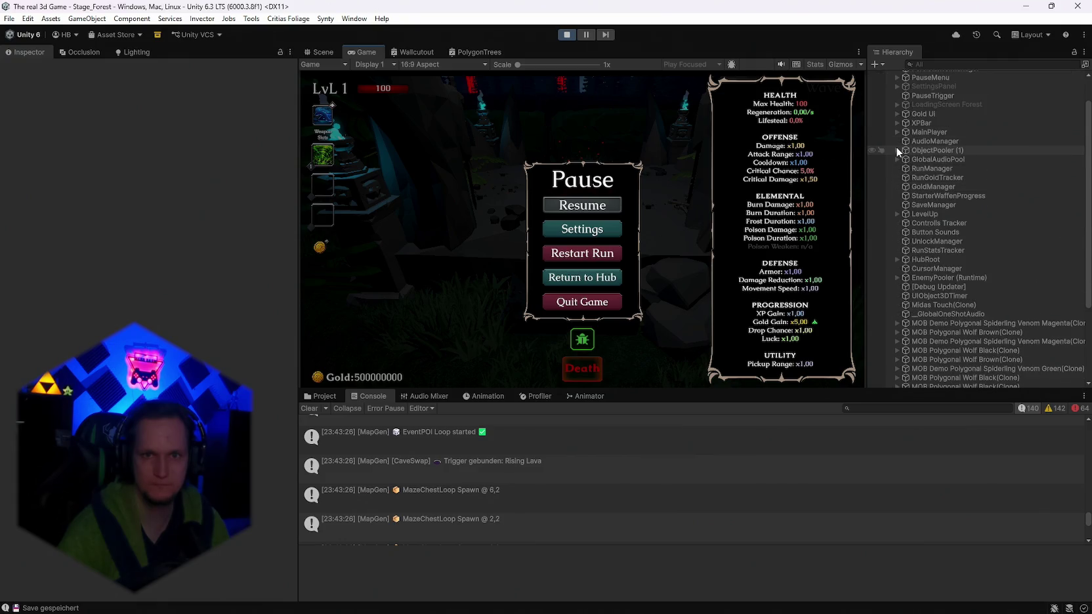
Inspect MainPlayer's Player Scene Handler options, then stop the play test.
{"action": "left_click", "coordinate": [925, 132]}
{"action": "left_click", "coordinate": [283, 151]}
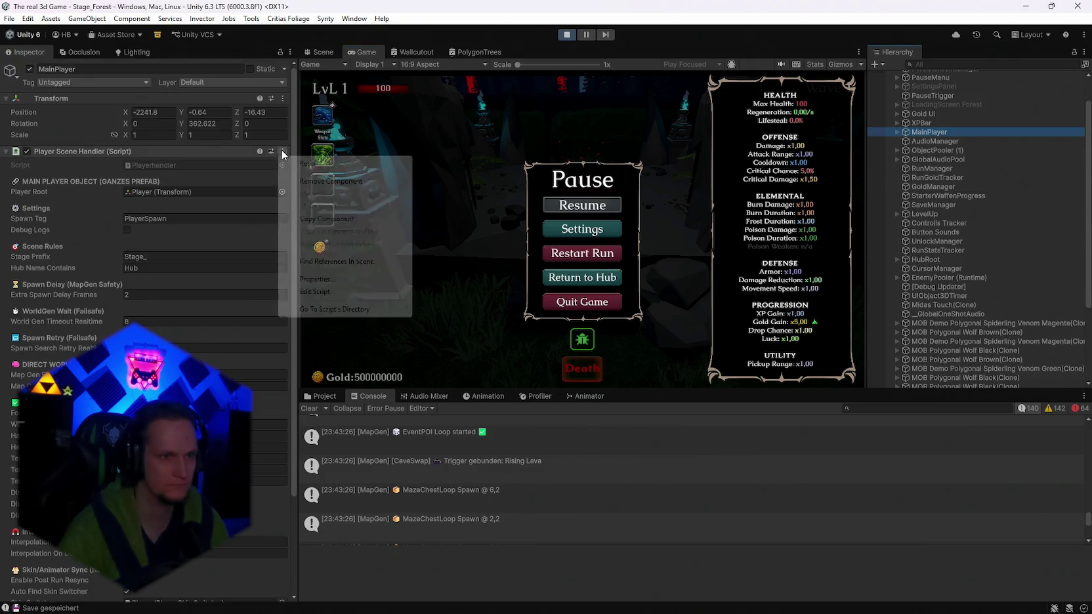
{"action": "key", "text": "Escape"}
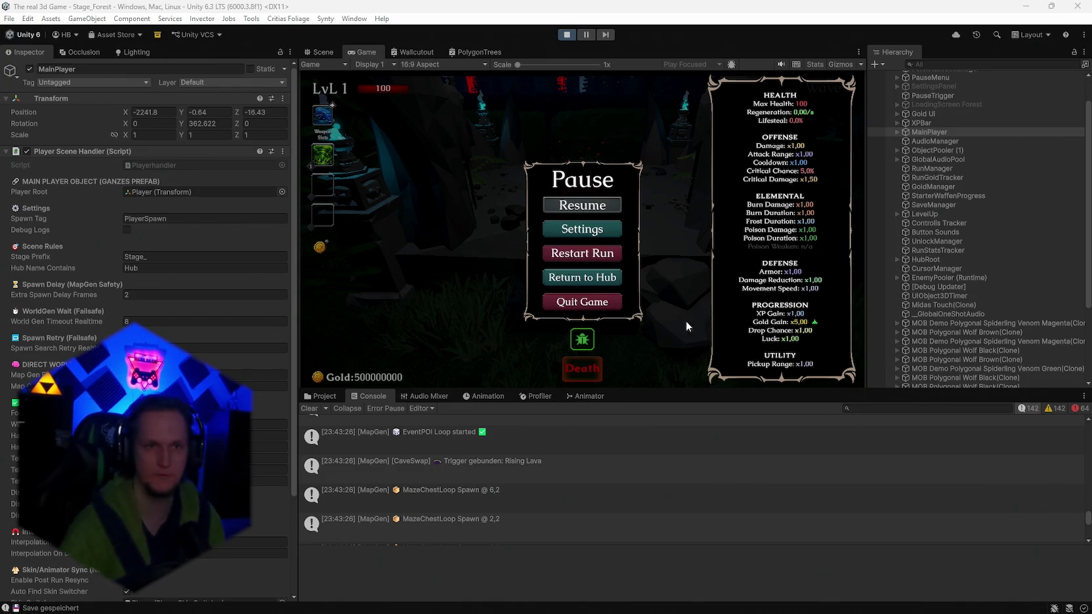
{"action": "left_click", "coordinate": [566, 34]}
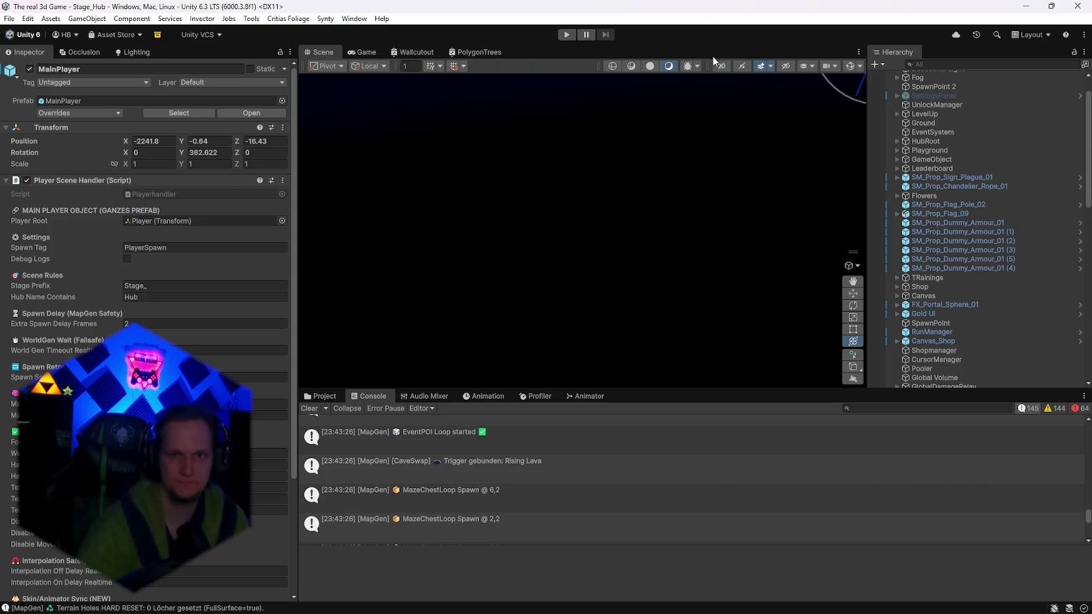
Frame ObjectPooler (1), orbit toward the hub entrance signs, and select the Ground terrain.
{"action": "scroll", "coordinate": [928, 168], "scroll_direction": "up", "scroll_amount": 2}
{"action": "double_click", "coordinate": [955, 94]}
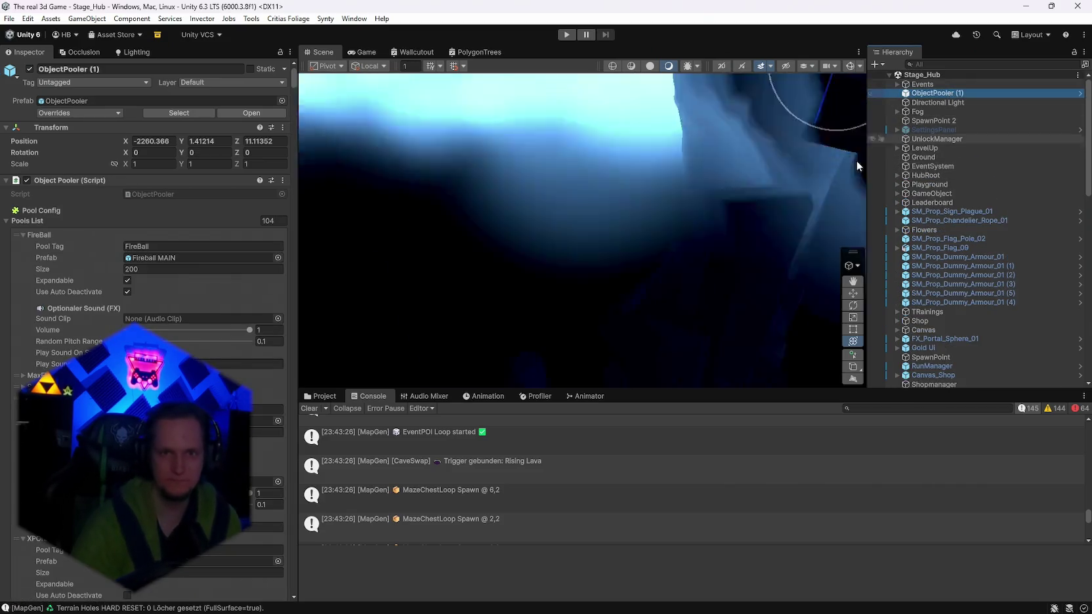
{"action": "left_click_drag", "start_coordinate": [656, 197], "coordinate": [614, 191]}
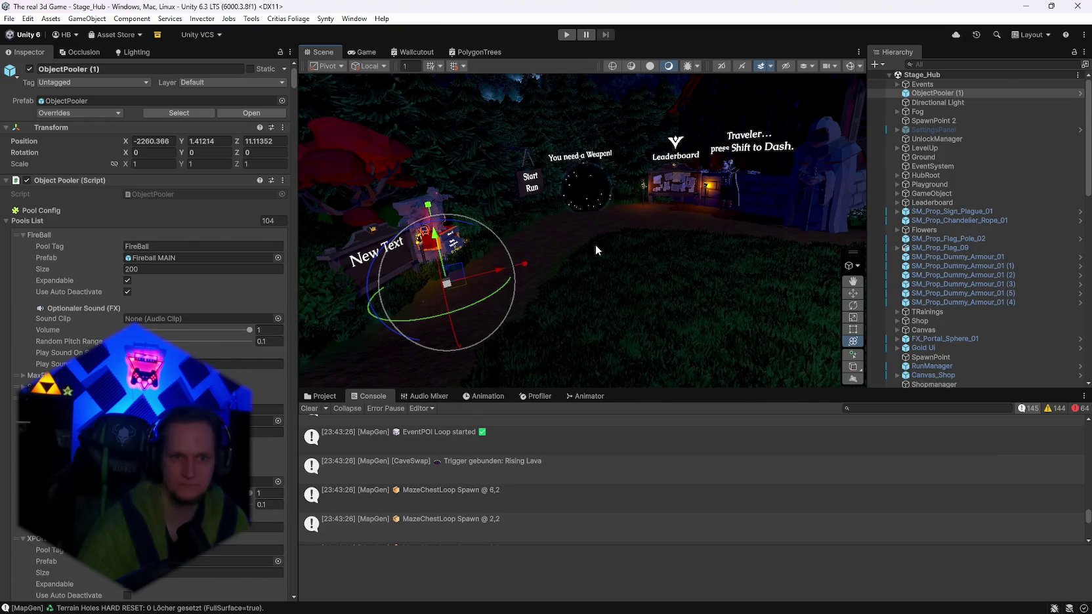
{"action": "mouse_move", "coordinate": [634, 231]}
{"action": "left_mouse_down"}
{"action": "mouse_move", "coordinate": [402, 232]}
{"action": "mouse_move", "coordinate": [459, 229]}
{"action": "left_mouse_up"}
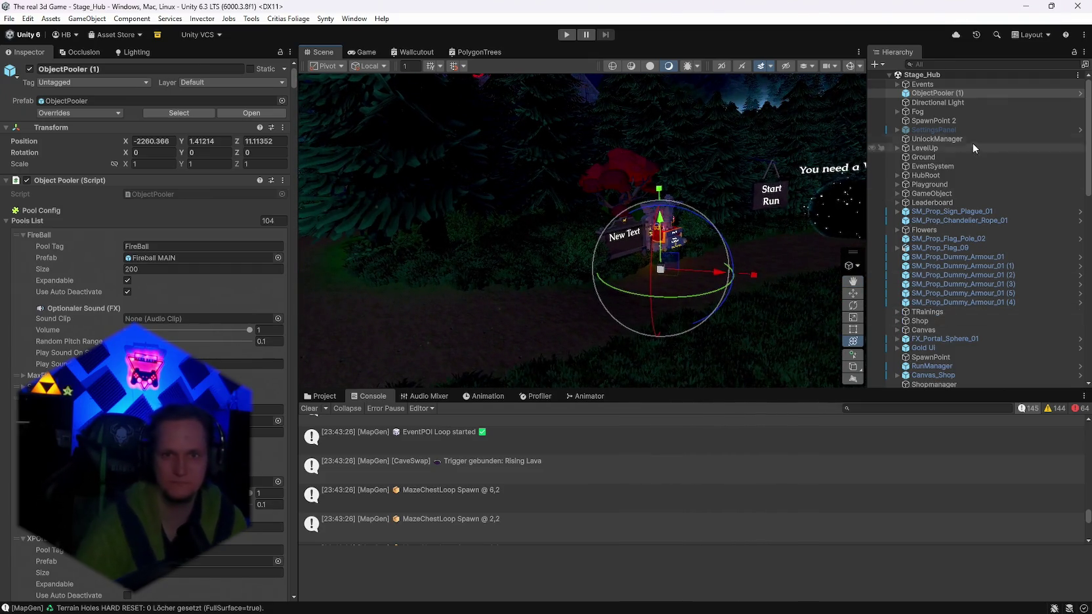
{"action": "left_click", "coordinate": [508, 315]}
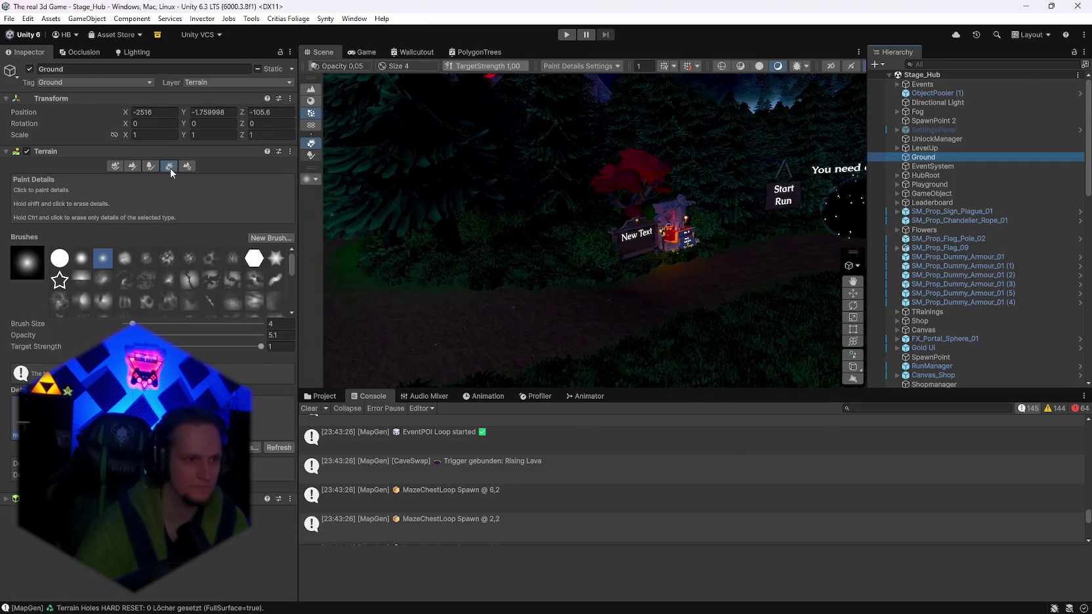
Set Ground's first Tree & Detail Objects value to 99 in Terrain Settings and check the hub vegetation.
{"action": "left_click", "coordinate": [189, 166]}
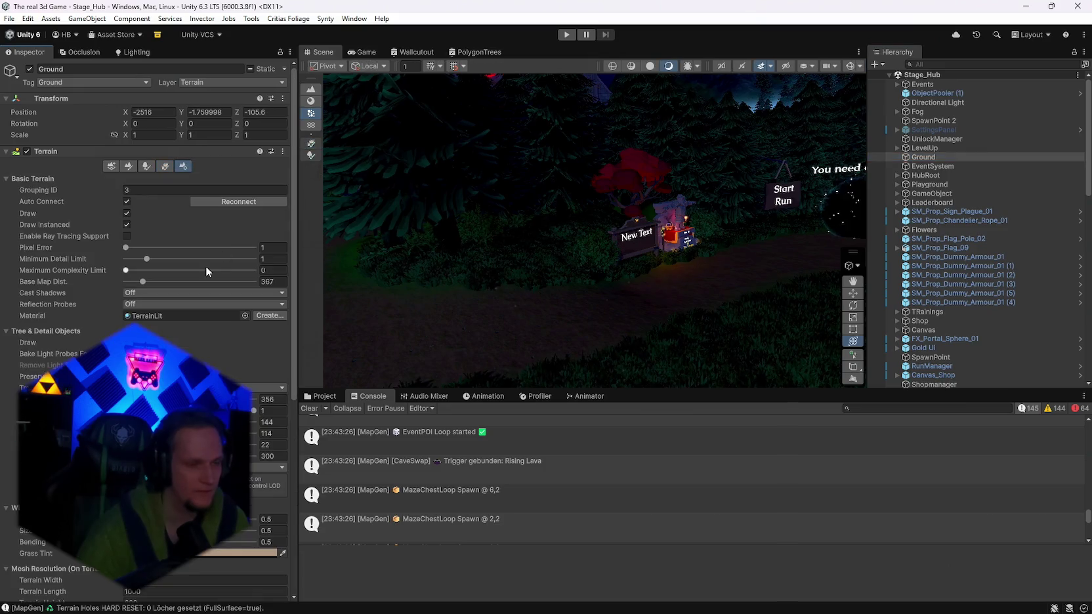
{"action": "type", "text": "34763"}
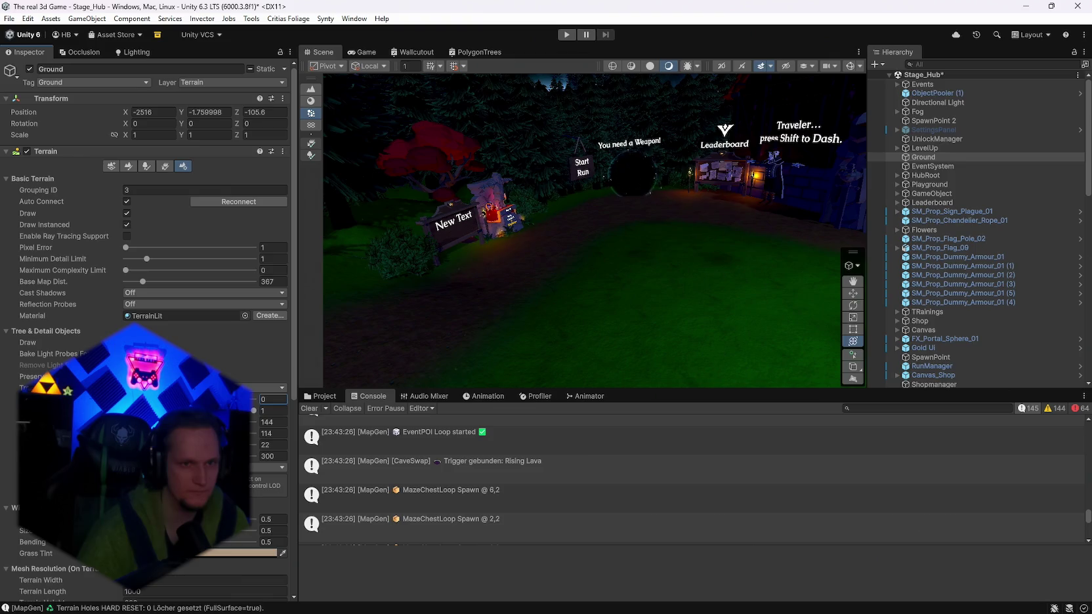
{"action": "mouse_move", "coordinate": [524, 262]}
{"action": "left_mouse_down"}
{"action": "mouse_move", "coordinate": [322, 260]}
{"action": "mouse_move", "coordinate": [541, 253]}
{"action": "mouse_move", "coordinate": [568, 259]}
{"action": "mouse_move", "coordinate": [568, 278]}
{"action": "left_mouse_up"}
{"action": "left_click_drag", "start_coordinate": [157, 399], "coordinate": [165, 399]}
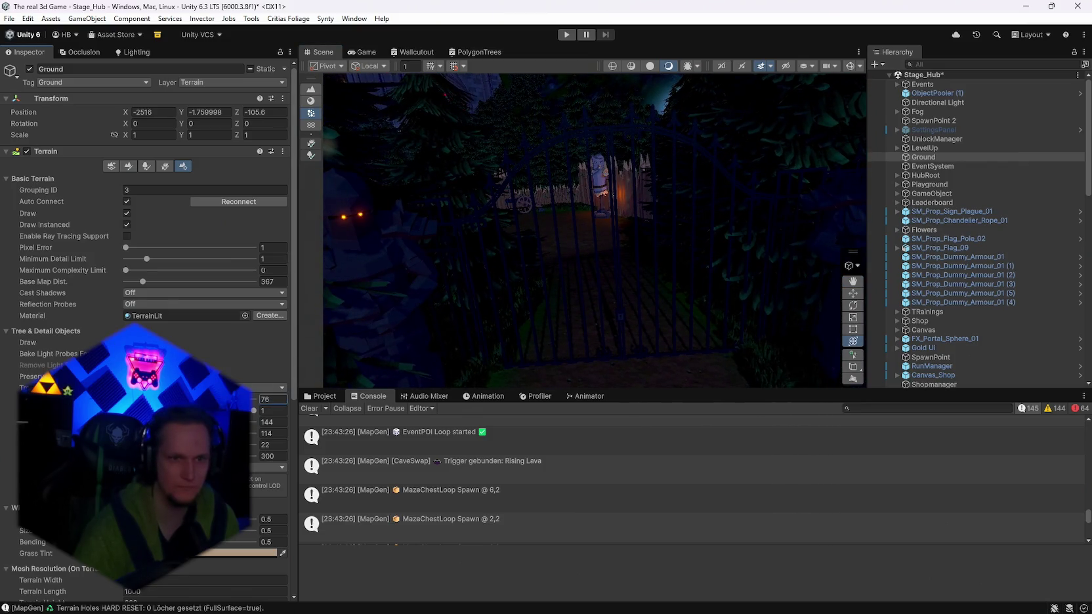
{"action": "left_click_drag", "start_coordinate": [512, 287], "coordinate": [578, 280]}
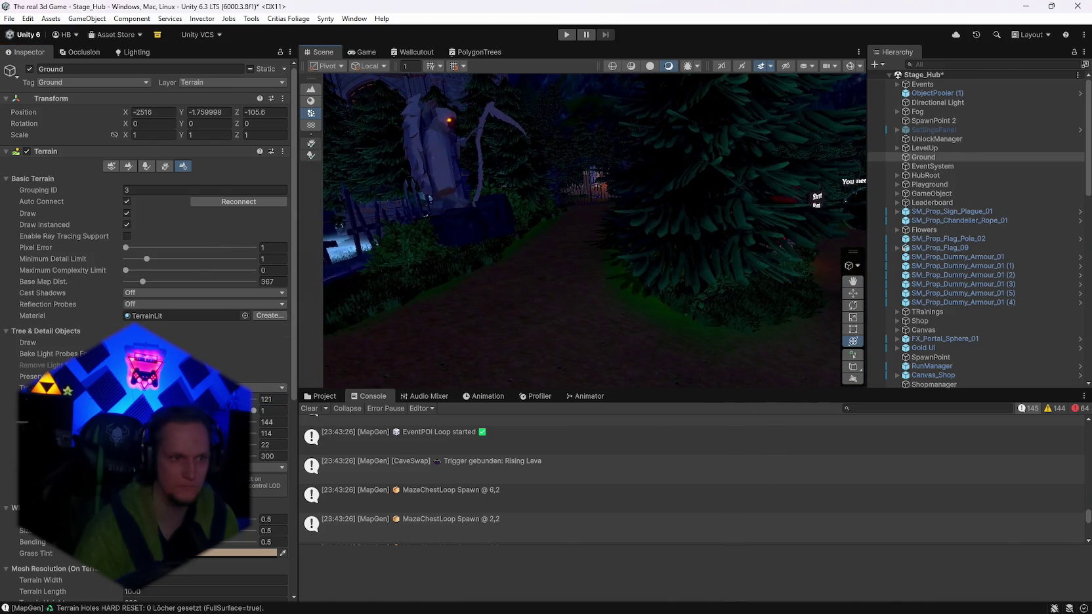
{"action": "left_click", "coordinate": [274, 399]}
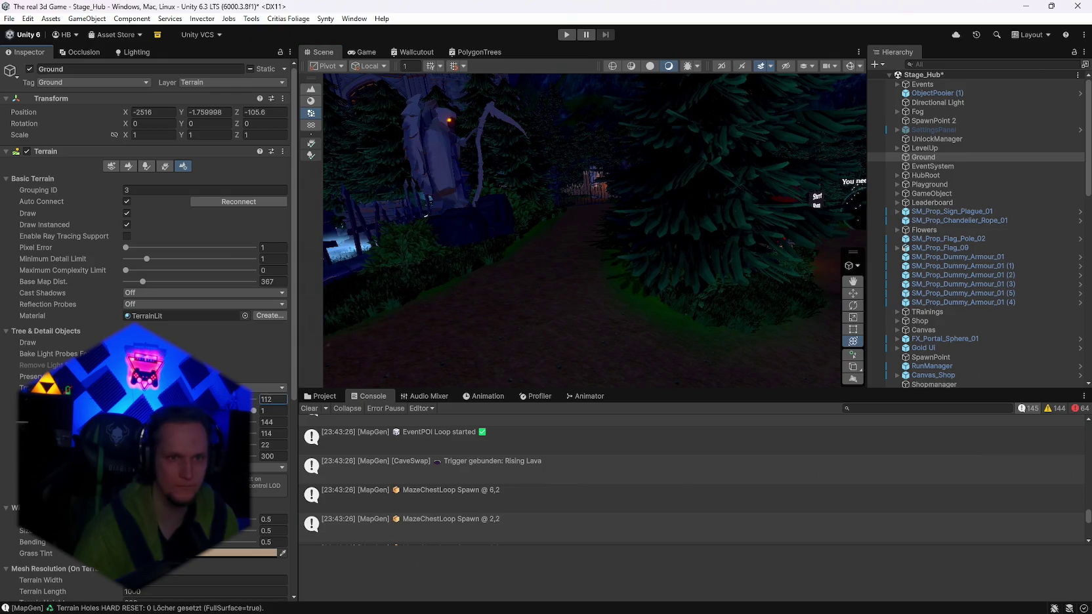
{"action": "left_click_drag", "start_coordinate": [551, 233], "coordinate": [551, 234]}
{"action": "mouse_move", "coordinate": [486, 243]}
{"action": "left_mouse_down"}
{"action": "mouse_move", "coordinate": [606, 230]}
{"action": "mouse_move", "coordinate": [591, 225]}
{"action": "mouse_move", "coordinate": [677, 251]}
{"action": "mouse_move", "coordinate": [634, 258]}
{"action": "mouse_move", "coordinate": [751, 236]}
{"action": "mouse_move", "coordinate": [709, 234]}
{"action": "mouse_move", "coordinate": [712, 259]}
{"action": "left_mouse_up"}
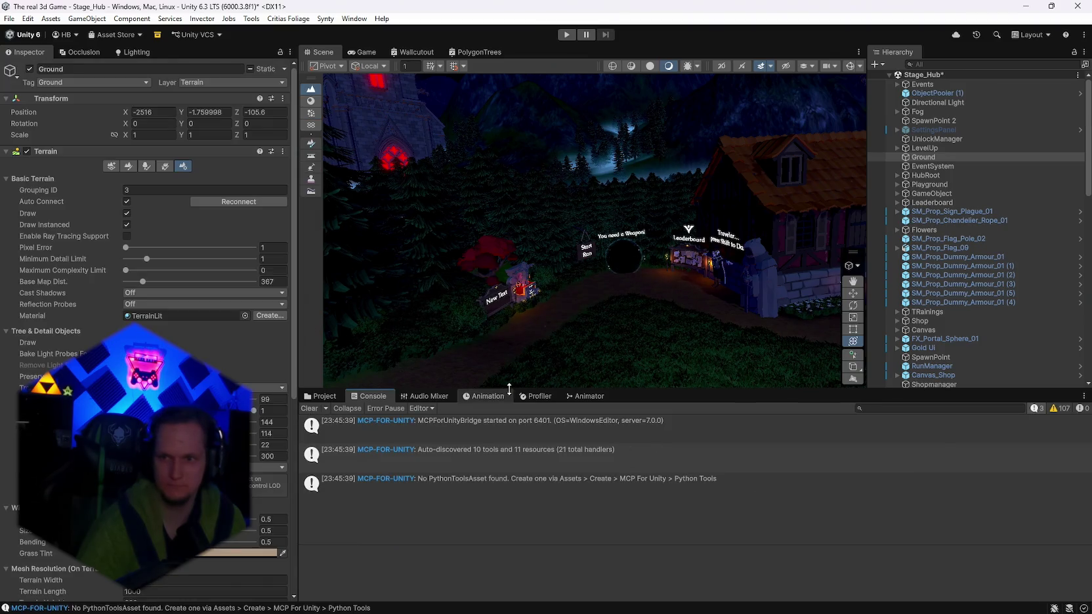
{"action": "left_click", "coordinate": [566, 34]}
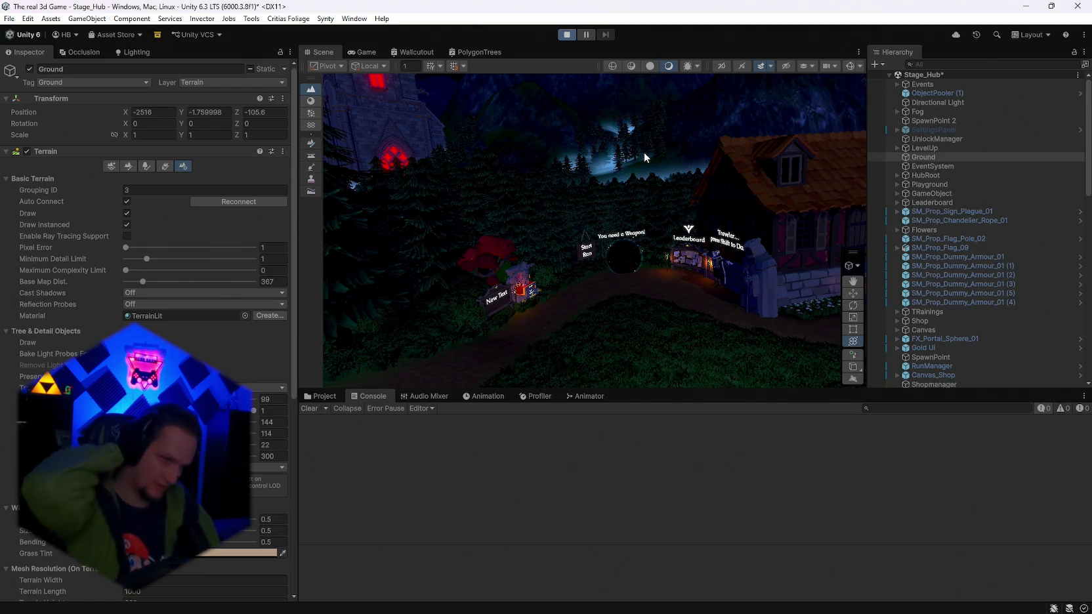
Walk to Start Run, pick Poison Trail, and run into the Cursed Forest stage.
{"action": "key", "text": "w"}
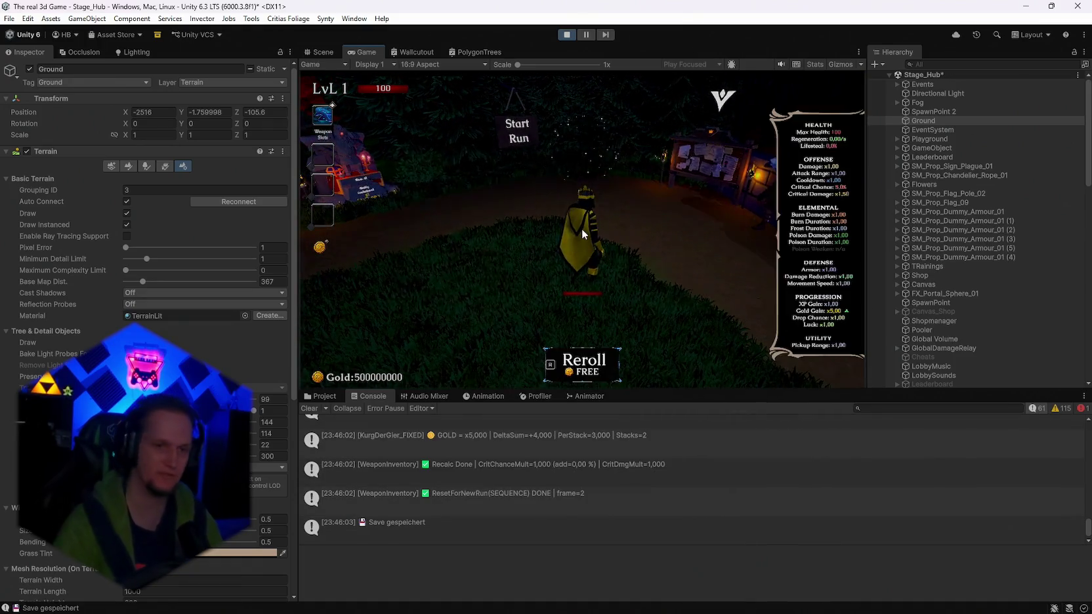
{"action": "left_click", "coordinate": [582, 228]}
{"action": "key", "text": "w"}
{"action": "key", "text": "e"}
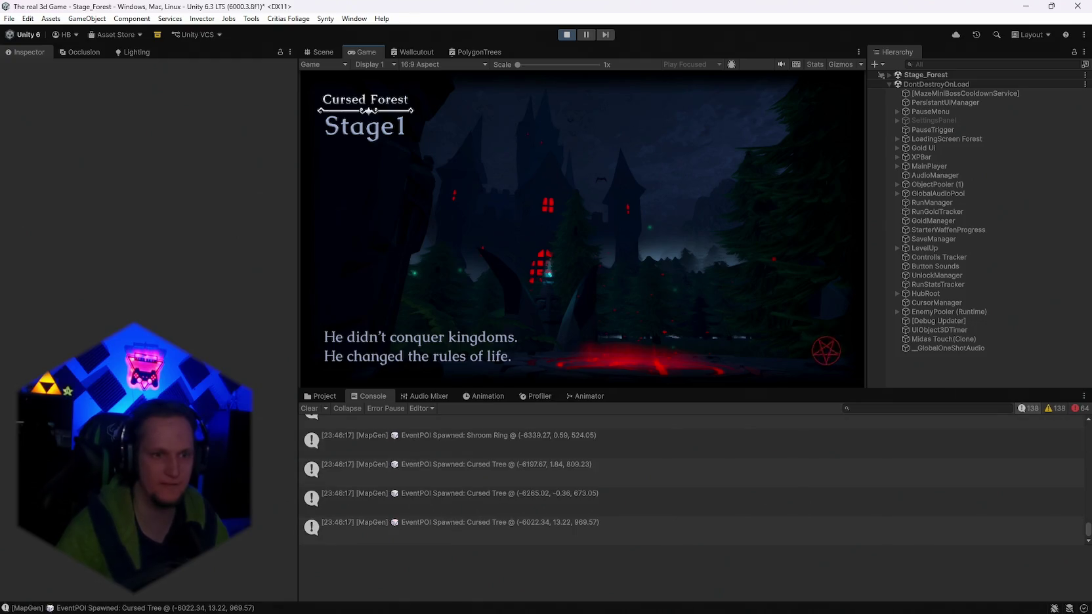
{"action": "key", "text": "w"}
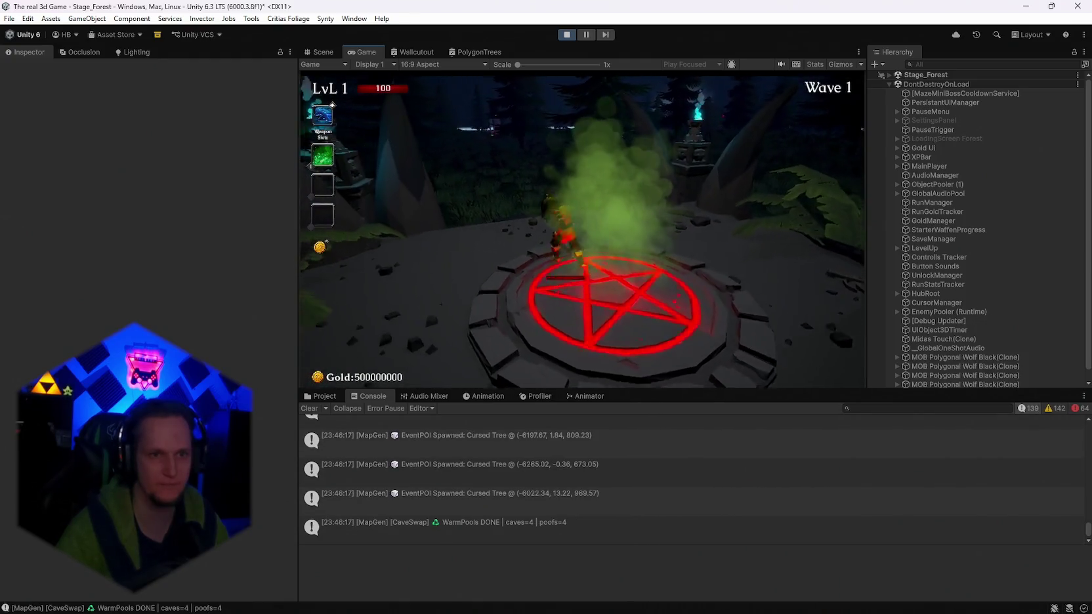
{"action": "key", "text": "w"}
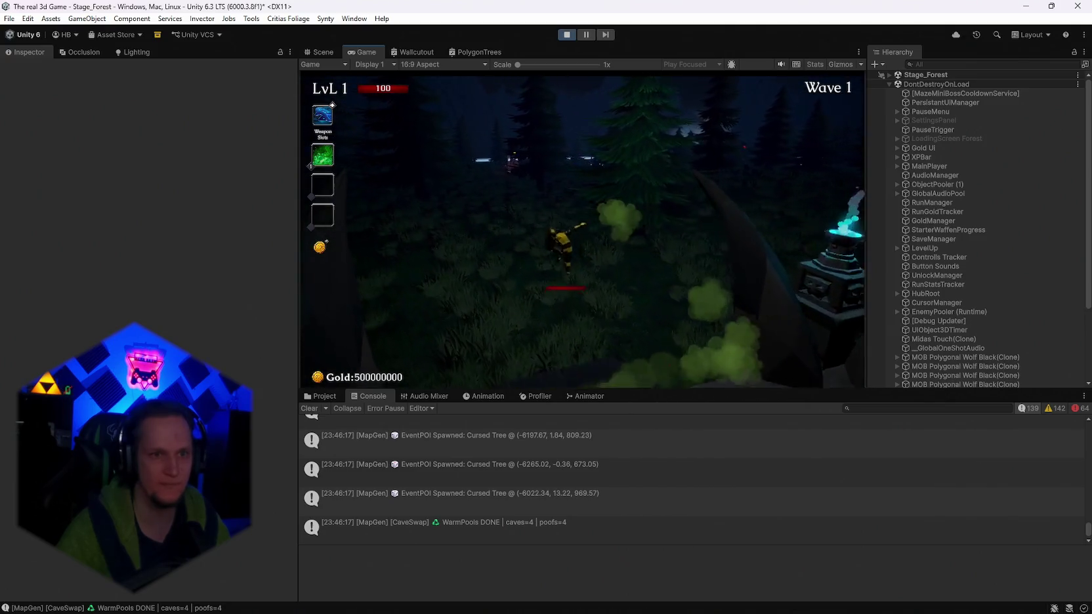
{"action": "key", "text": "w"}
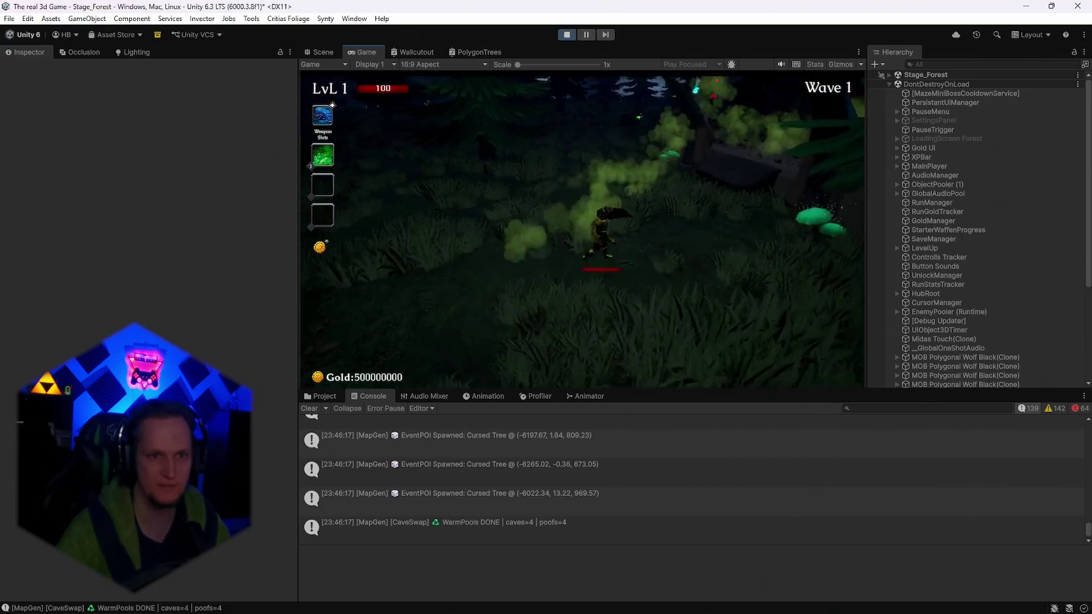
{"action": "key", "text": "w"}
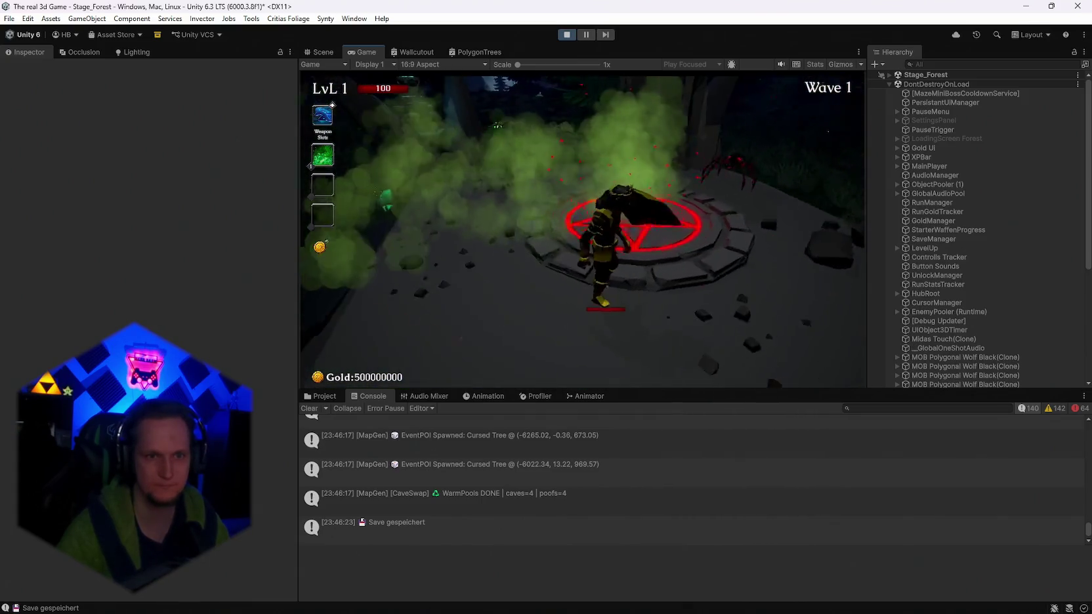
Pause and stop the test, then replay briefly with Ctrl+P and stop again.
{"action": "key", "text": "Escape"}
{"action": "left_click", "coordinate": [568, 37]}
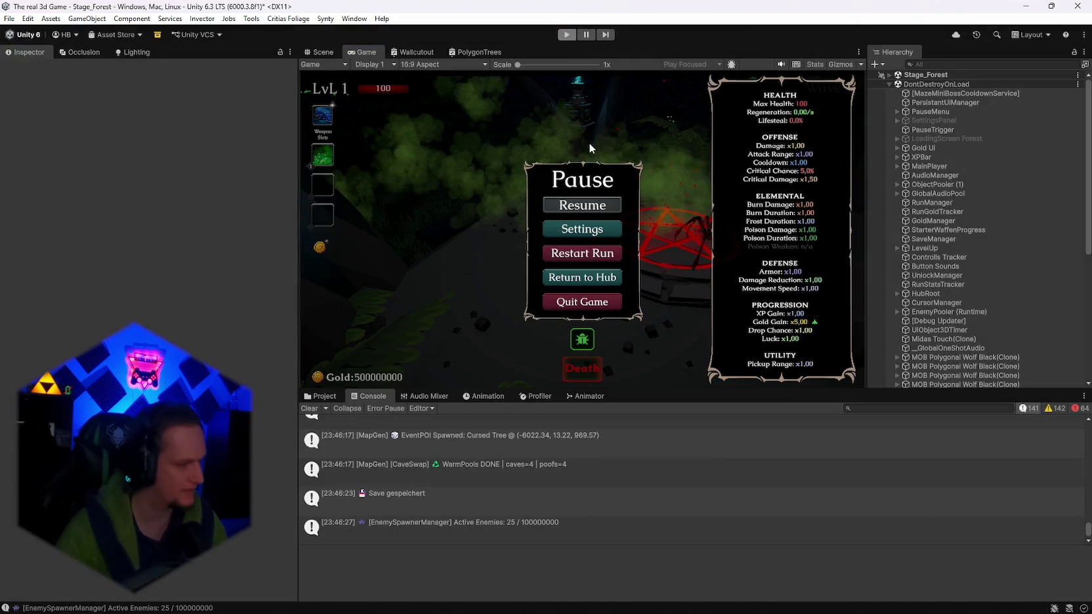
{"action": "key", "text": "ctrl+p"}
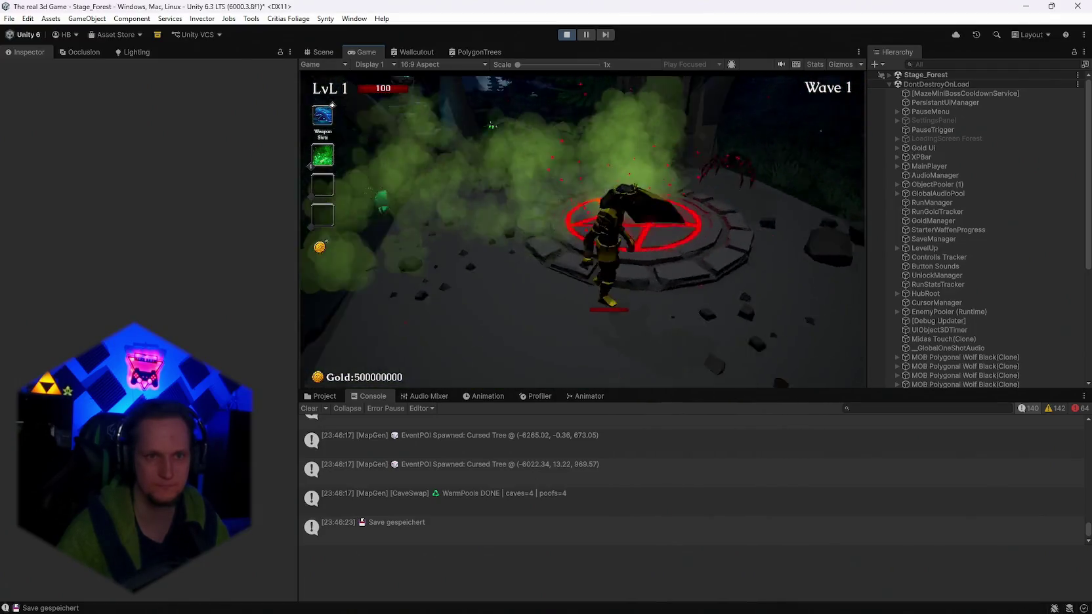
{"action": "key", "text": "Escape"}
{"action": "left_click", "coordinate": [567, 35]}
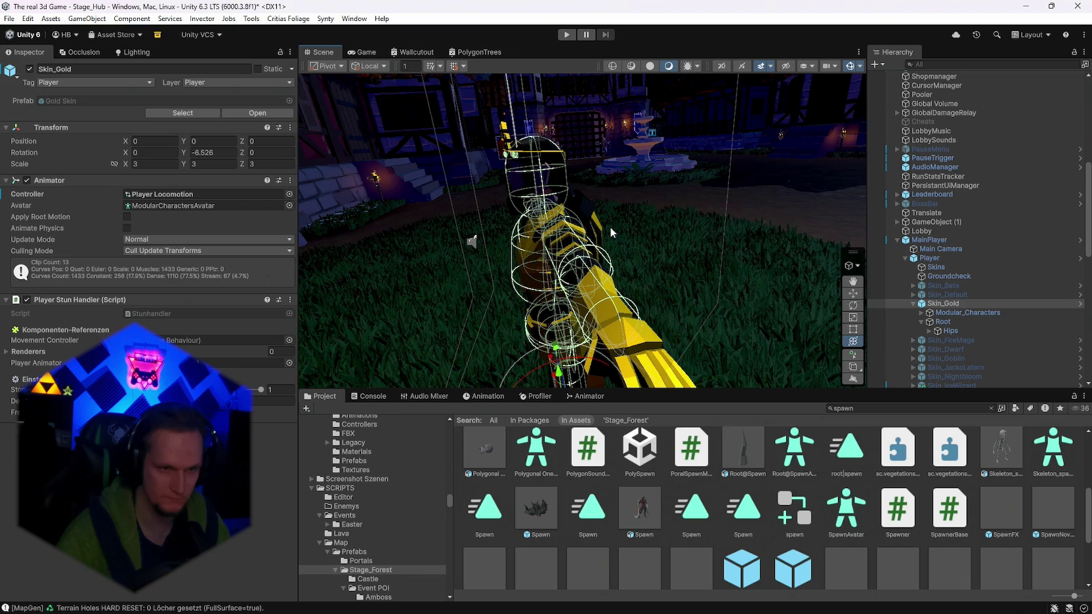
Expand Skin_Gold's Hips bone and focus the view on the Hips collider.
{"action": "left_click_drag", "start_coordinate": [480, 227], "coordinate": [478, 233]}
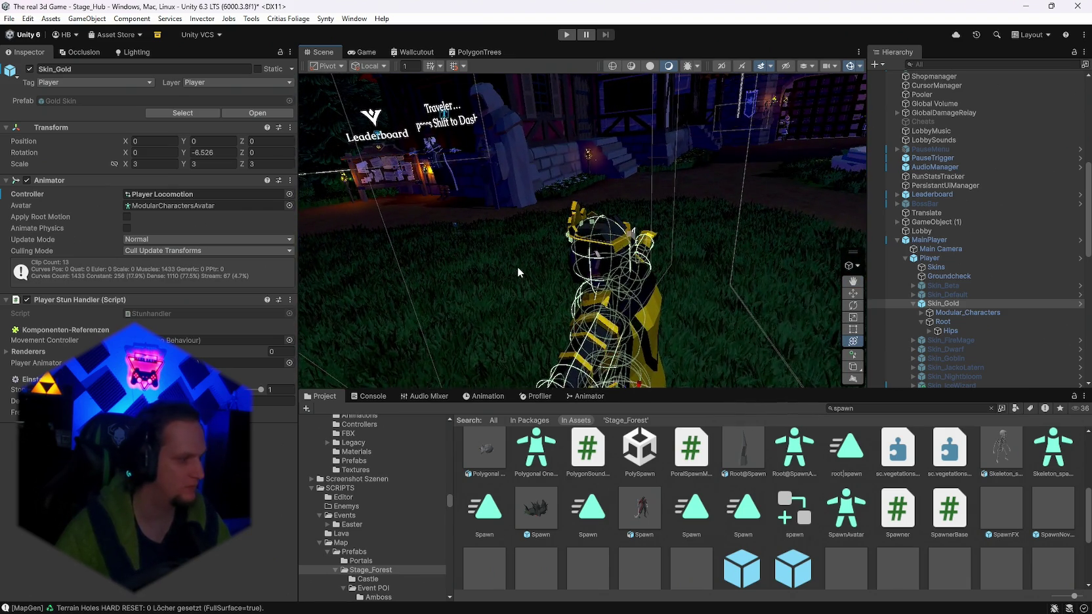
{"action": "left_click", "coordinate": [929, 331]}
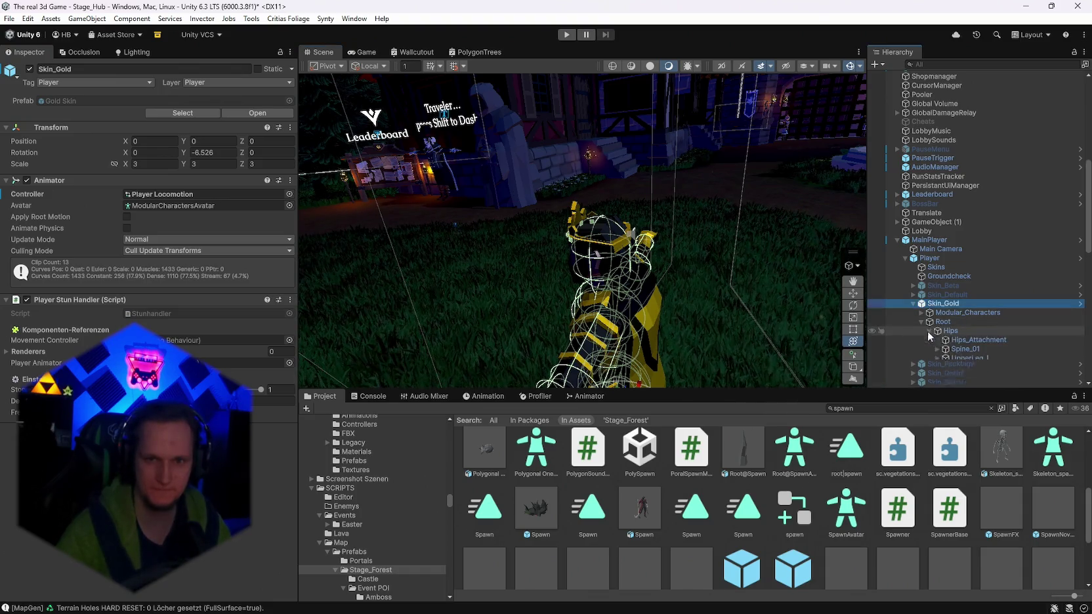
{"action": "left_click", "coordinate": [959, 350]}
{"action": "left_click_drag", "start_coordinate": [525, 249], "coordinate": [479, 258]}
{"action": "left_click", "coordinate": [1007, 339]}
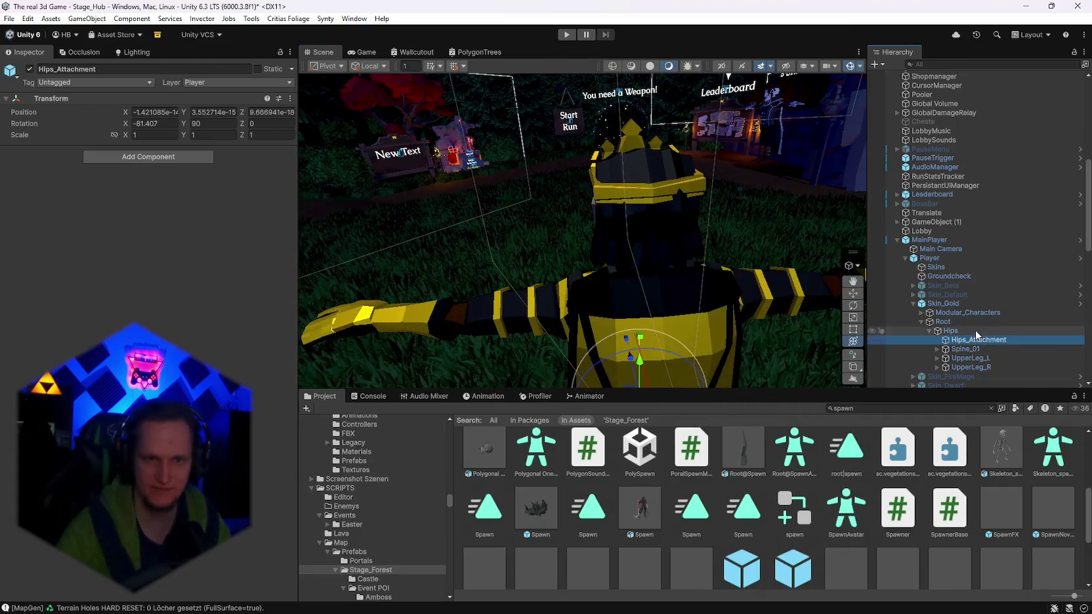
{"action": "left_click", "coordinate": [974, 330]}
{"action": "key", "text": "f"}
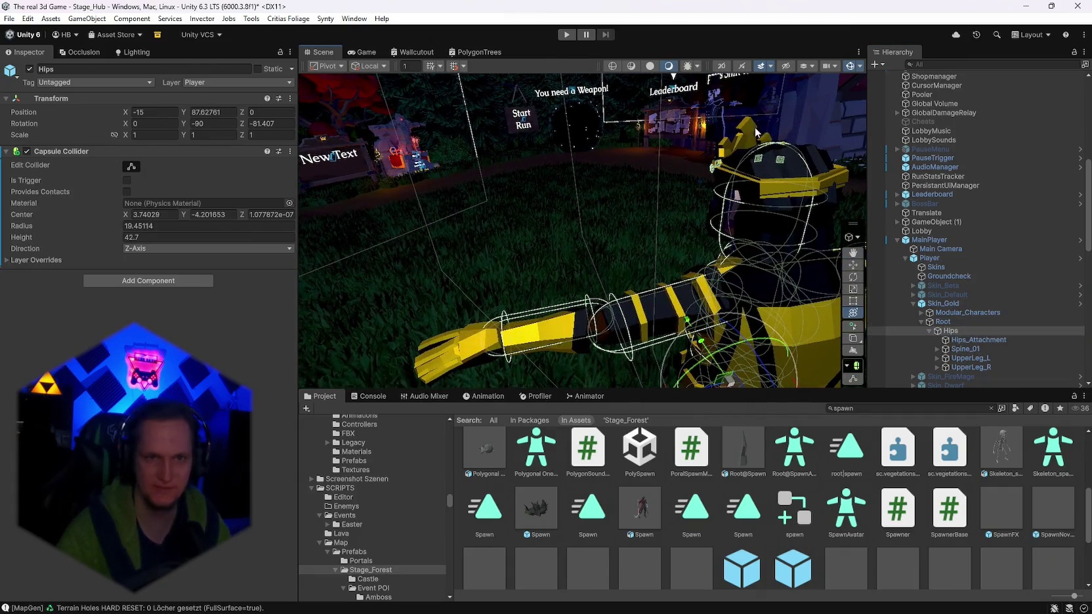
Exit collider editing and select the Root bone, orbiting to a higher side angle.
{"action": "left_click", "coordinate": [853, 378]}
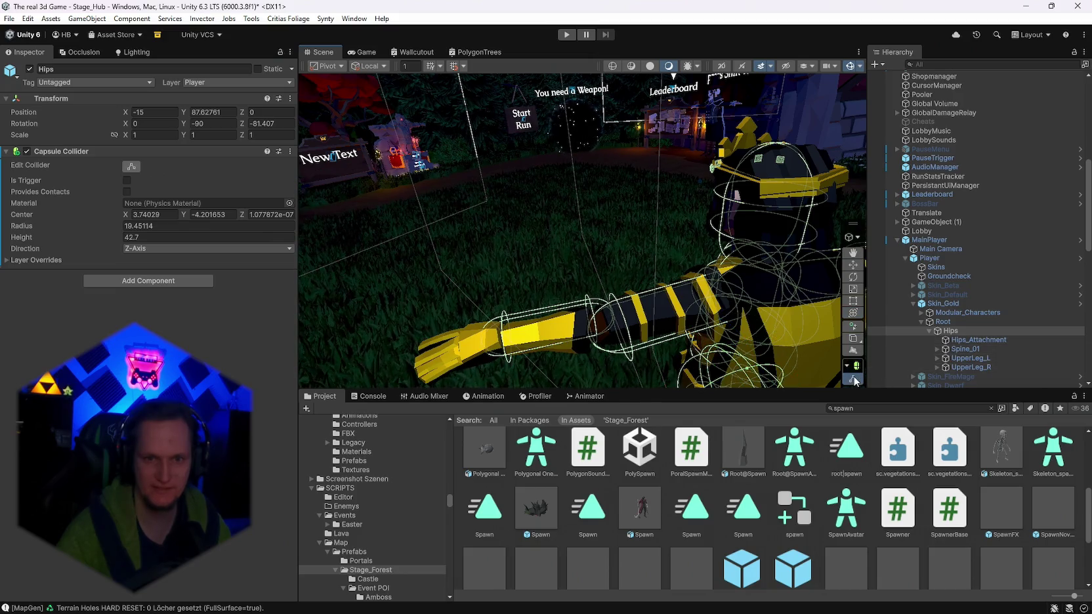
{"action": "left_click_drag", "start_coordinate": [744, 281], "coordinate": [650, 284]}
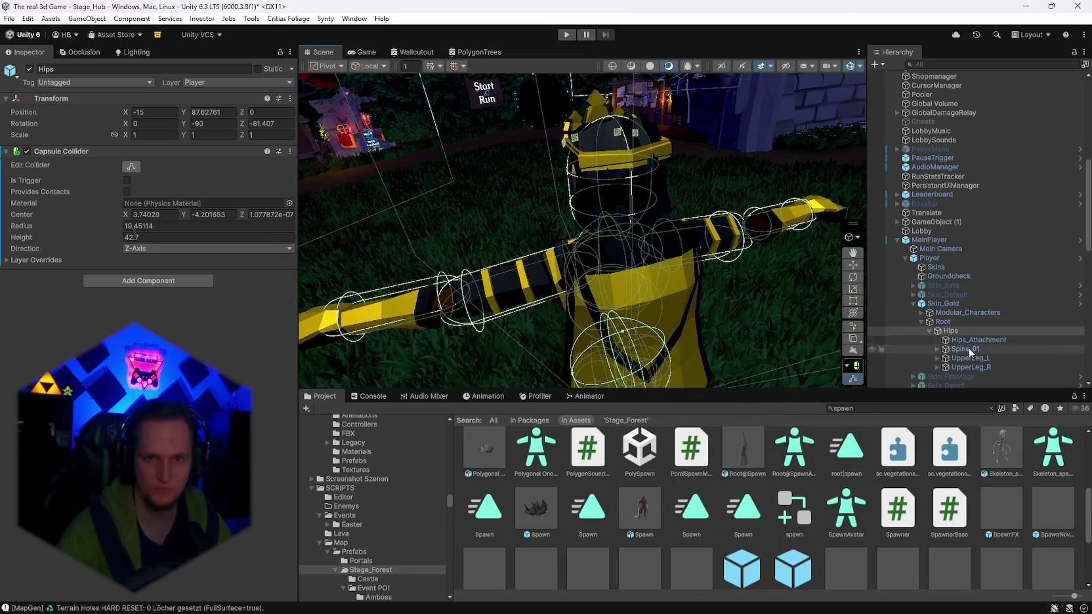
{"action": "left_click", "coordinate": [943, 321]}
{"action": "left_click", "coordinate": [949, 313]}
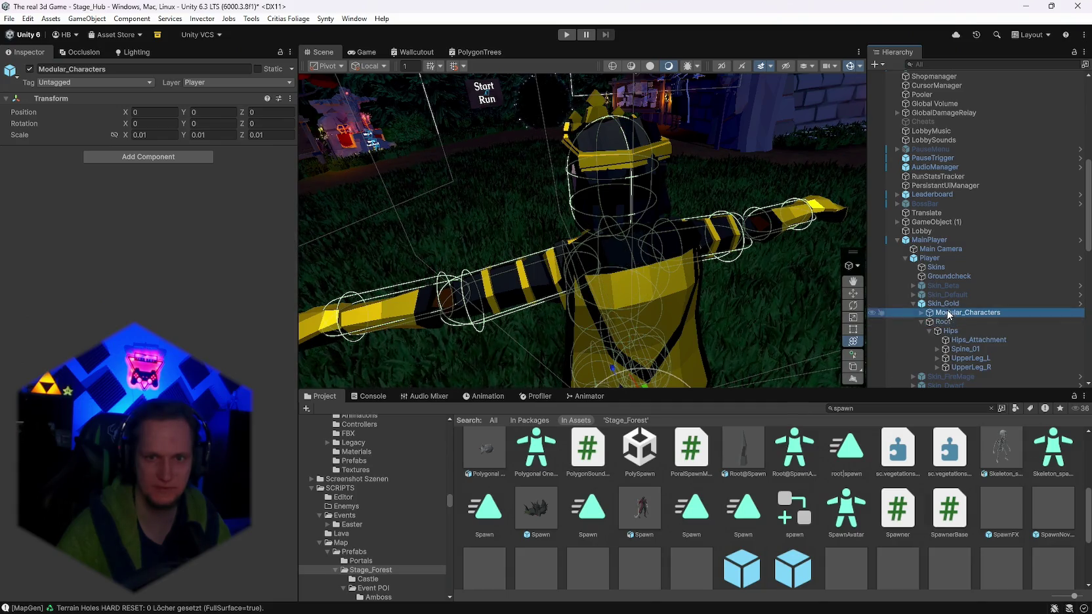
{"action": "left_click", "coordinate": [942, 321]}
{"action": "mouse_move", "coordinate": [590, 143]}
{"action": "left_mouse_down"}
{"action": "mouse_move", "coordinate": [787, 302]}
{"action": "mouse_move", "coordinate": [851, 381]}
{"action": "left_mouse_up"}
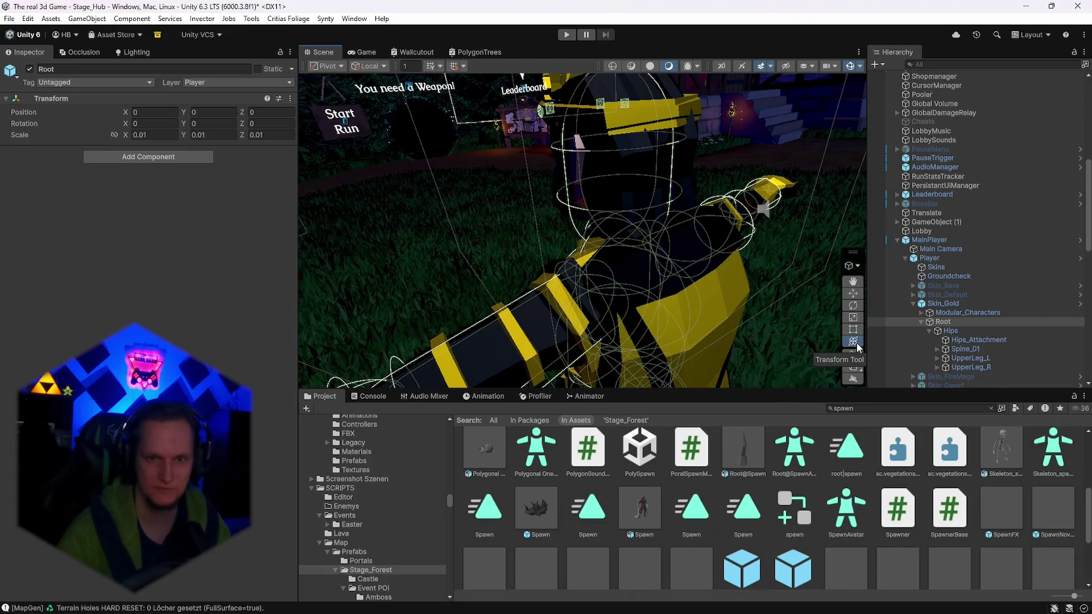
Expand Spine_01 through Neck and select and frame the Head bone.
{"action": "left_click", "coordinate": [936, 348]}
{"action": "left_click", "coordinate": [944, 358]}
{"action": "left_click", "coordinate": [954, 367]}
{"action": "scroll", "coordinate": [958, 328], "scroll_direction": "down", "scroll_amount": 3}
{"action": "left_click", "coordinate": [961, 310]}
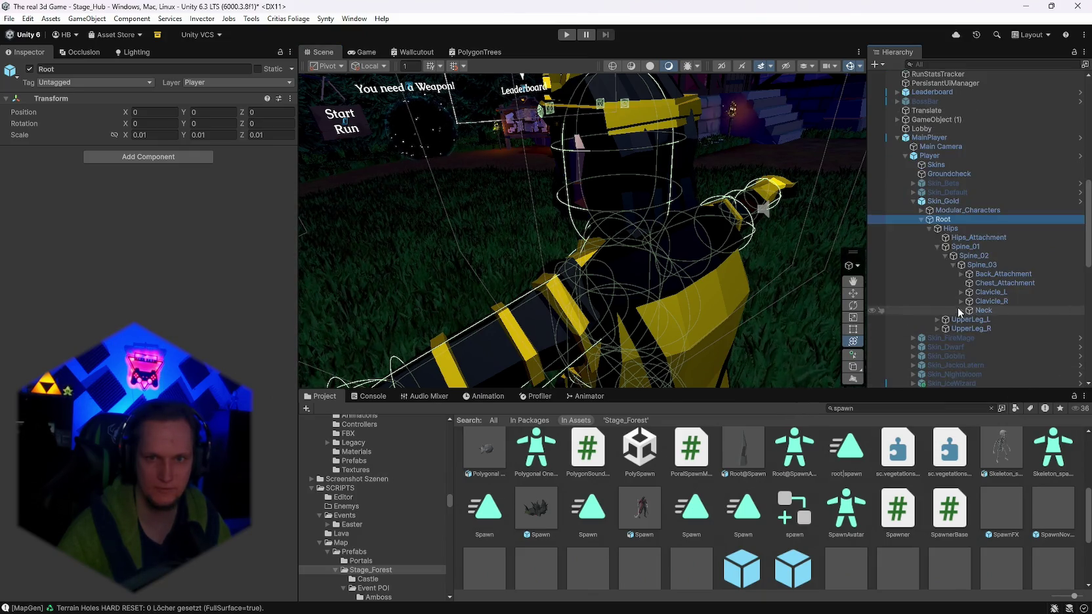
{"action": "left_click", "coordinate": [983, 320]}
{"action": "double_click", "coordinate": [983, 321]}
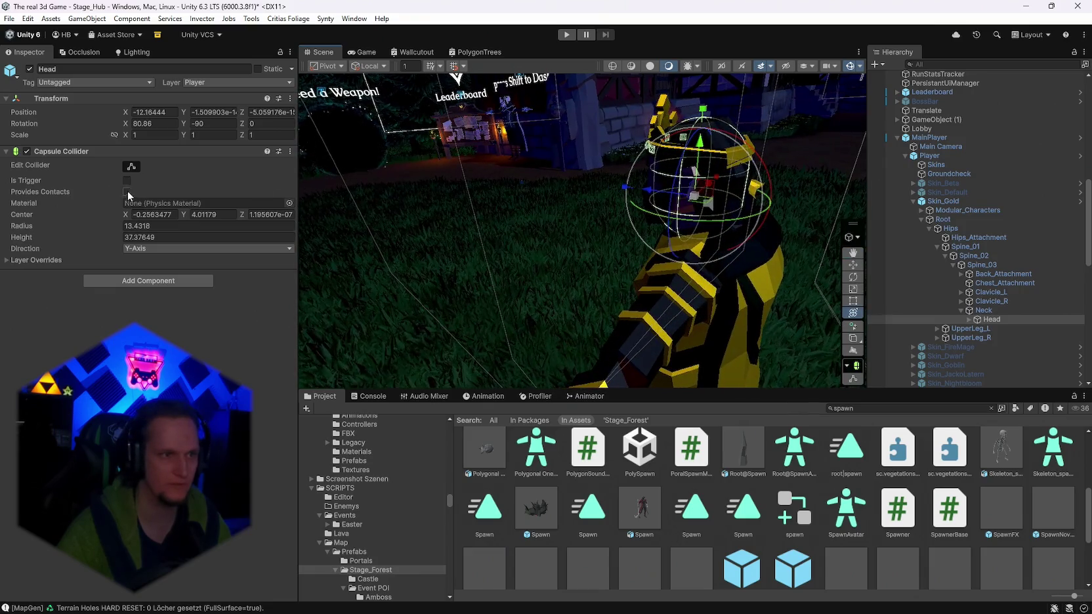
Set the Head capsule collider to center Y -2.387373 and height 37.7254, then select the cape piece.
{"action": "left_click_drag", "start_coordinate": [760, 188], "coordinate": [688, 191]}
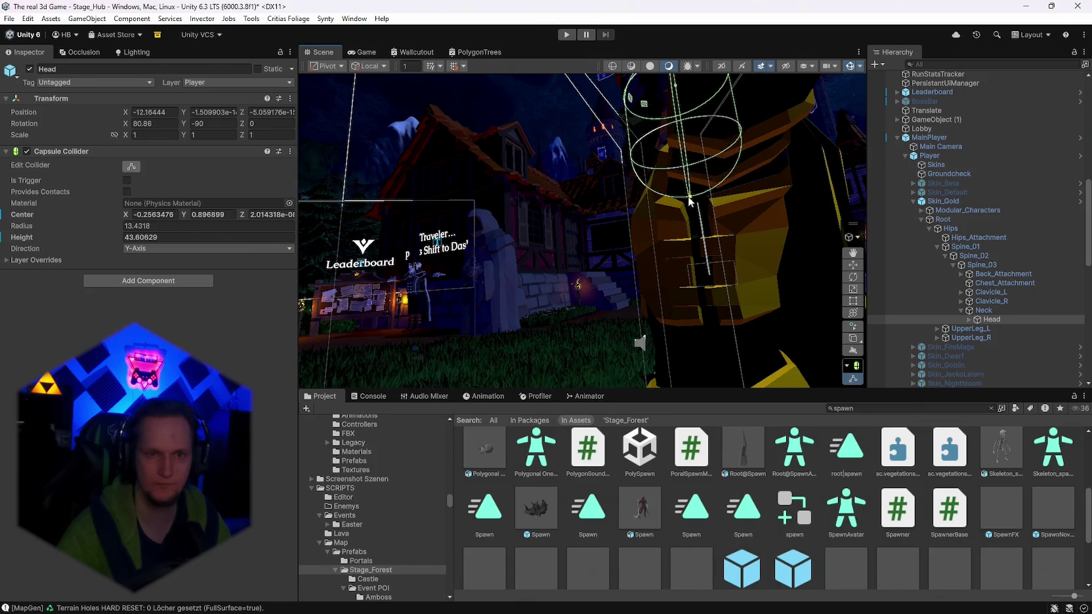
{"action": "key", "text": "f"}
{"action": "left_click_drag", "start_coordinate": [656, 275], "coordinate": [363, 278]}
{"action": "mouse_move", "coordinate": [661, 171]}
{"action": "left_mouse_down"}
{"action": "mouse_move", "coordinate": [710, 167]}
{"action": "mouse_move", "coordinate": [710, 190]}
{"action": "mouse_move", "coordinate": [528, 186]}
{"action": "mouse_move", "coordinate": [827, 195]}
{"action": "left_mouse_up"}
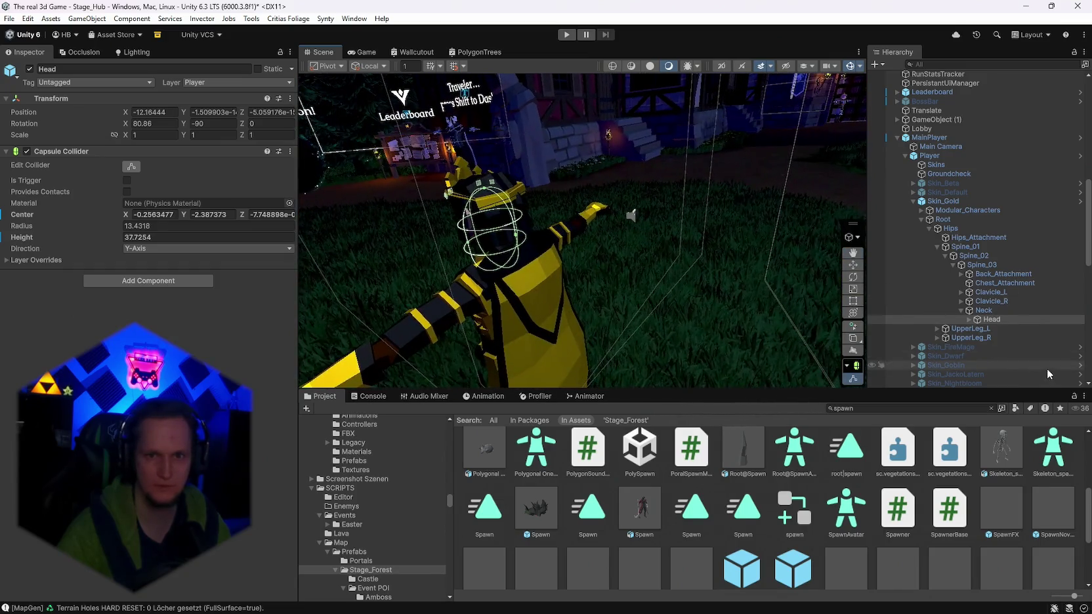
{"action": "left_click", "coordinate": [542, 335]}
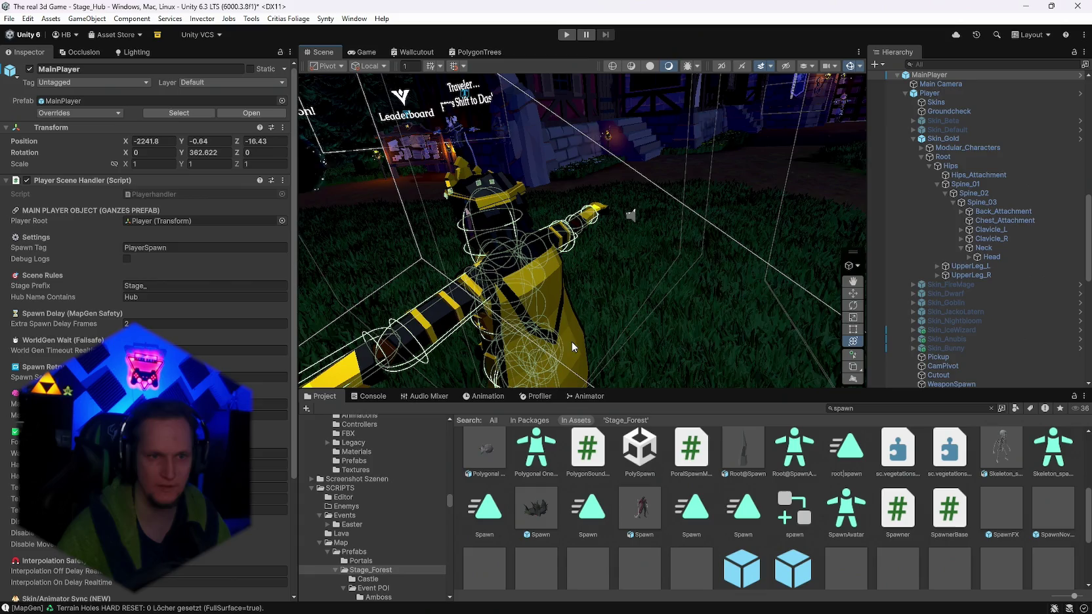
{"action": "left_click", "coordinate": [573, 347]}
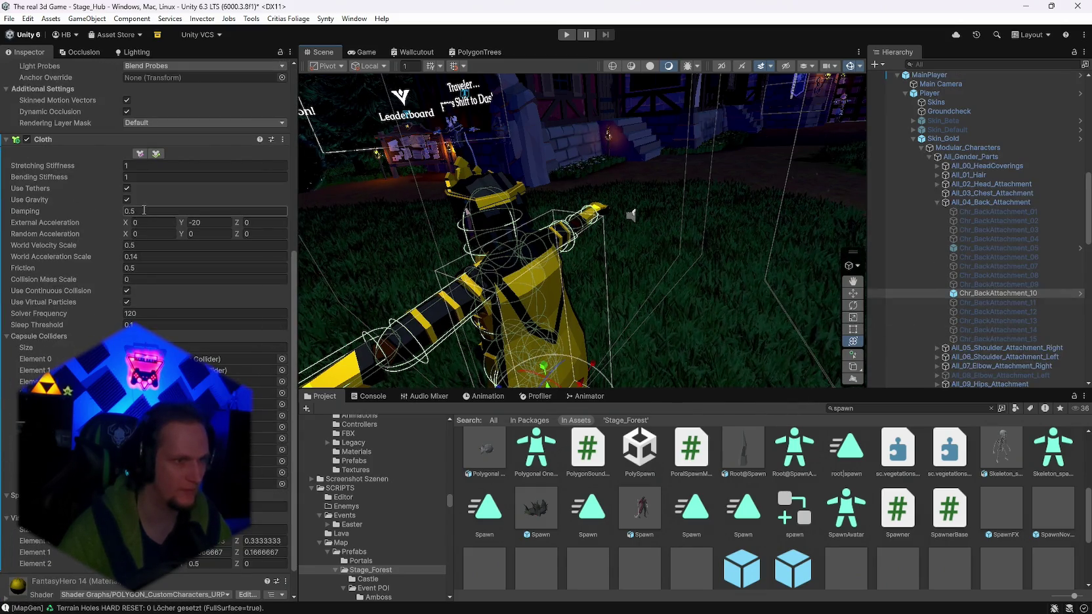
Set the cape Cloth Damping to 0.6 and look through the File menu.
{"action": "key", "text": "BackSpace"}
{"action": "type", "text": "6"}
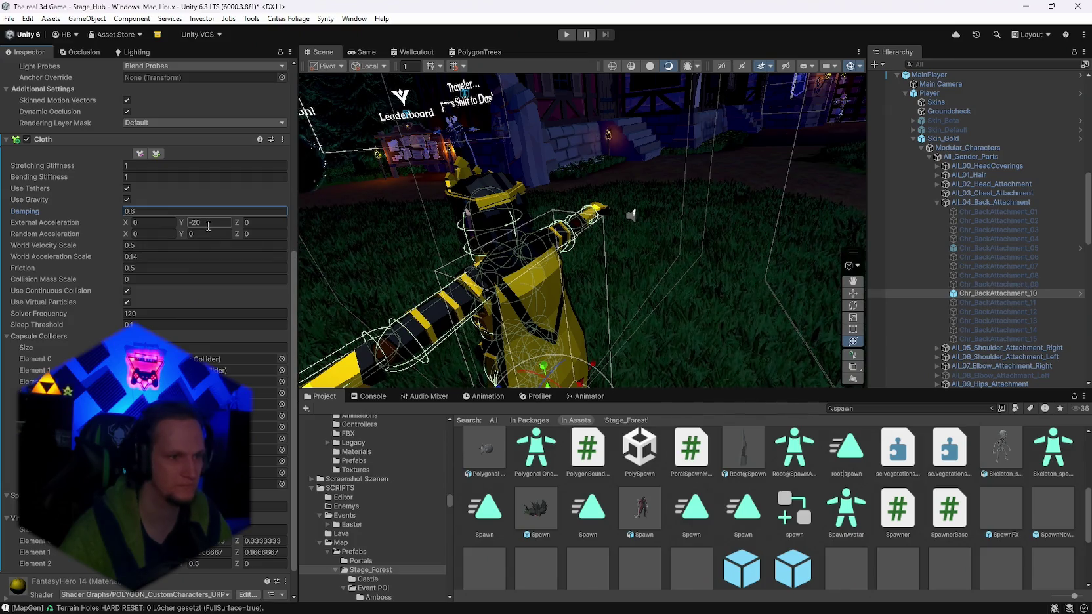
{"action": "left_click", "coordinate": [9, 20]}
{"action": "left_click", "coordinate": [13, 21]}
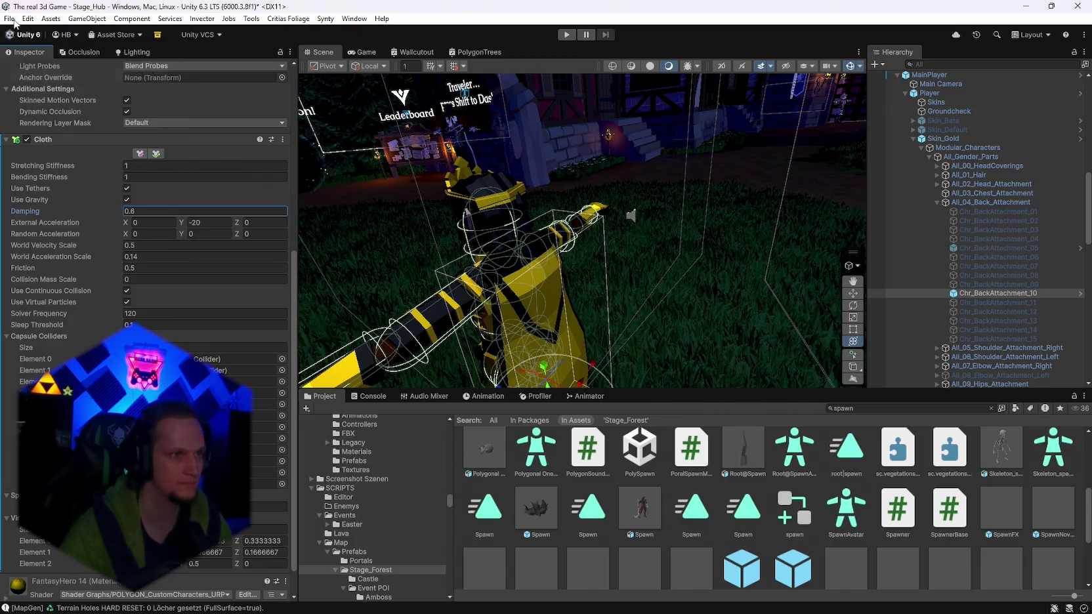
{"action": "left_click", "coordinate": [8, 20]}
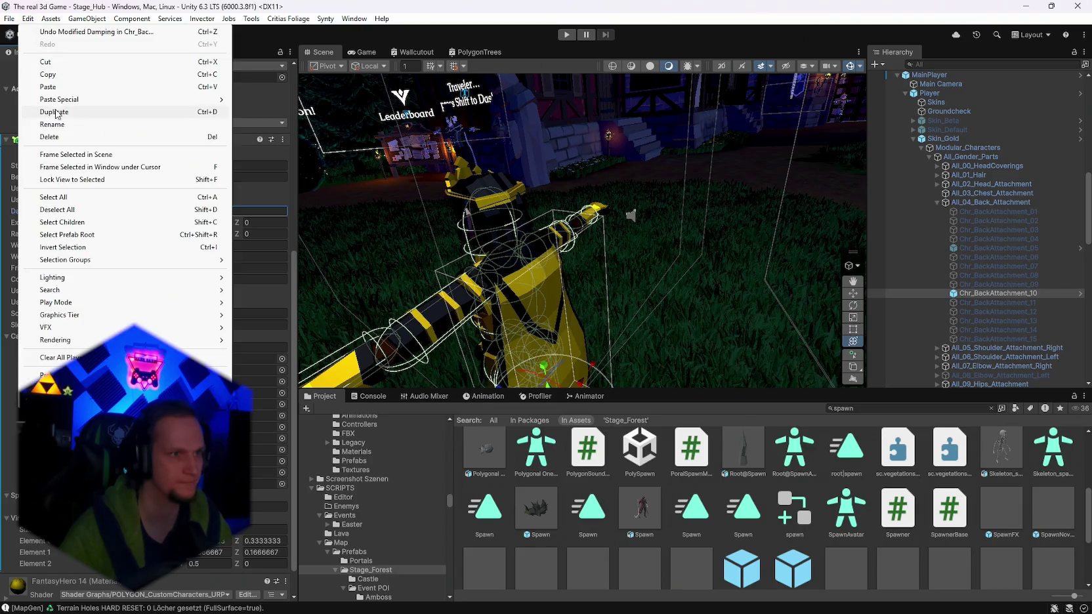
{"action": "left_click", "coordinate": [9, 19]}
{"action": "scroll", "coordinate": [920, 269], "scroll_direction": "up", "scroll_amount": 5}
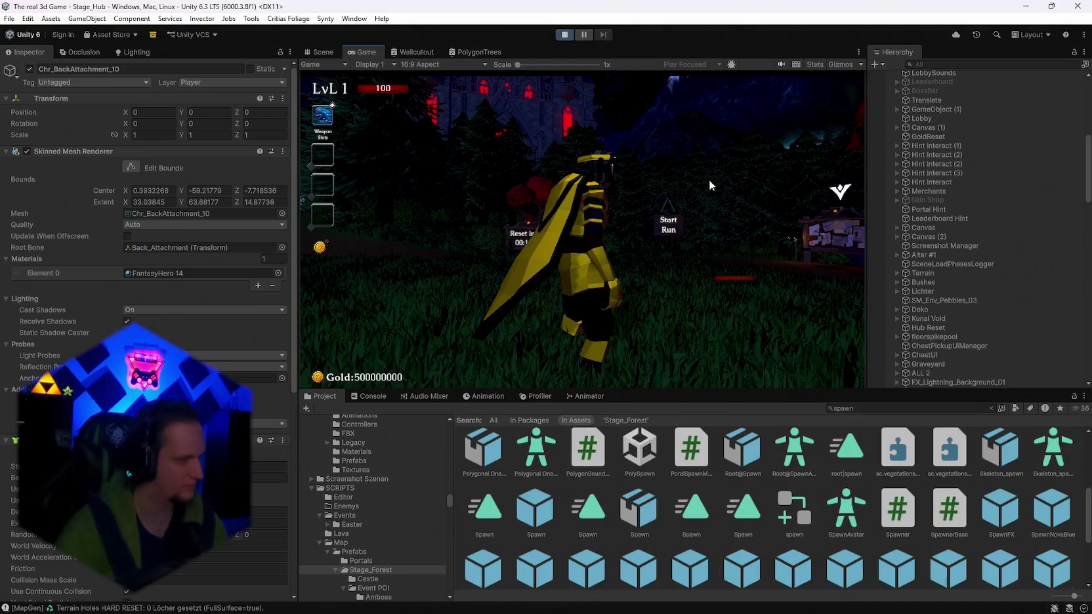
Walk to Start Run, pick an upgrade, play into Wave 2, then pause and stop play mode.
{"action": "key", "text": "w"}
{"action": "left_click", "coordinate": [709, 179]}
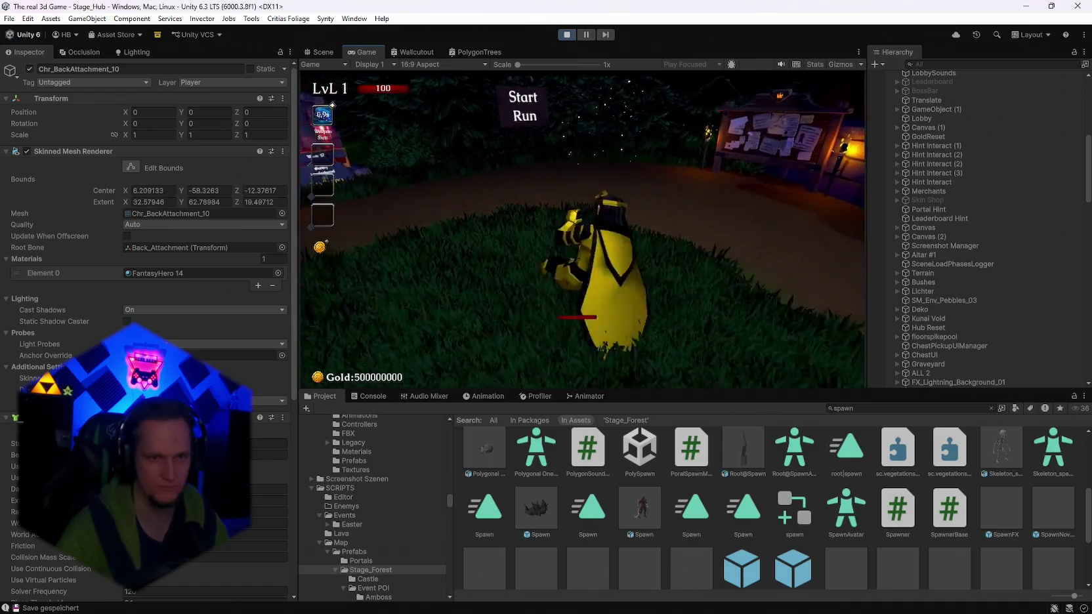
{"action": "key", "text": "w"}
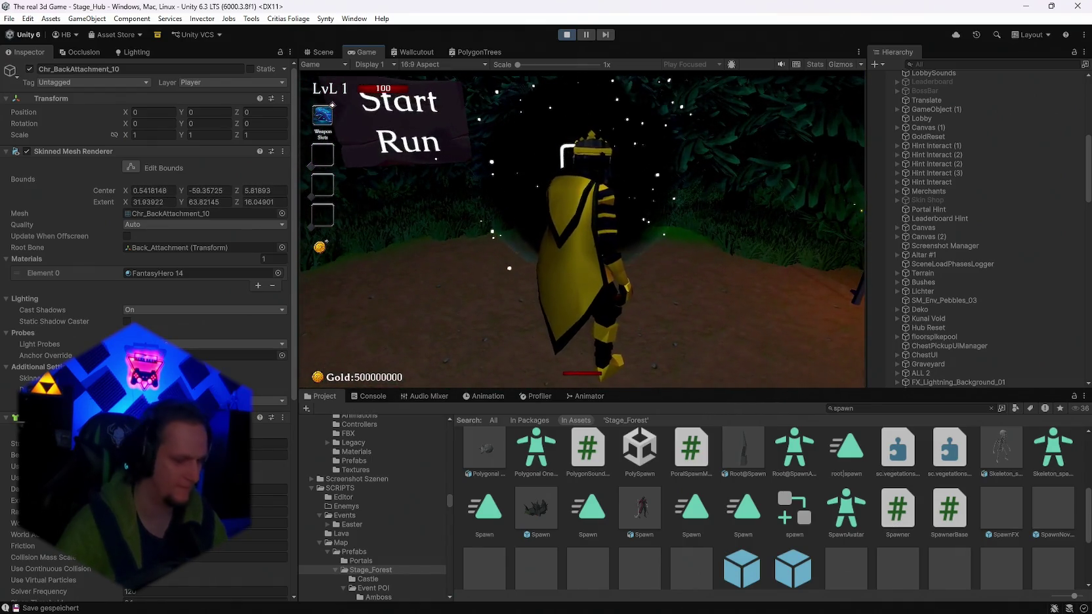
{"action": "left_click", "coordinate": [699, 254]}
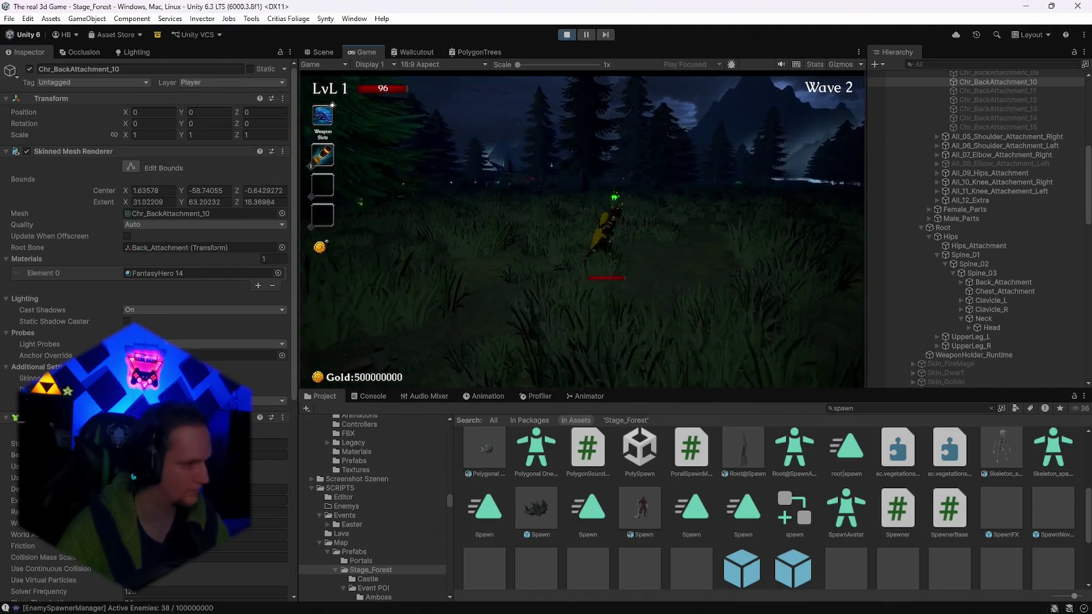
{"action": "key", "text": "Escape"}
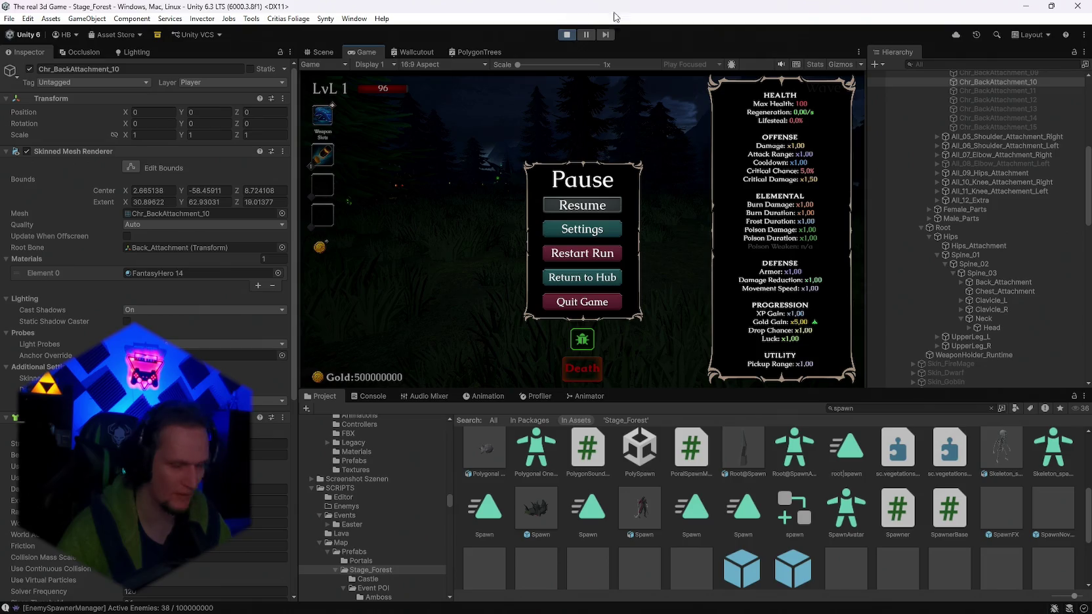
{"action": "left_click", "coordinate": [565, 39]}
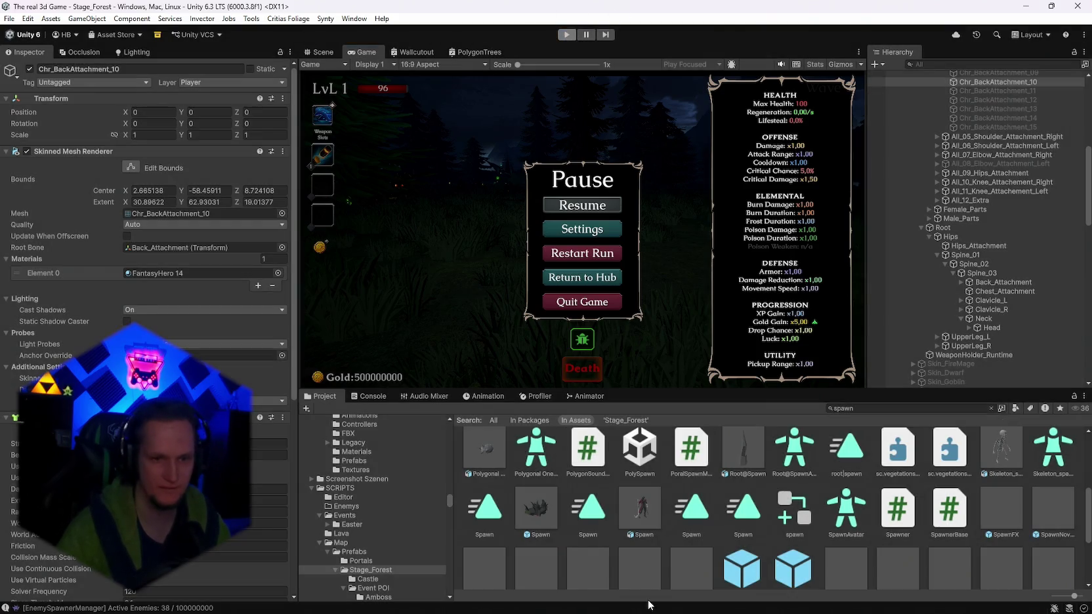
{"action": "mouse_move", "coordinate": [672, 612]}
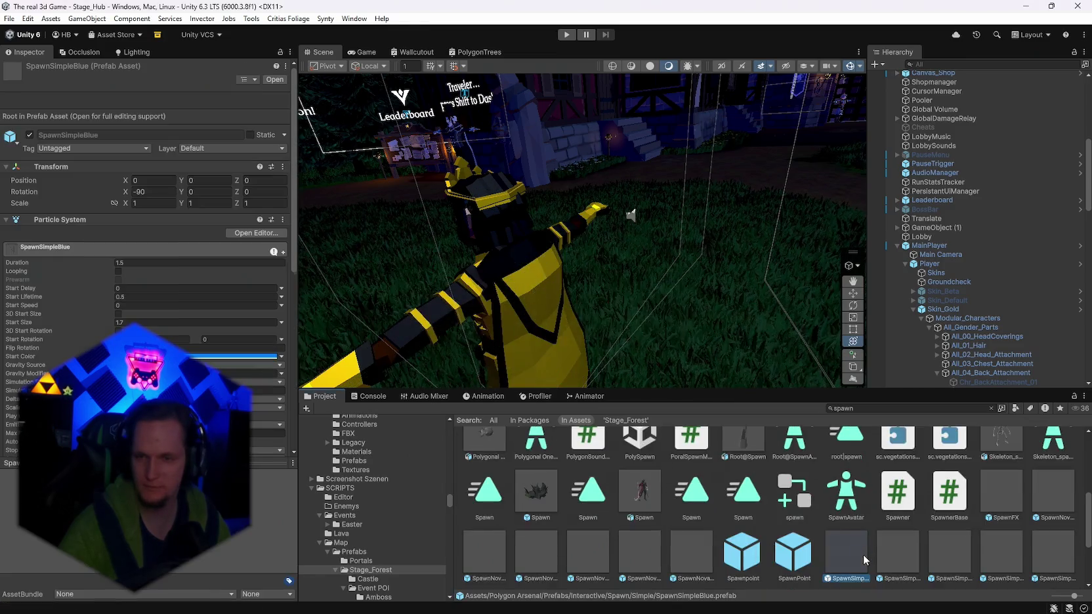
Show the Console and clear its old warnings.
{"action": "left_click", "coordinate": [368, 396]}
{"action": "left_click", "coordinate": [309, 408]}
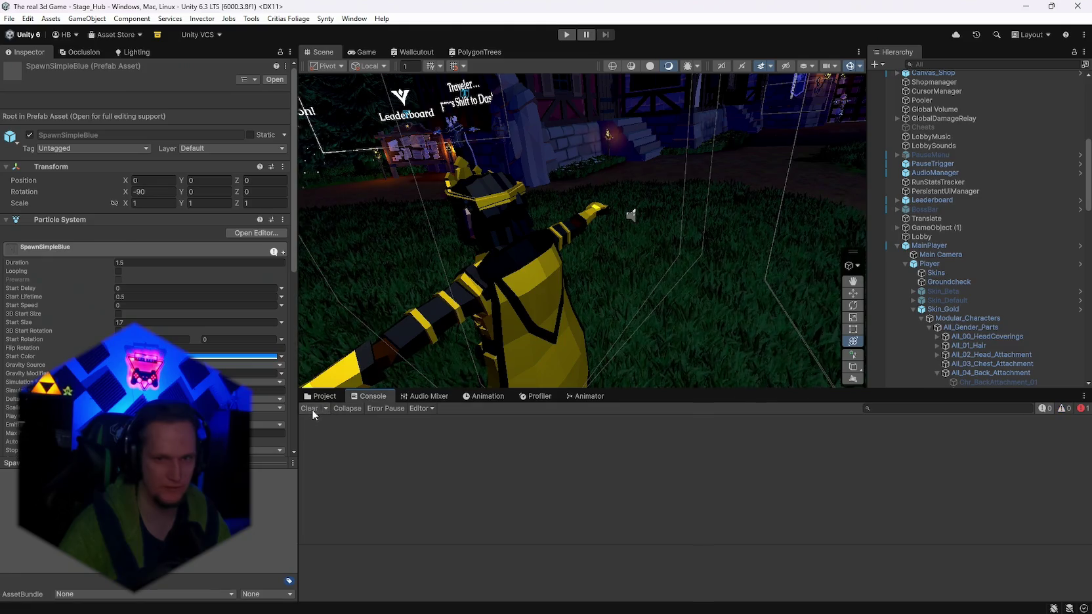
Read the loadingscreen.cs CS0104 error, clear it, and start play mode again.
{"action": "left_click", "coordinate": [593, 430]}
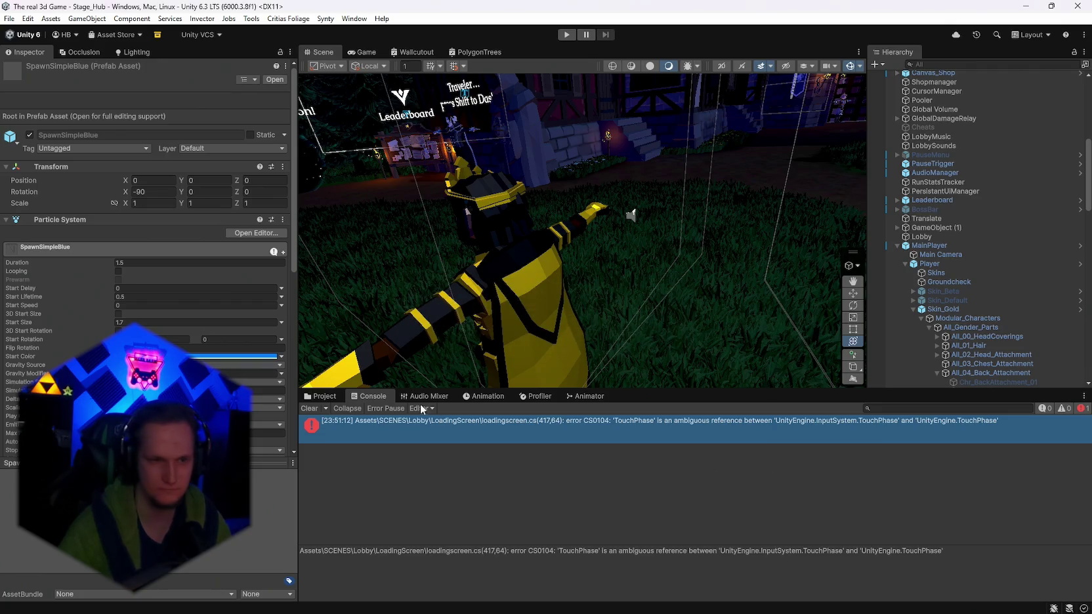
{"action": "left_click", "coordinate": [320, 396]}
{"action": "left_click", "coordinate": [565, 35]}
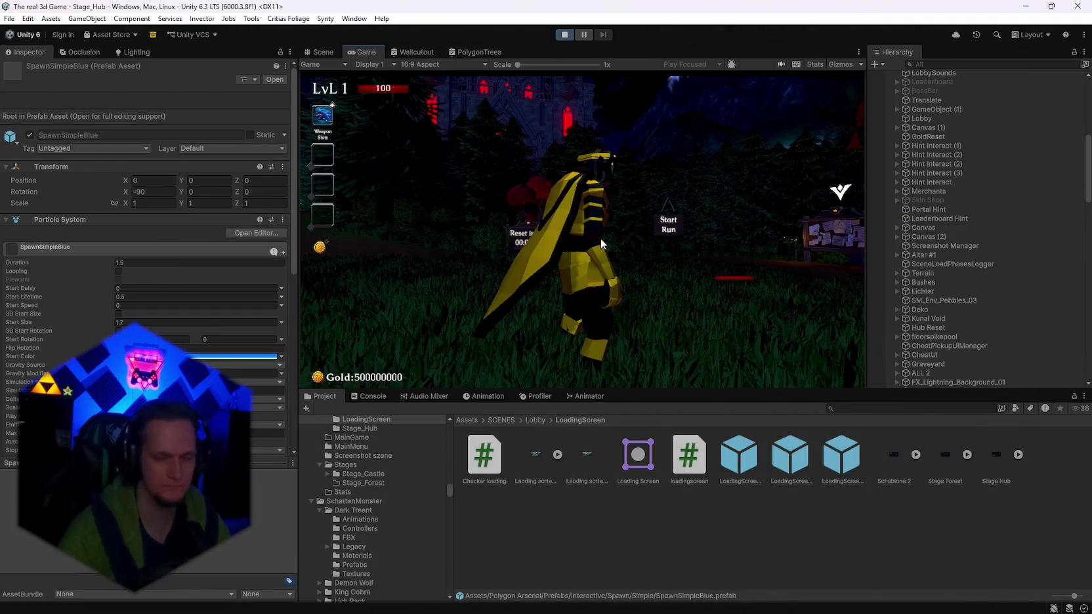
Walk into the Start Run portal and pick the Dark Orb weapon card.
{"action": "key", "text": "w"}
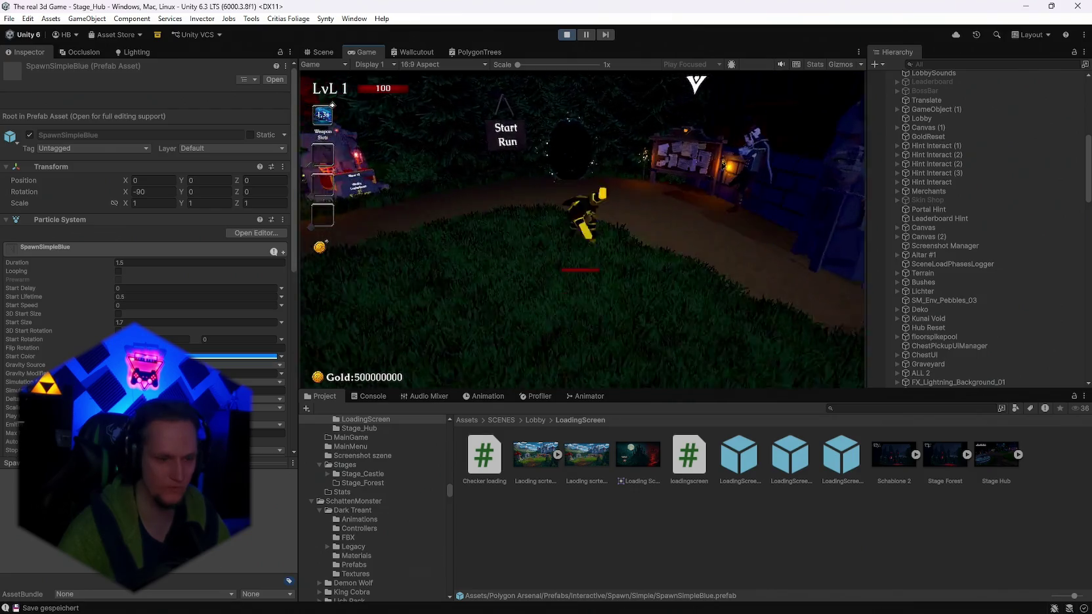
{"action": "key", "text": "e"}
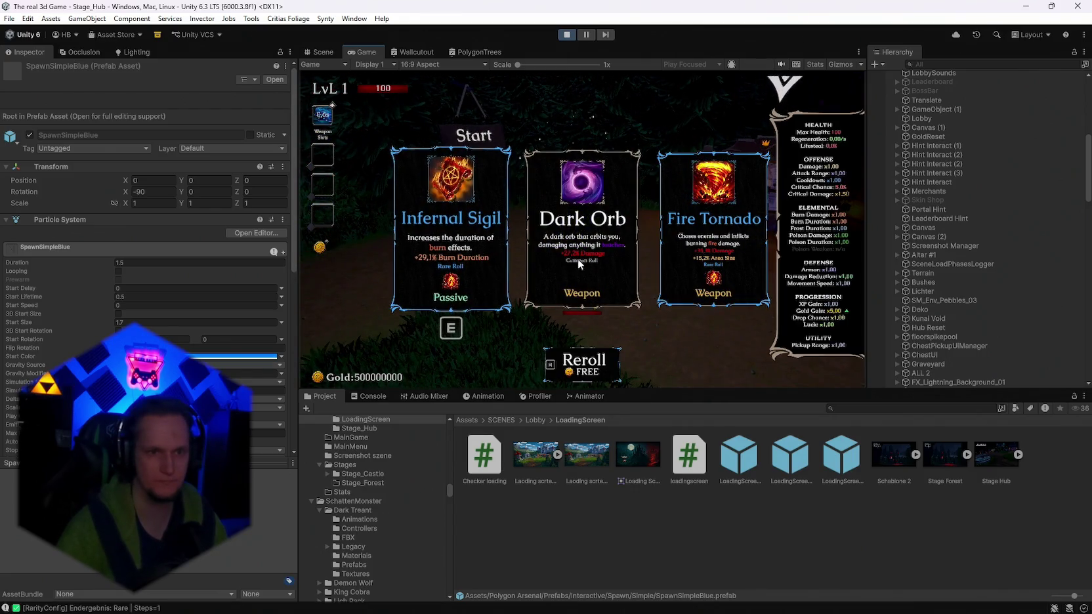
{"action": "left_click", "coordinate": [579, 265]}
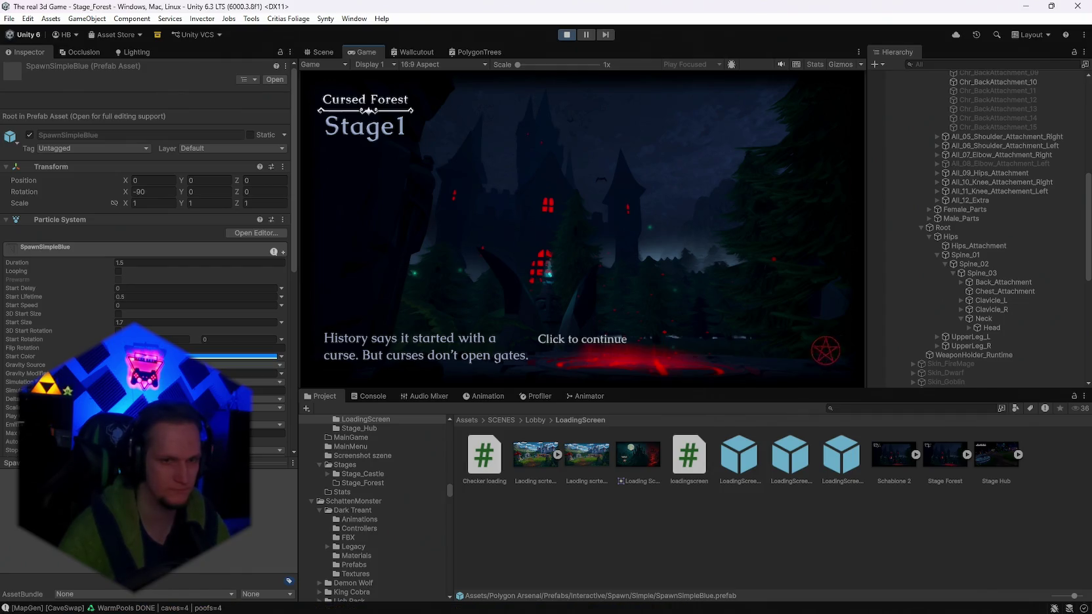
Dismiss the Cursed Forest intro, run into the forest, then pause and stop the test run.
{"action": "key", "text": "space"}
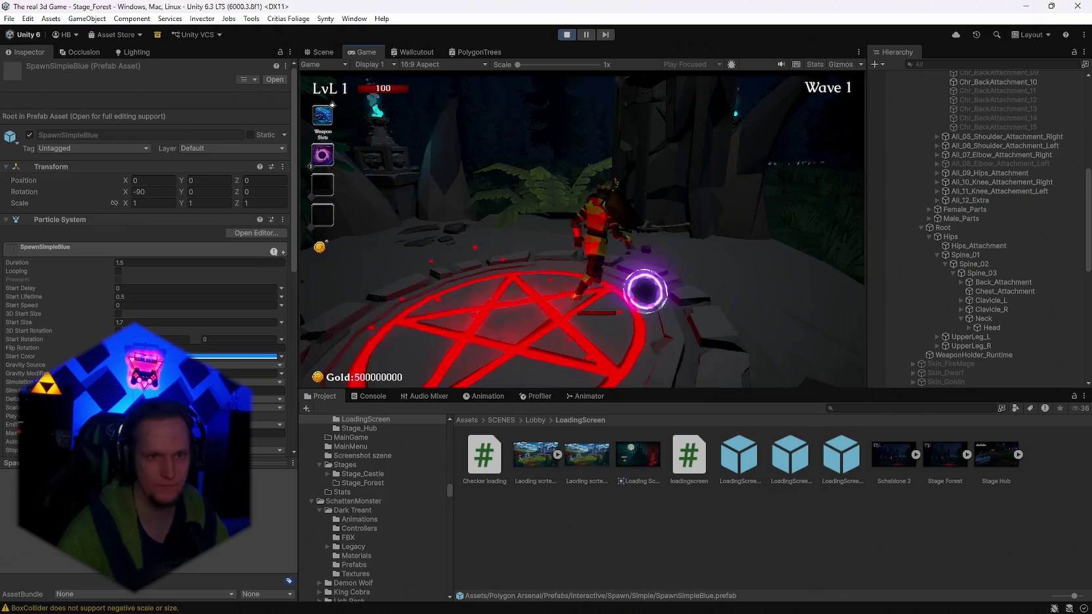
{"action": "key", "text": "w"}
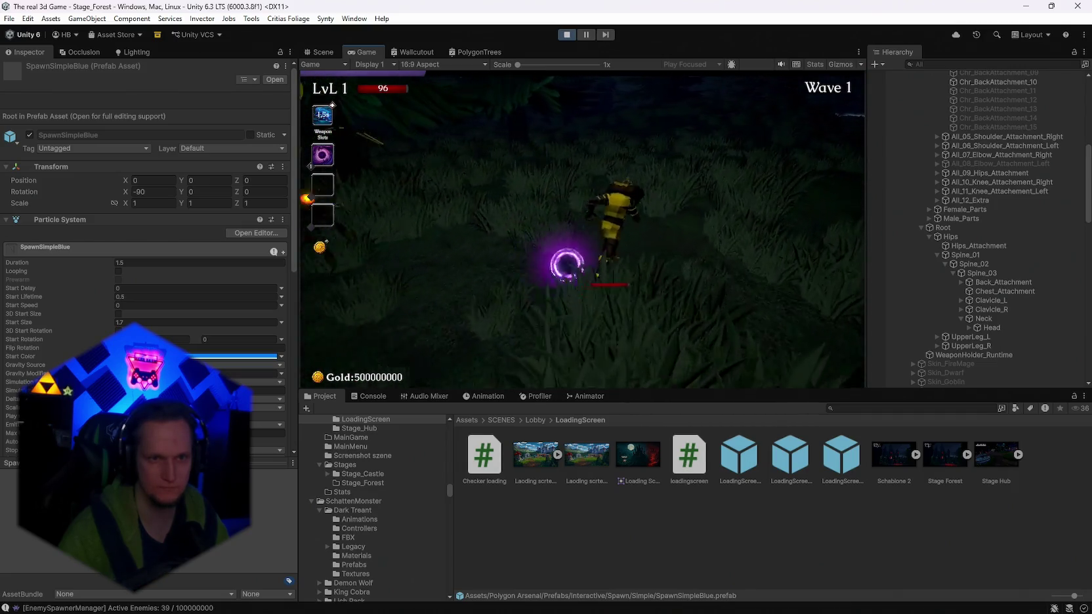
{"action": "key", "text": "Escape"}
{"action": "left_click", "coordinate": [566, 34]}
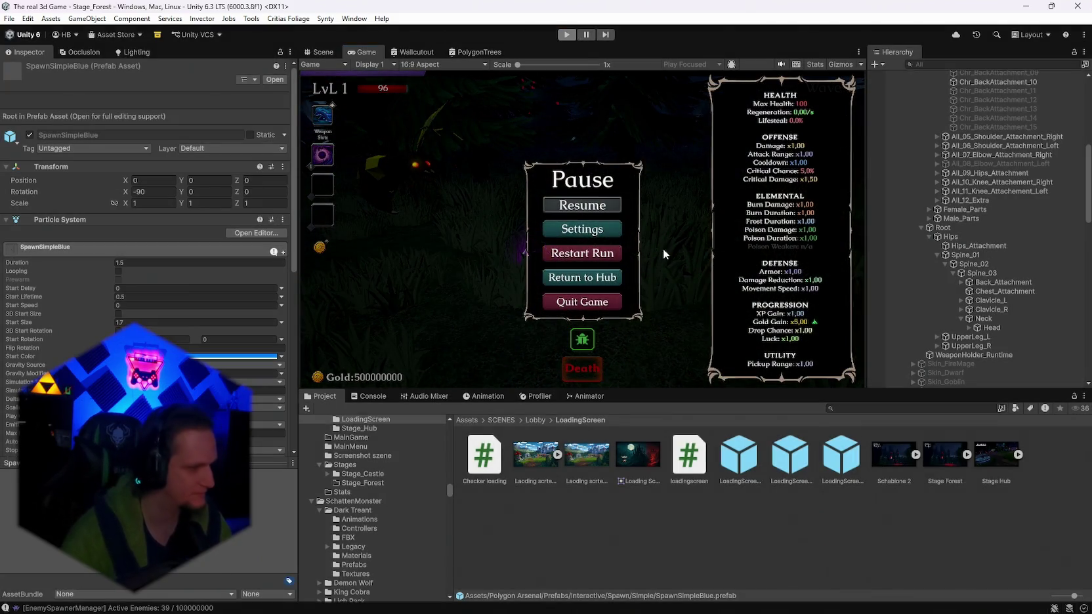
Delete the Gold Skin cape line from the Notepad patch notes and minimize Notepad.
{"action": "left_click", "coordinate": [722, 599]}
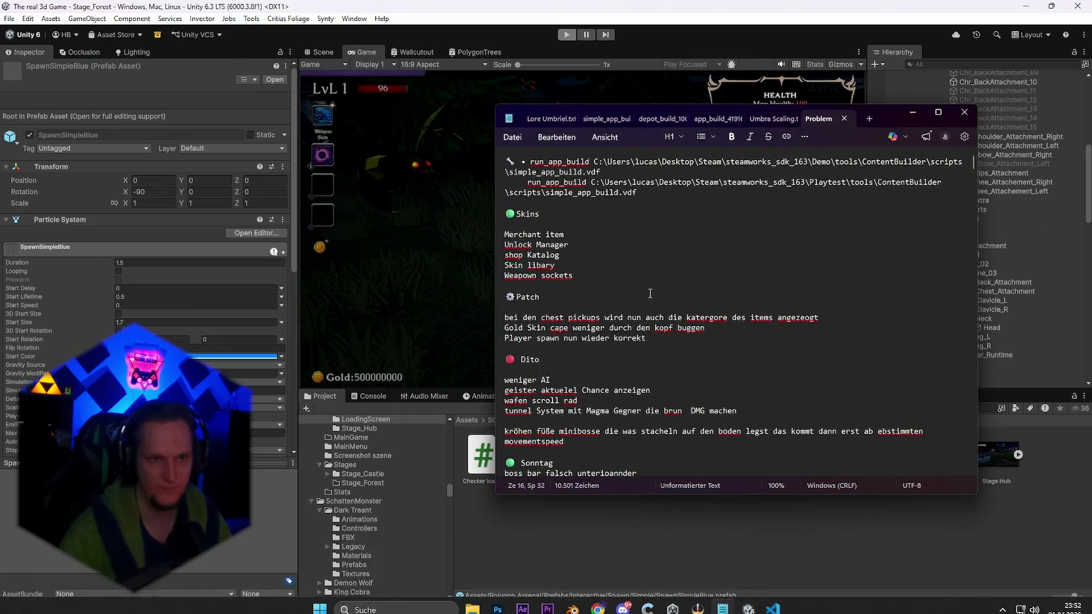
{"action": "left_click_drag", "start_coordinate": [708, 328], "coordinate": [708, 329]}
{"action": "triple_click", "coordinate": [708, 330]}
{"action": "key", "text": "BackSpace"}
{"action": "left_click", "coordinate": [912, 113]}
Clear the selection and save the Stage_Hub scene with File > Save.
{"action": "left_click", "coordinate": [690, 533]}
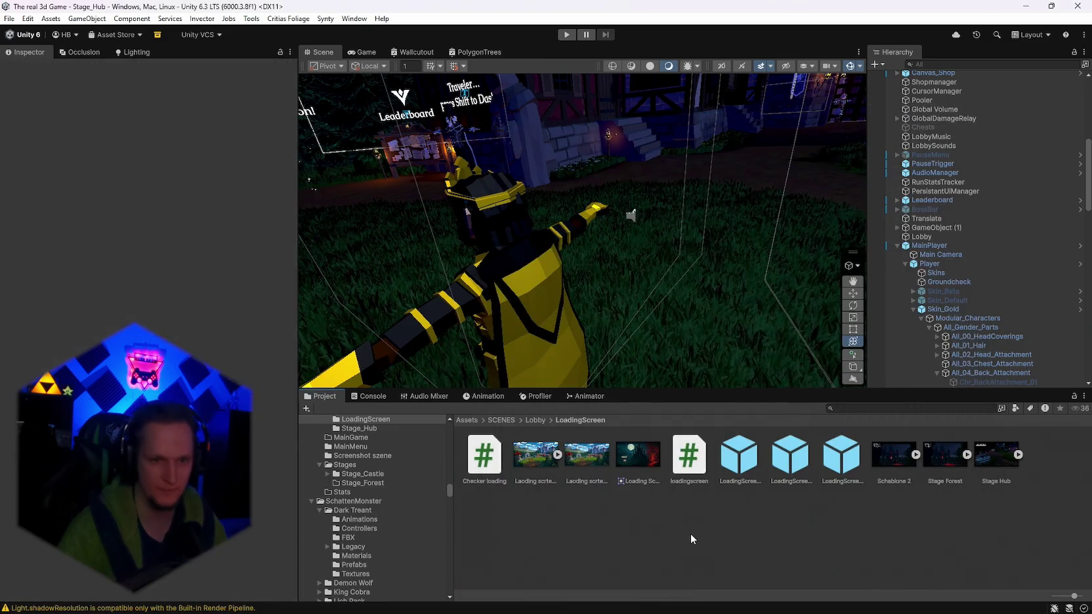
{"action": "scroll", "coordinate": [524, 230], "scroll_direction": "down", "scroll_amount": 5}
{"action": "left_click_drag", "start_coordinate": [538, 216], "coordinate": [485, 231]}
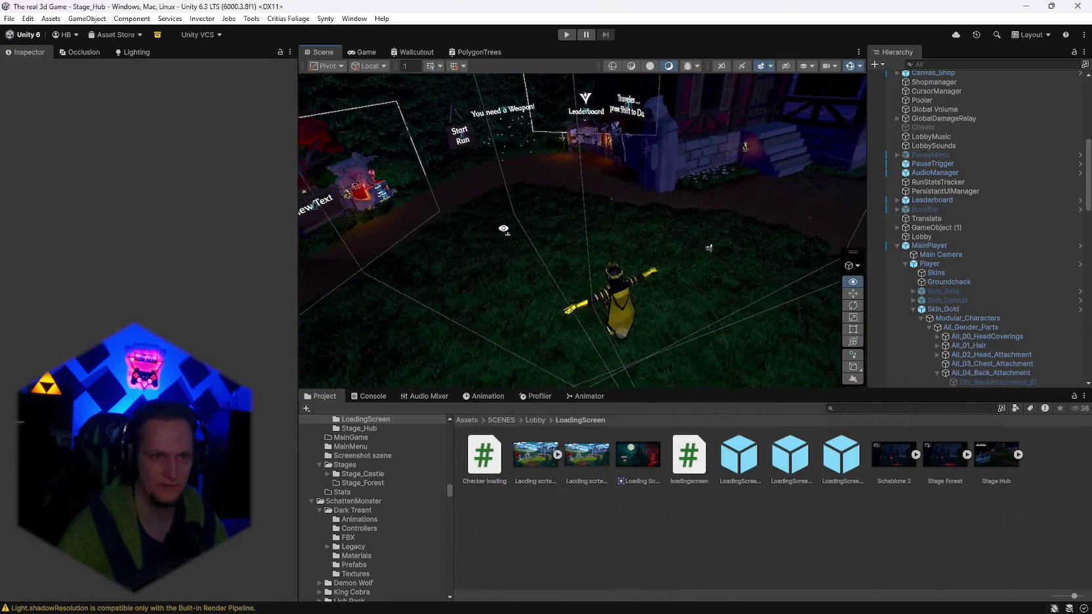
{"action": "scroll", "coordinate": [978, 230], "scroll_direction": "down", "scroll_amount": 8}
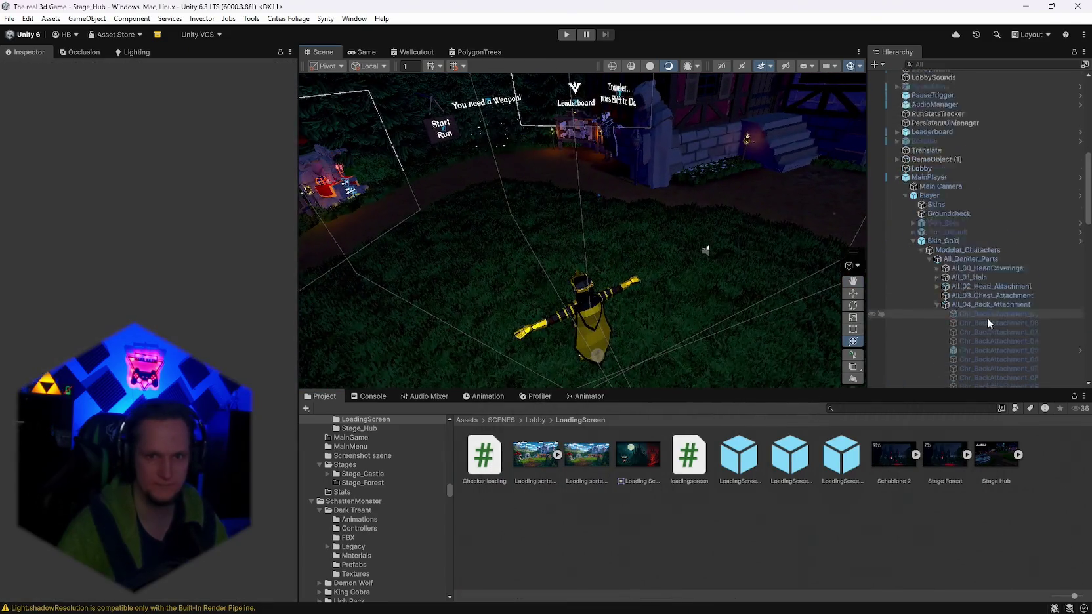
{"action": "left_click", "coordinate": [9, 19]}
{"action": "left_click", "coordinate": [30, 75]}
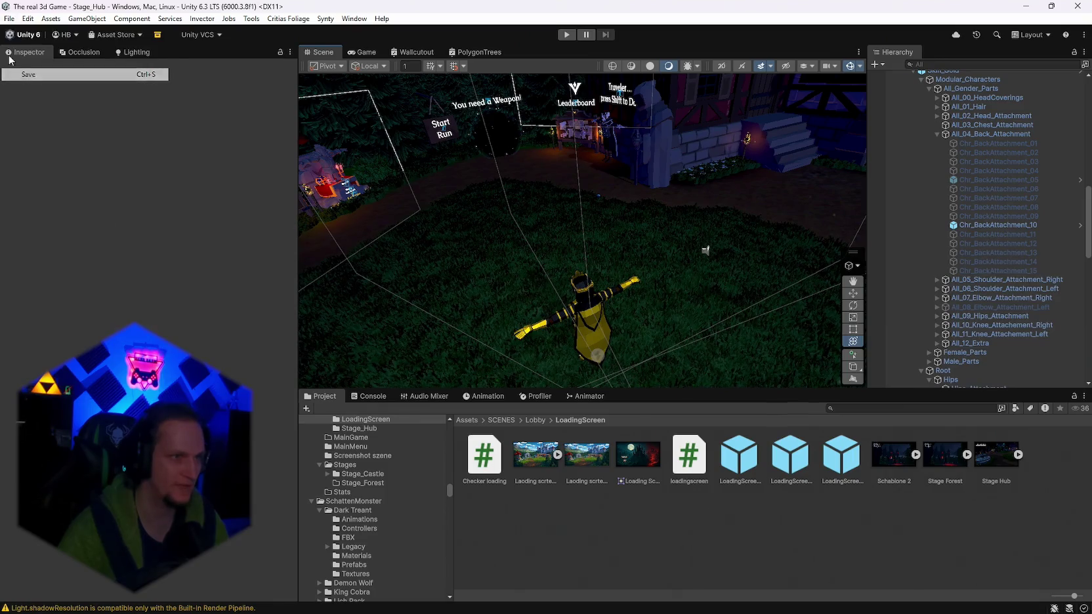
Select the All_11_Knee_Attachement_Left object and open Build Profiles from the File menu.
{"action": "left_click", "coordinate": [10, 18]}
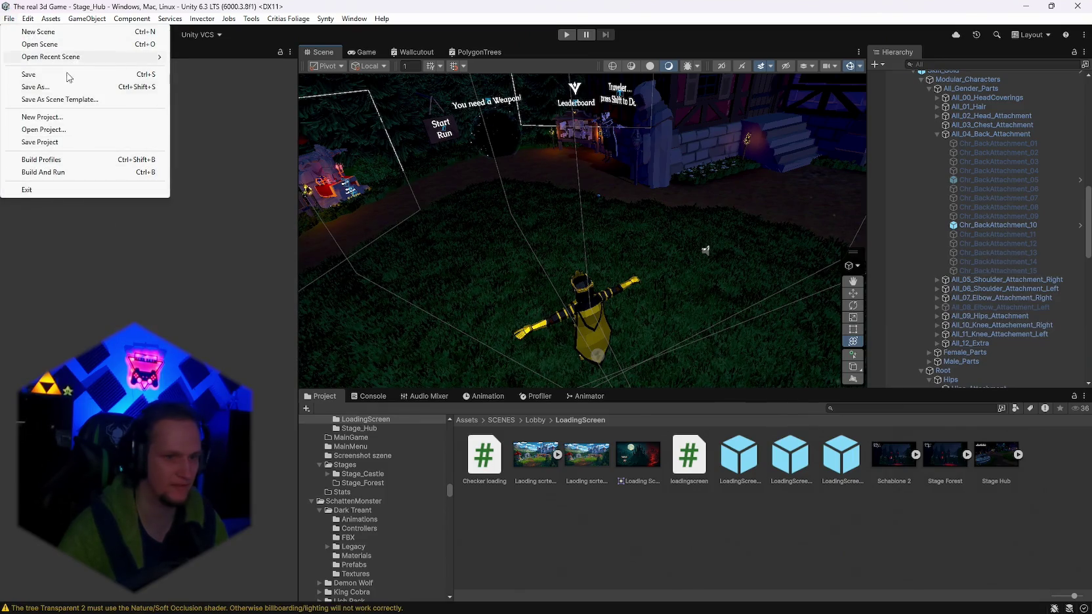
{"action": "left_click", "coordinate": [923, 336]}
{"action": "scroll", "coordinate": [971, 262], "scroll_direction": "down", "scroll_amount": 10}
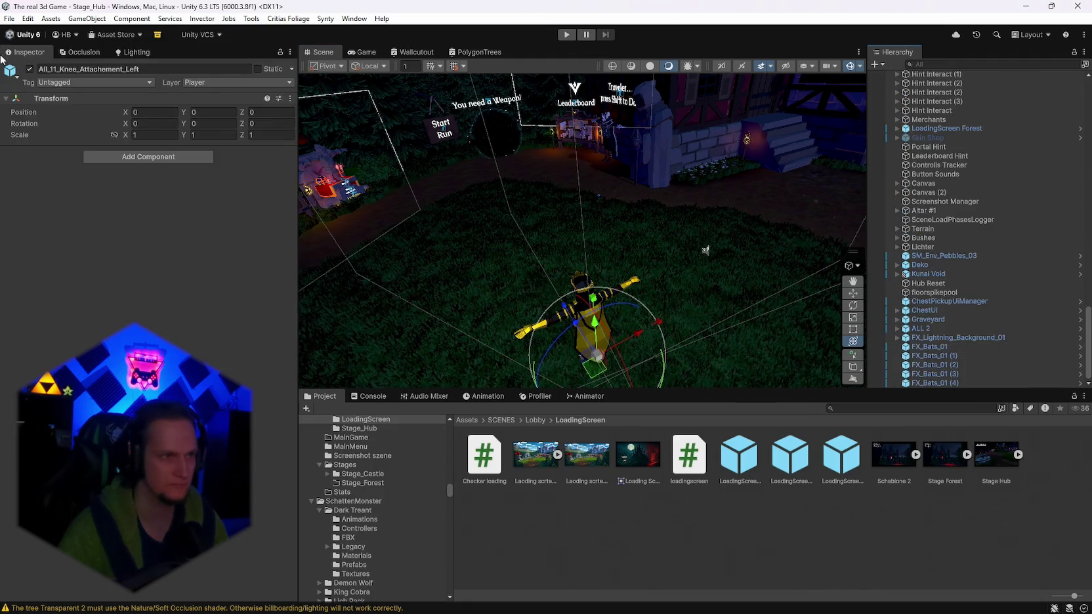
{"action": "left_click", "coordinate": [9, 20]}
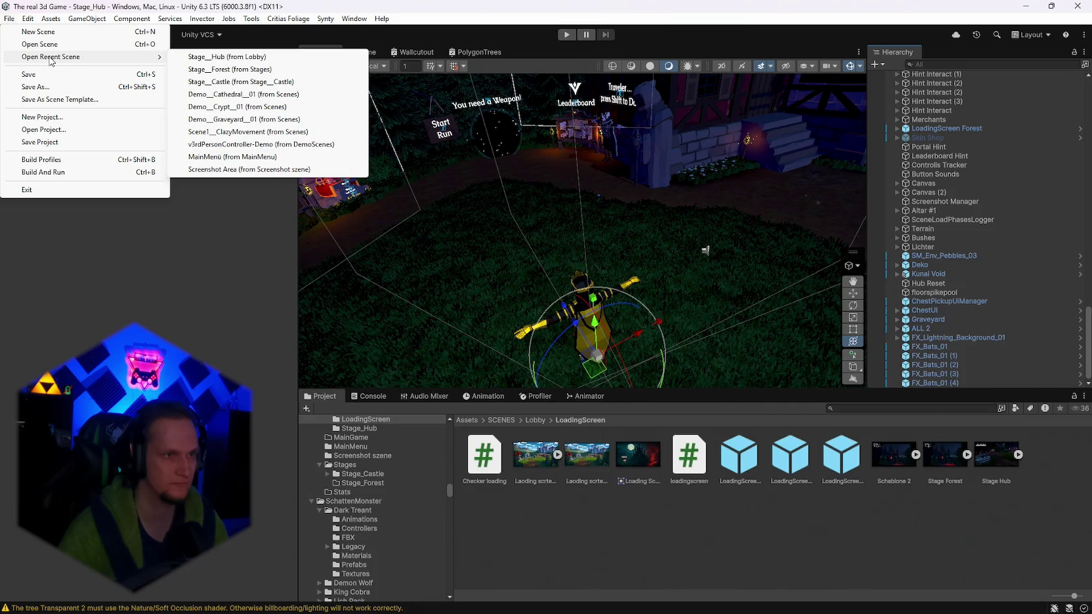
{"action": "left_click", "coordinate": [46, 164]}
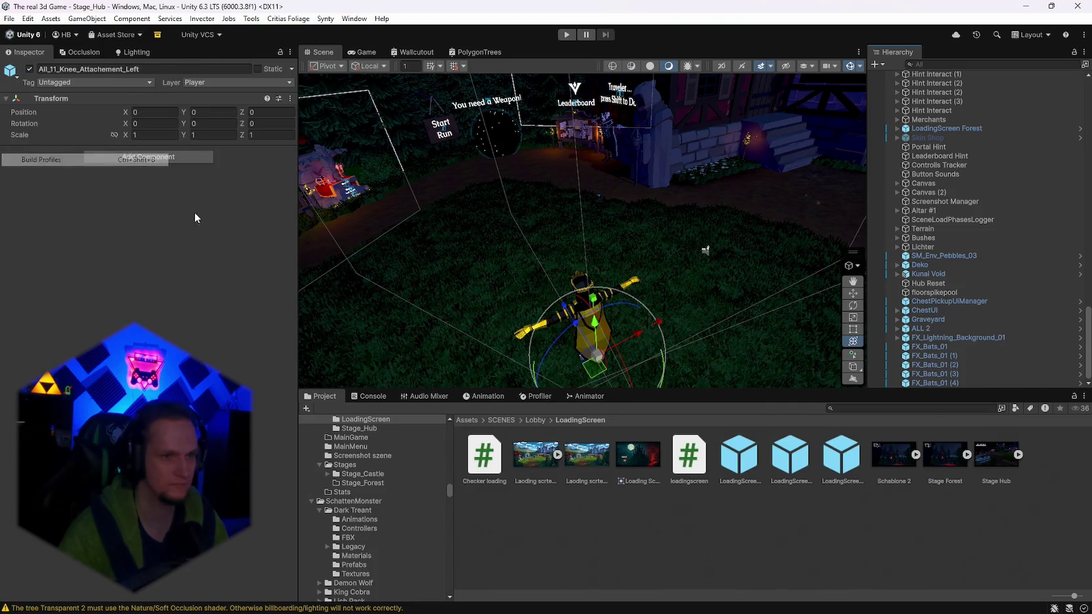
Build the Windows player into the ContentBuilder content folder, then bring up the patch notes.
{"action": "left_click", "coordinate": [502, 393]}
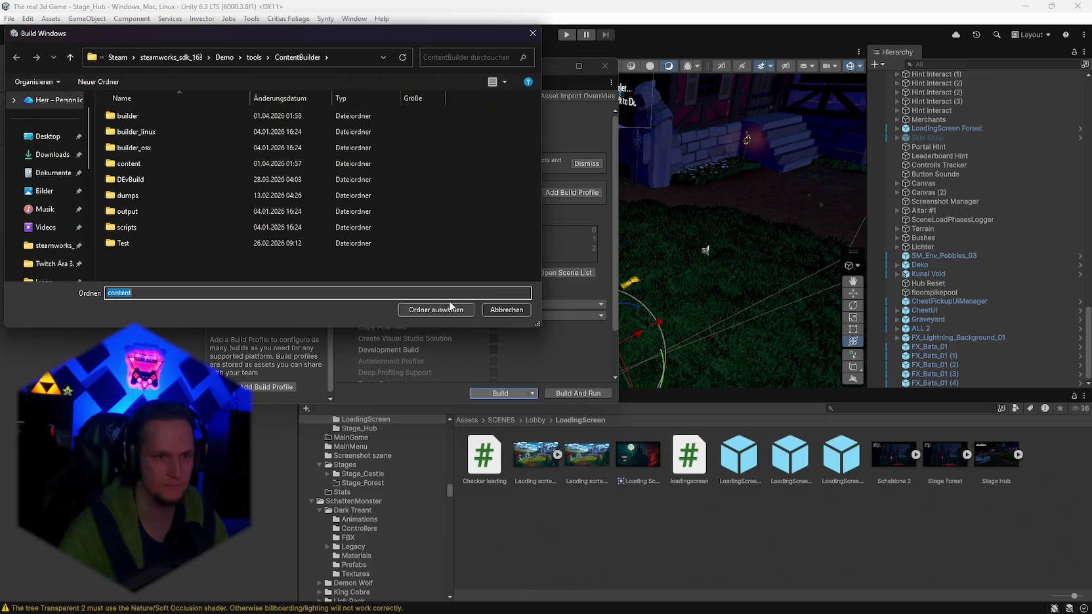
{"action": "left_click", "coordinate": [453, 309]}
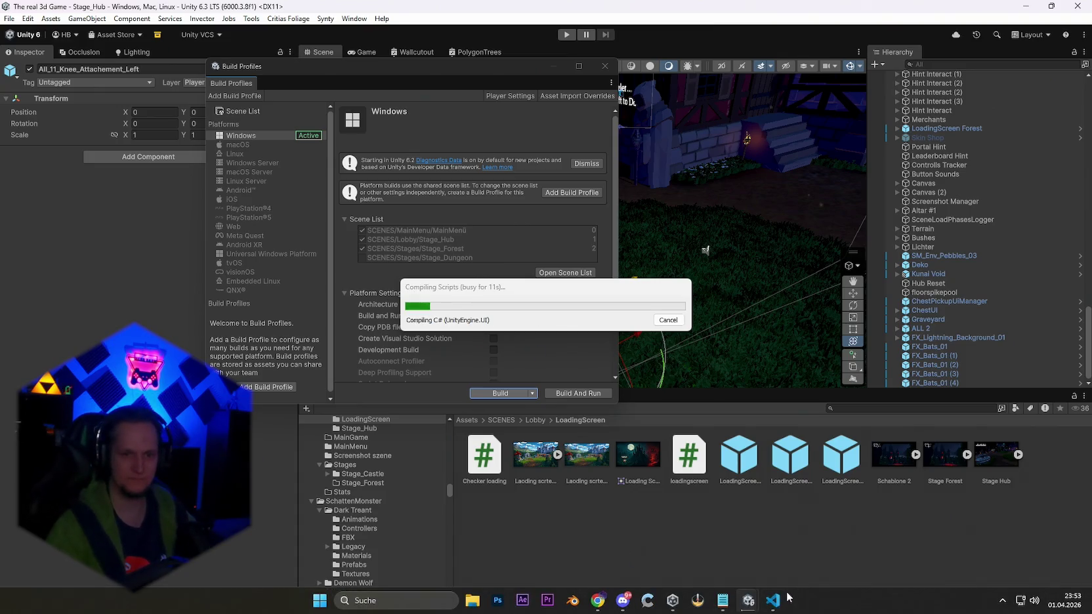
{"action": "left_click", "coordinate": [722, 602]}
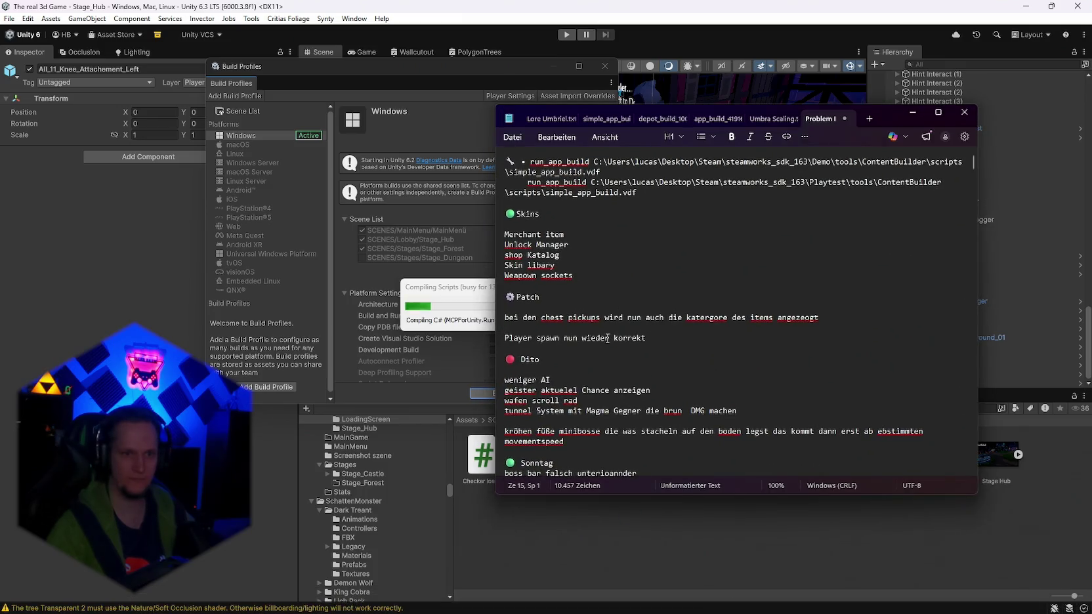
Delete the 'erze resetten beim Tod auf 0' note and select the POI ambos chest line.
{"action": "scroll", "coordinate": [607, 351], "scroll_direction": "down", "scroll_amount": 4}
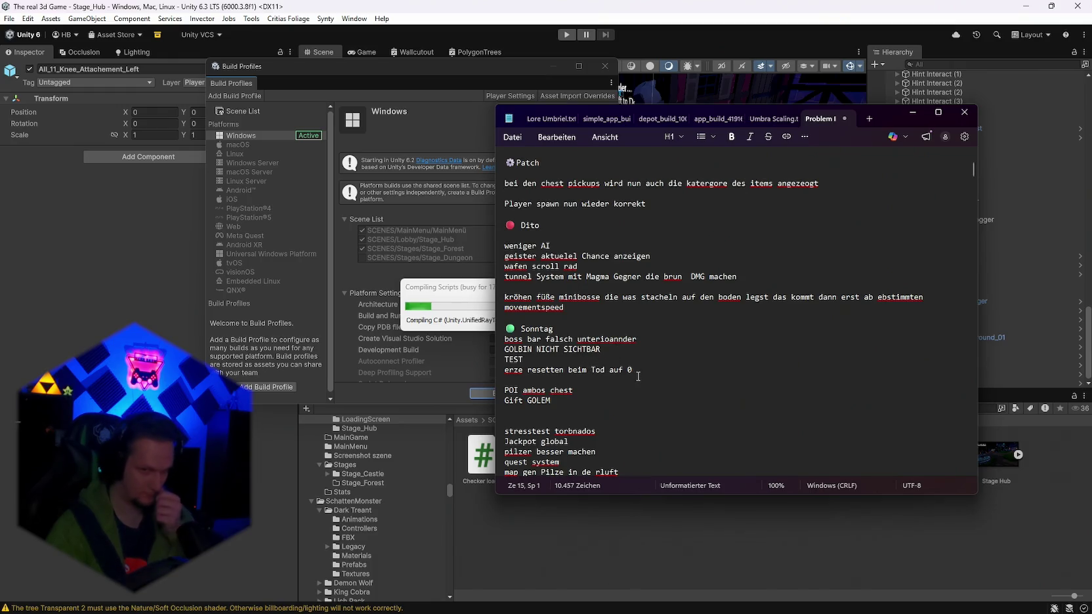
{"action": "left_click_drag", "start_coordinate": [641, 369], "coordinate": [503, 369]}
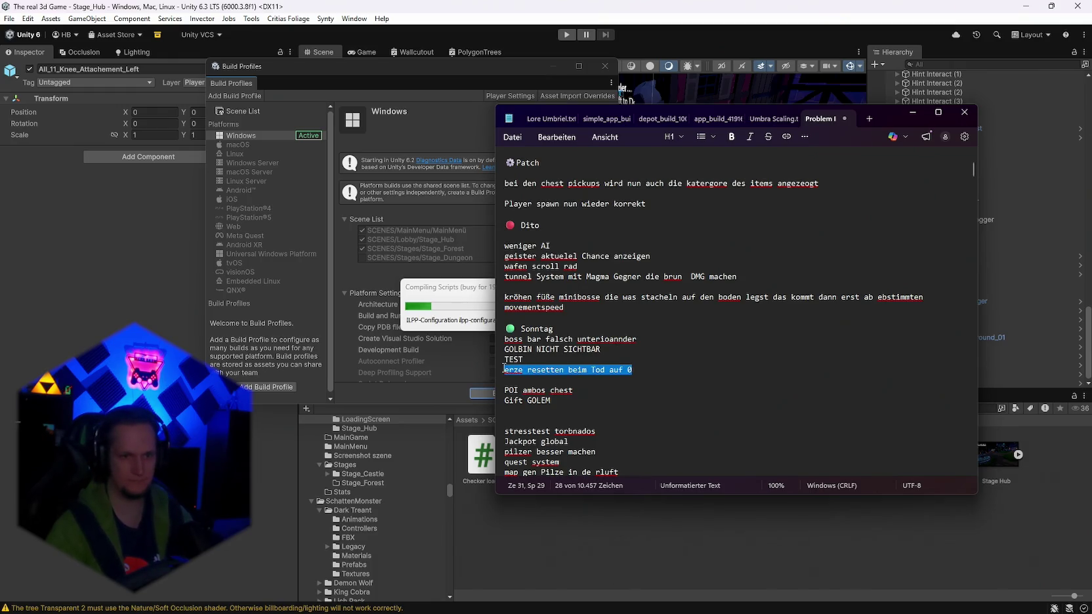
{"action": "key", "text": "BackSpace"}
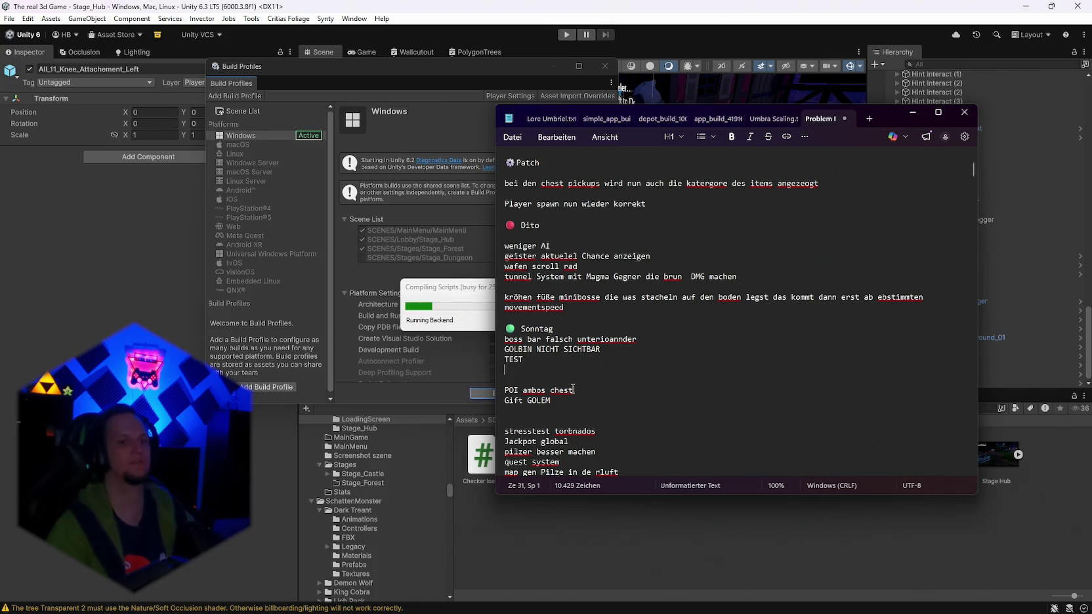
{"action": "left_click_drag", "start_coordinate": [576, 390], "coordinate": [518, 390]}
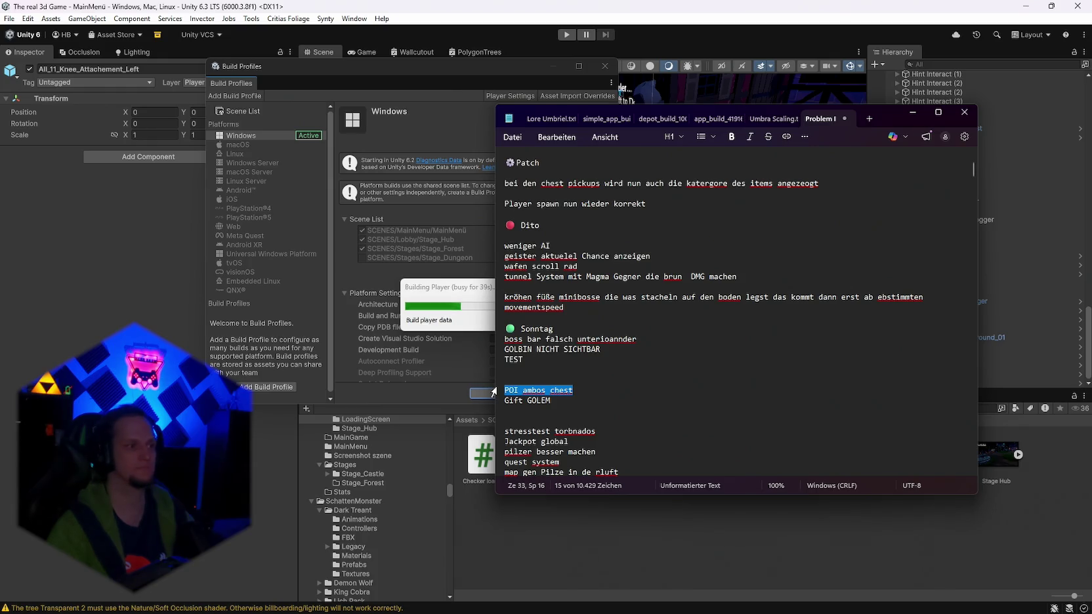
Delete the POI ambos chest line from the notes while Unity's build keeps compiling.
{"action": "key", "text": "Delete"}
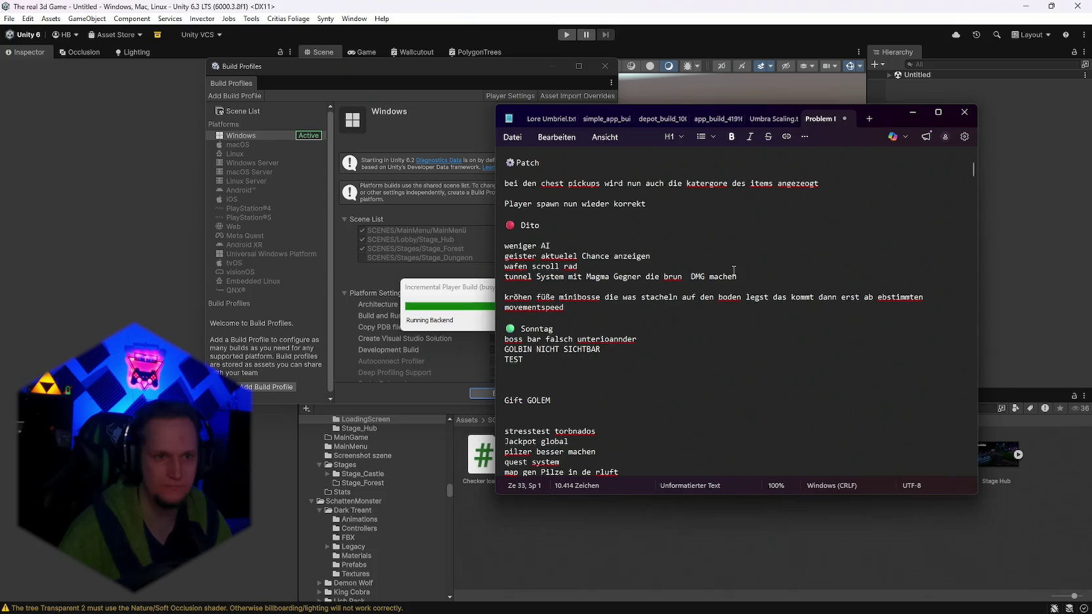
{"action": "scroll", "coordinate": [610, 313], "scroll_direction": "up", "scroll_amount": 2}
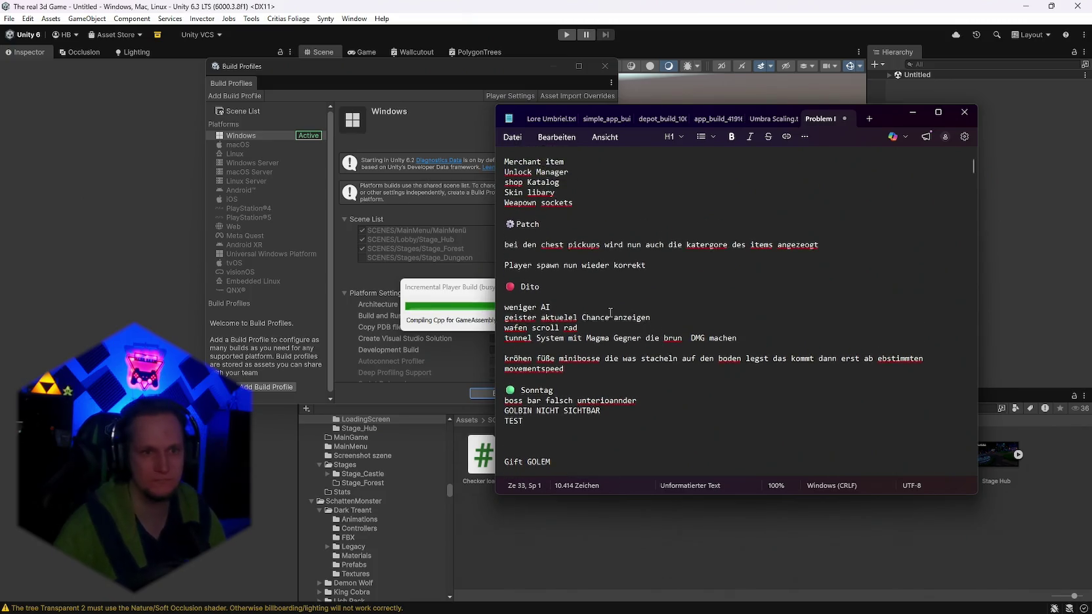
{"action": "scroll", "coordinate": [610, 313], "scroll_direction": "up", "scroll_amount": 2}
{"action": "scroll", "coordinate": [683, 309], "scroll_direction": "down", "scroll_amount": 2}
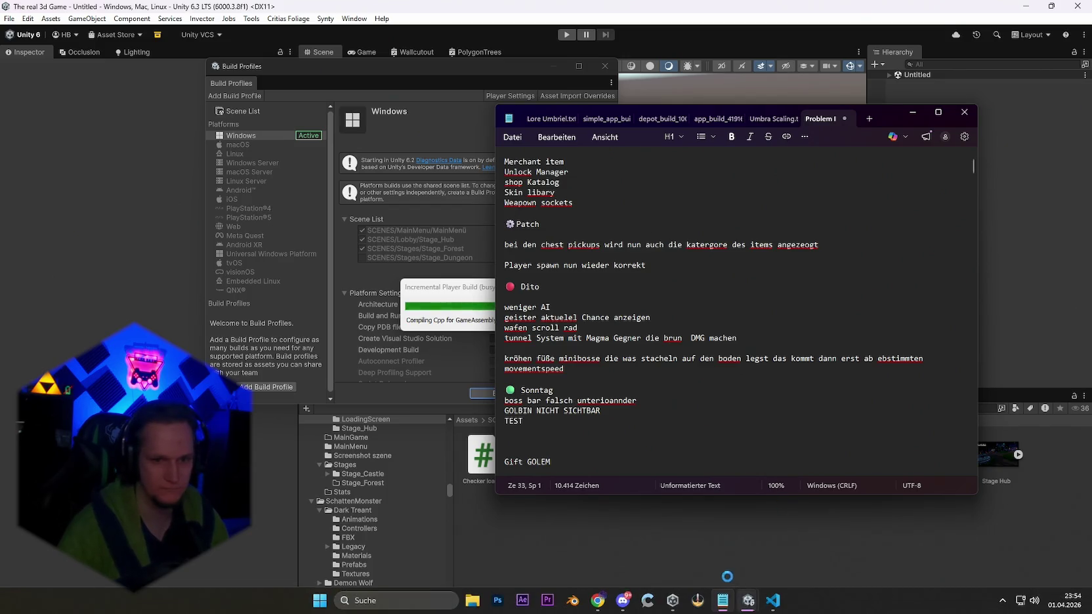
{"action": "left_click", "coordinate": [623, 600]}
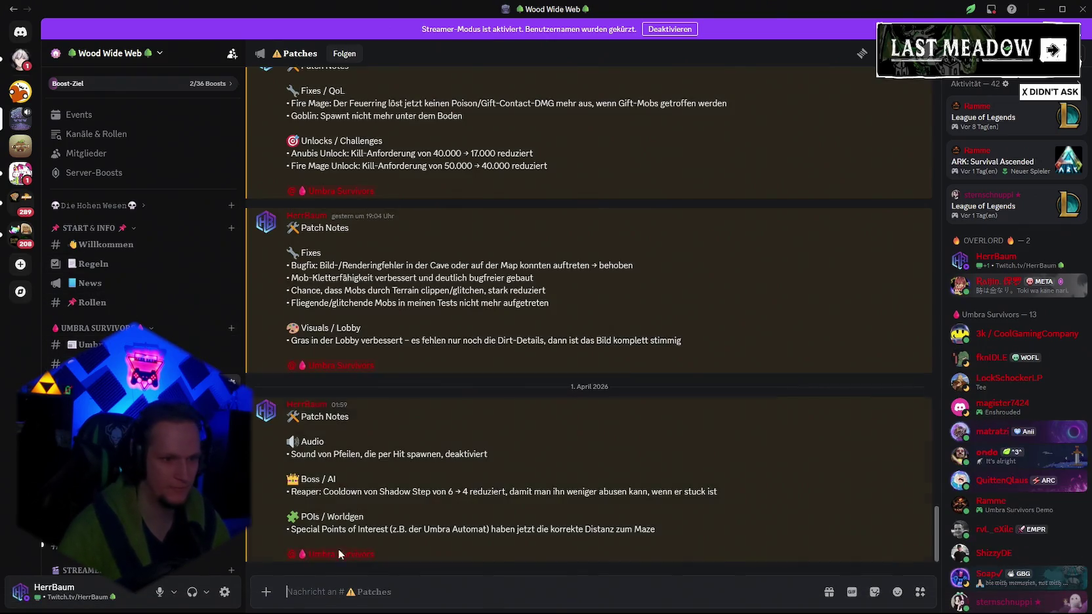
In #Patches, start a draft with the HotFix heading and a Fixes heading copied from an earlier post.
{"action": "left_click", "coordinate": [99, 383]}
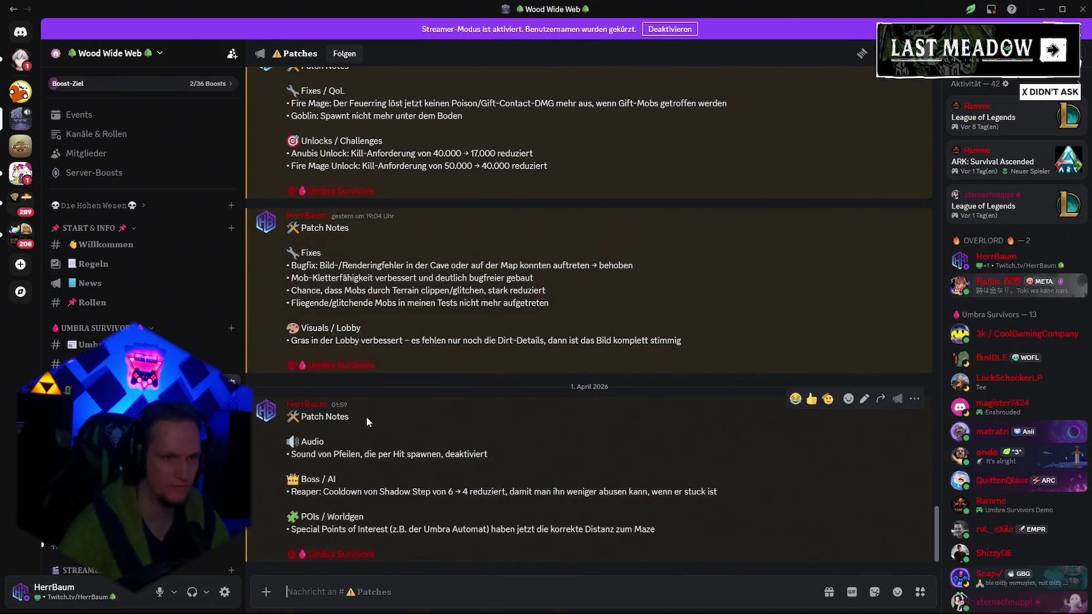
{"action": "scroll", "coordinate": [361, 244], "scroll_direction": "up", "scroll_amount": 5}
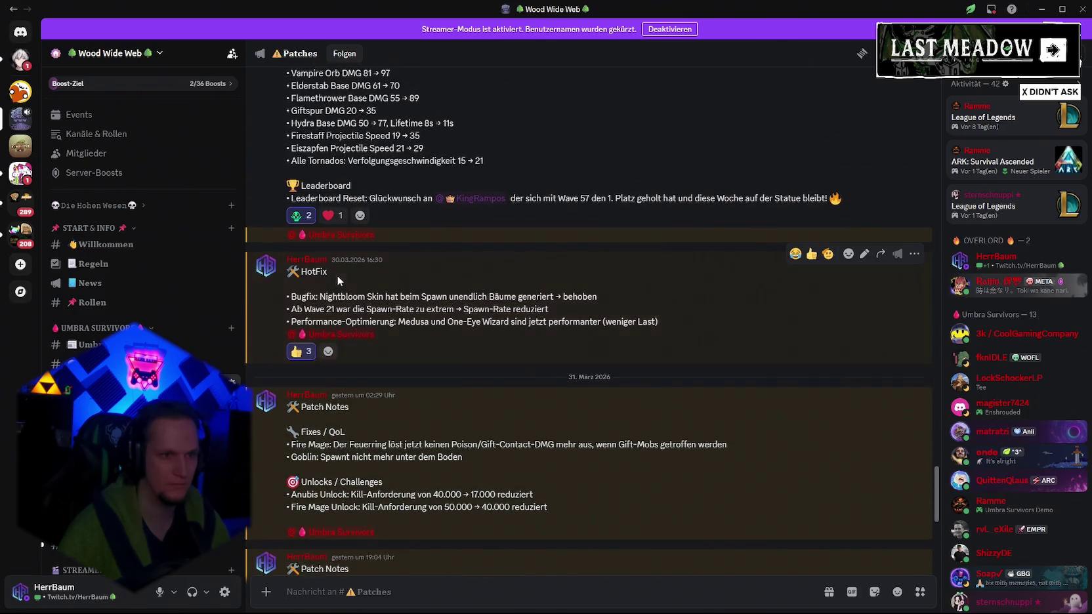
{"action": "type", "text": "🛠️ HotFix"}
{"action": "scroll", "coordinate": [401, 544], "scroll_direction": "down", "scroll_amount": 5}
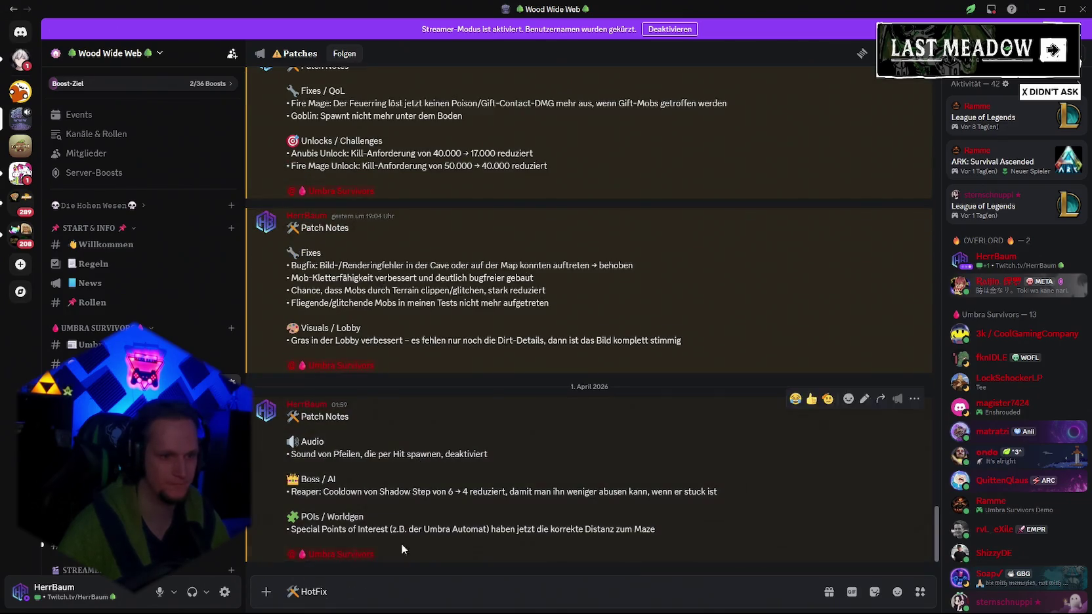
{"action": "key", "text": "shift+Return"}
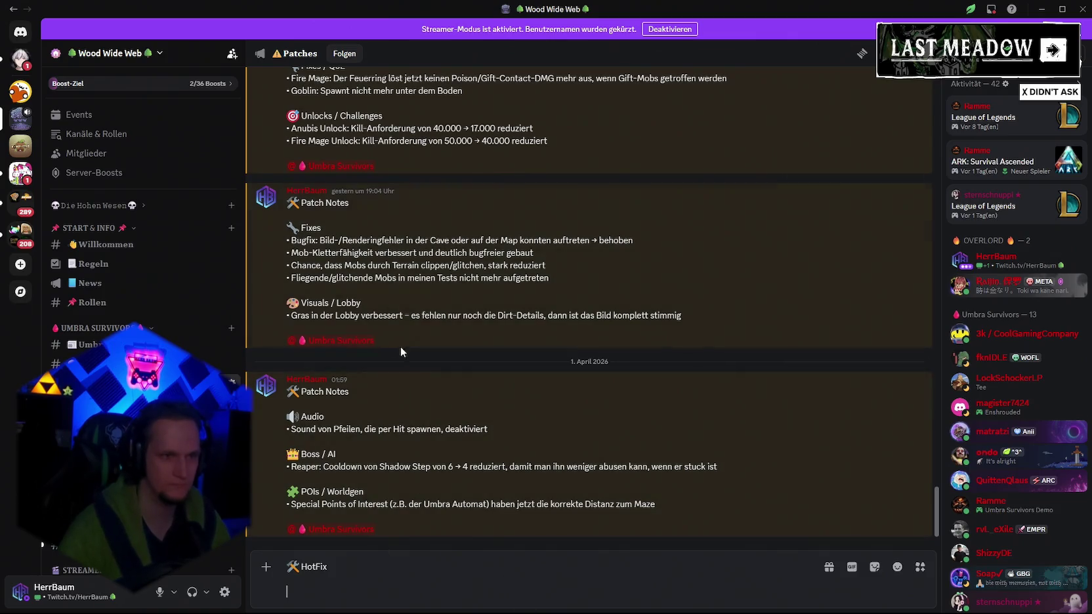
{"action": "left_click_drag", "start_coordinate": [328, 230], "coordinate": [287, 229]}
{"action": "key", "text": "ctrl+c"}
{"action": "left_click", "coordinate": [360, 584]}
{"action": "key", "text": "ctrl+v"}
Paste the chest pickups and player spawn fix lines from Notepad, adding a bullet and capital B.
{"action": "key", "text": "alt+Tab"}
{"action": "left_click_drag", "start_coordinate": [646, 265], "coordinate": [505, 246]}
{"action": "key", "text": "ctrl+c"}
{"action": "key", "text": "alt+Tab"}
{"action": "key", "text": "ctrl+v"}
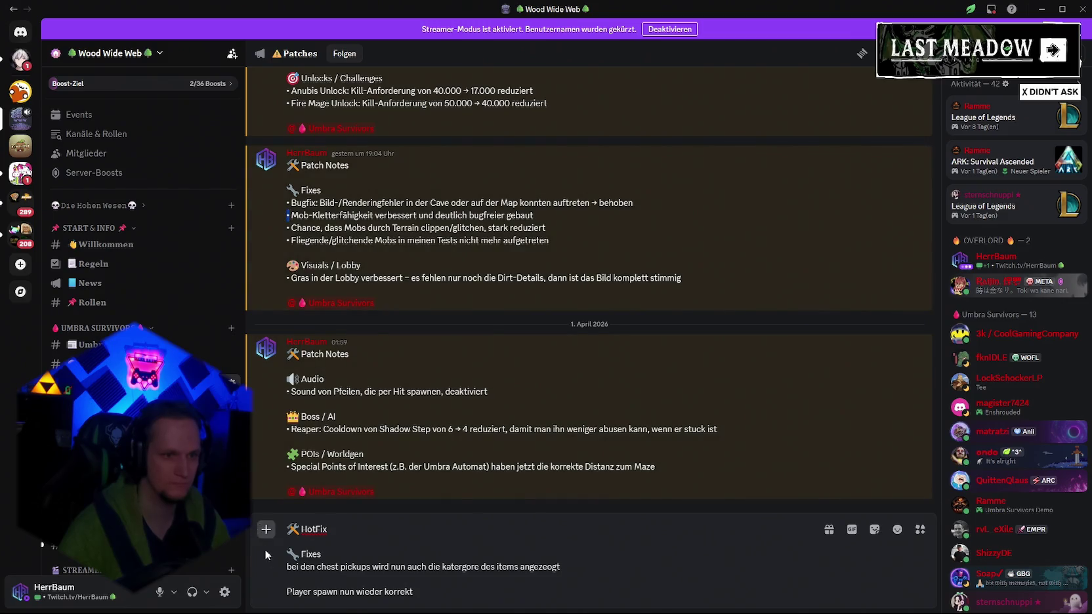
{"action": "left_click", "coordinate": [288, 567]}
{"action": "left_click", "coordinate": [287, 592]}
{"action": "key", "text": "ctrl+v"}
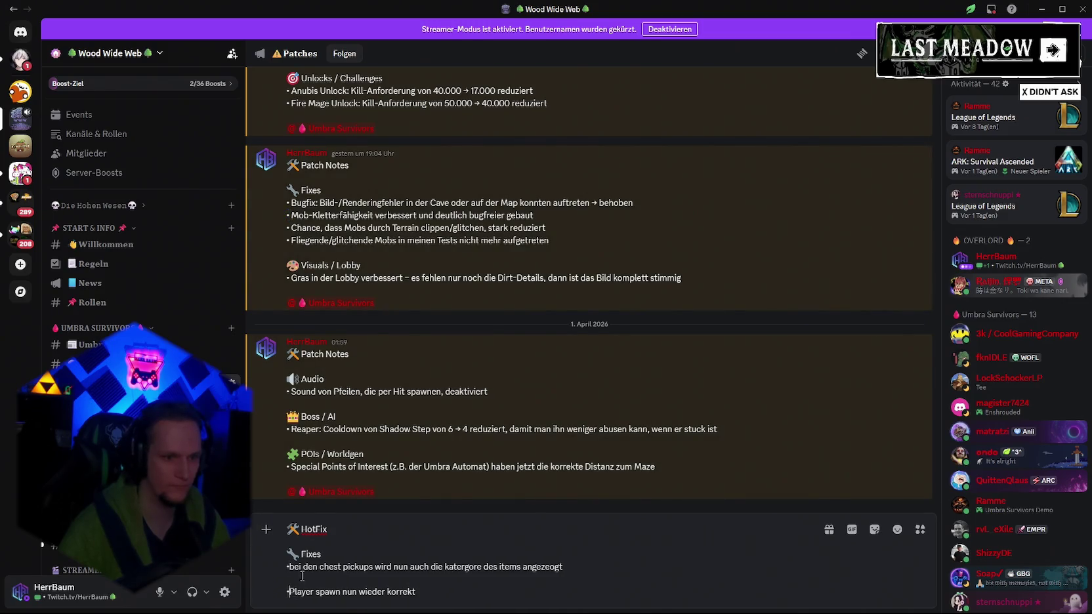
{"action": "key", "text": "BackSpace"}
{"action": "type", "text": "B"}
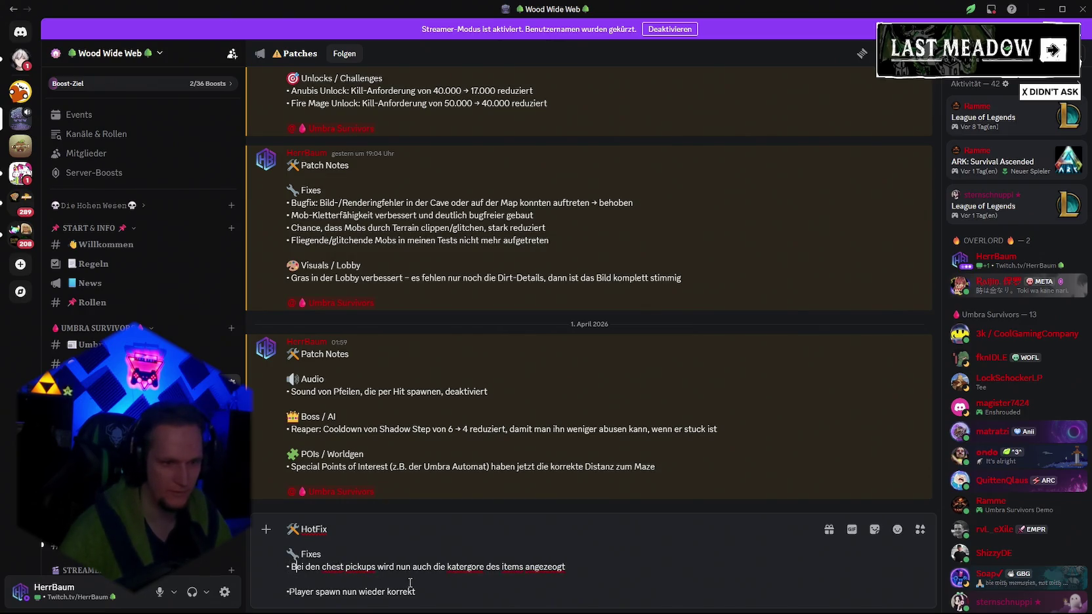
Correct the typos 'katergore' to 'Kategorie' and 'angezeogt' to 'angezeigt' in the draft.
{"action": "right_click", "coordinate": [478, 570]}
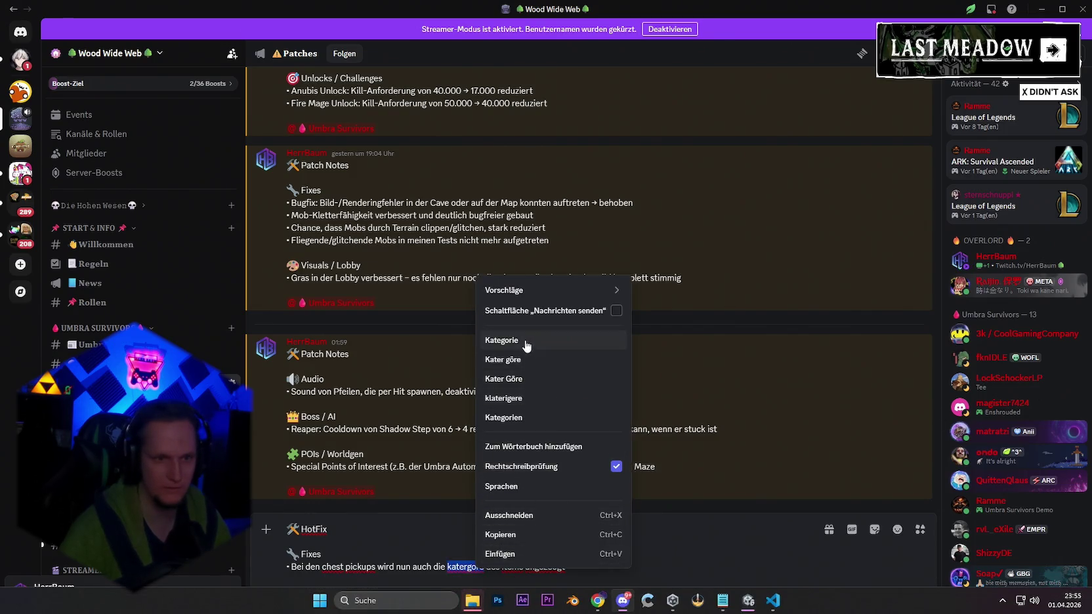
{"action": "left_click", "coordinate": [524, 341]}
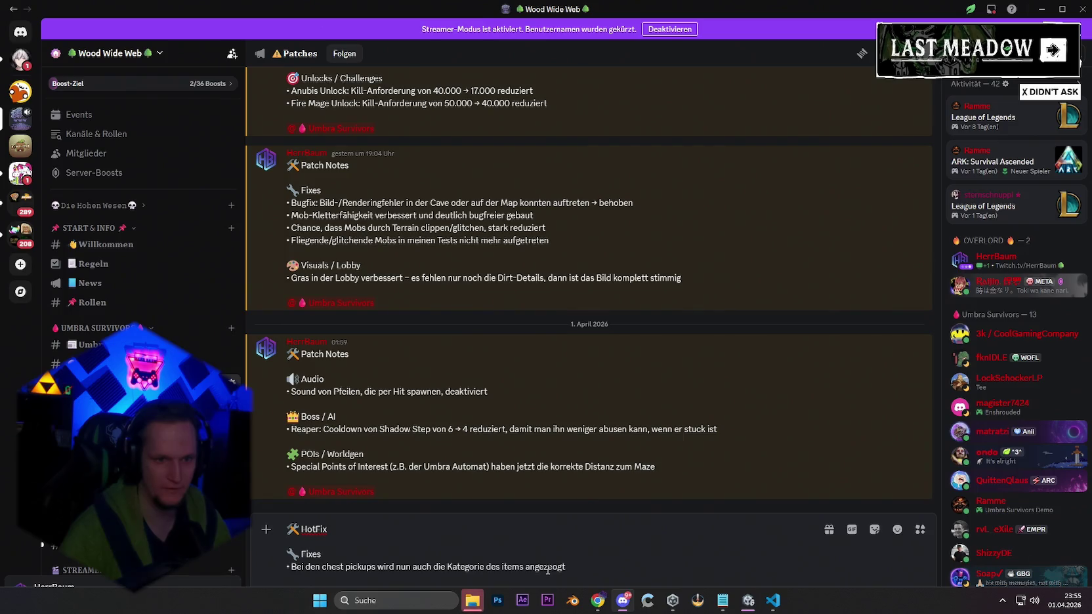
{"action": "right_click", "coordinate": [543, 565]}
{"action": "left_click", "coordinate": [557, 566]}
{"action": "key", "text": "BackSpace"}
{"action": "type", "text": "i"}
{"action": "key", "text": "ctrl+s"}
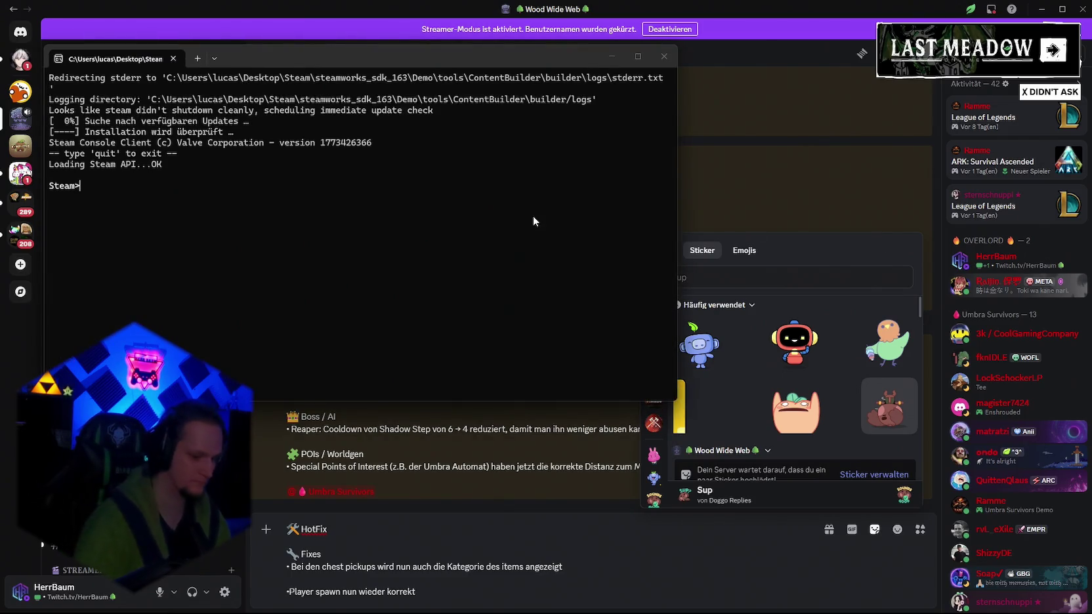
Log in to the Steam console and paste the run_app_build command from Notepad to start the upload.
{"action": "type", "text": "login herrba"}
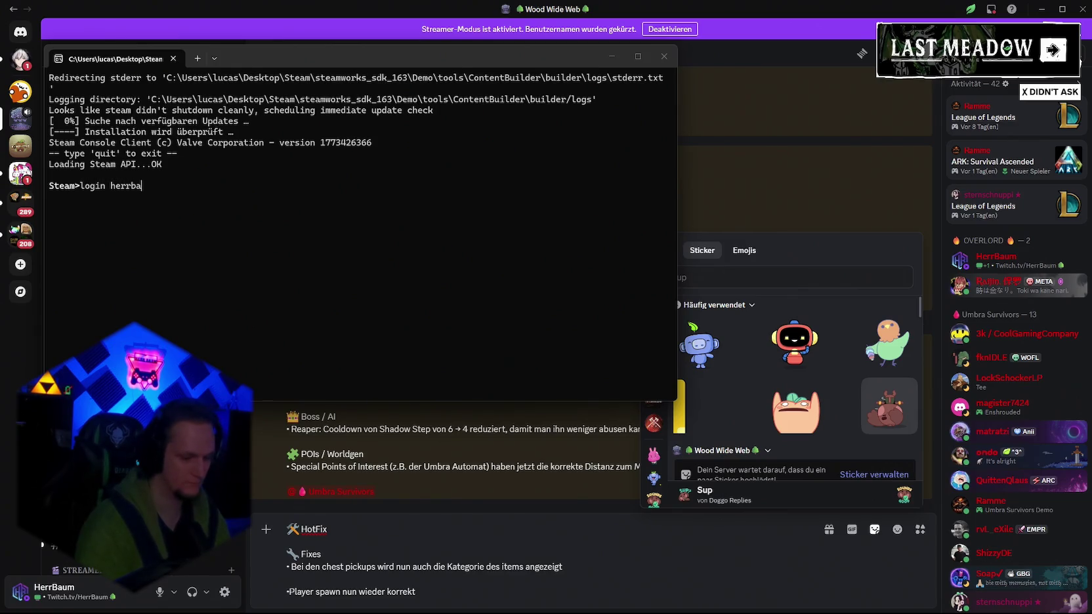
{"action": "type", "text": "umttv"}
{"action": "key", "text": "Return"}
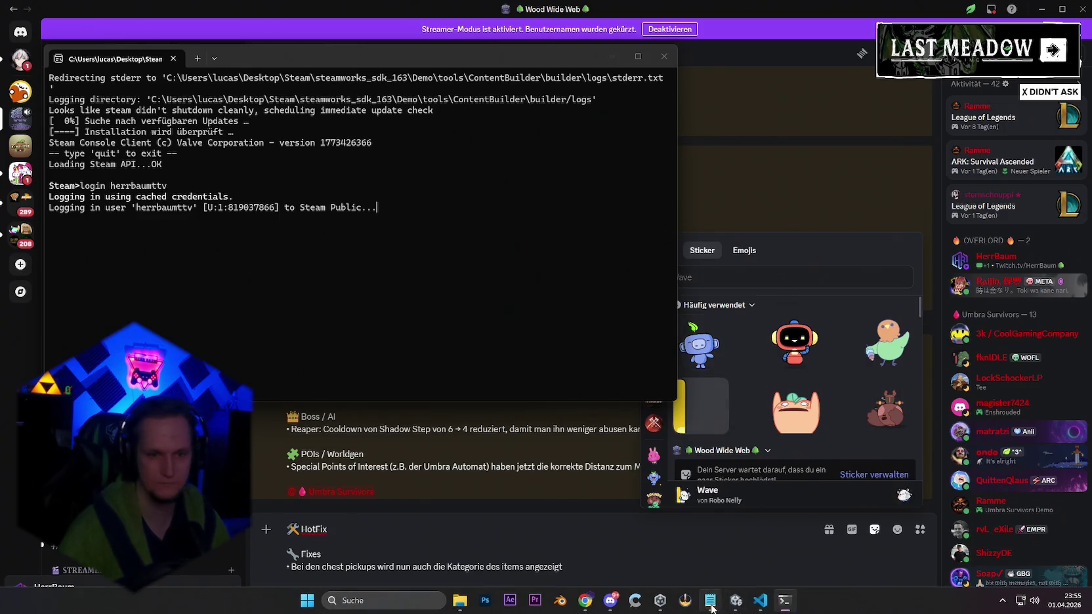
{"action": "left_click", "coordinate": [711, 601]}
{"action": "left_click", "coordinate": [599, 254]}
{"action": "scroll", "coordinate": [599, 244], "scroll_direction": "up", "scroll_amount": 2}
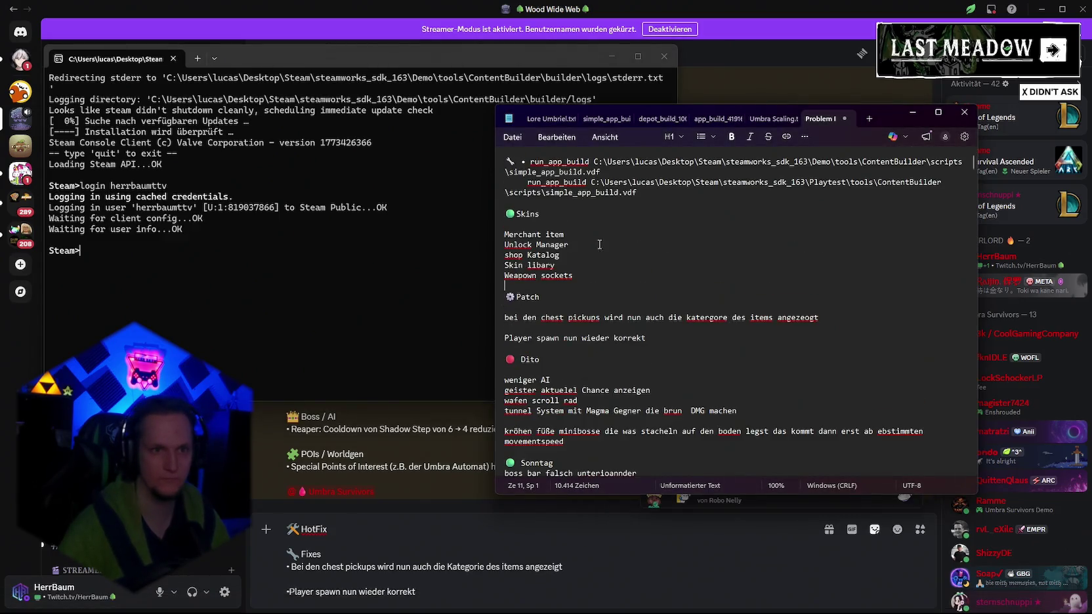
{"action": "triple_click", "coordinate": [605, 172]}
{"action": "left_click", "coordinate": [221, 263]}
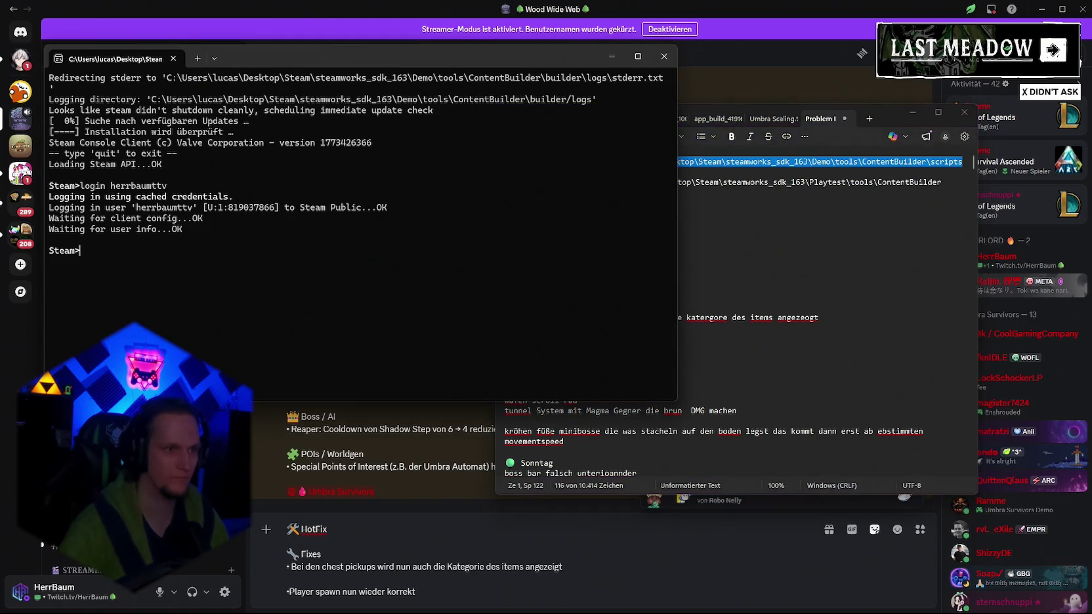
{"action": "key", "text": "ctrl+v"}
{"action": "key", "text": "Return"}
{"action": "left_click", "coordinate": [611, 56]}
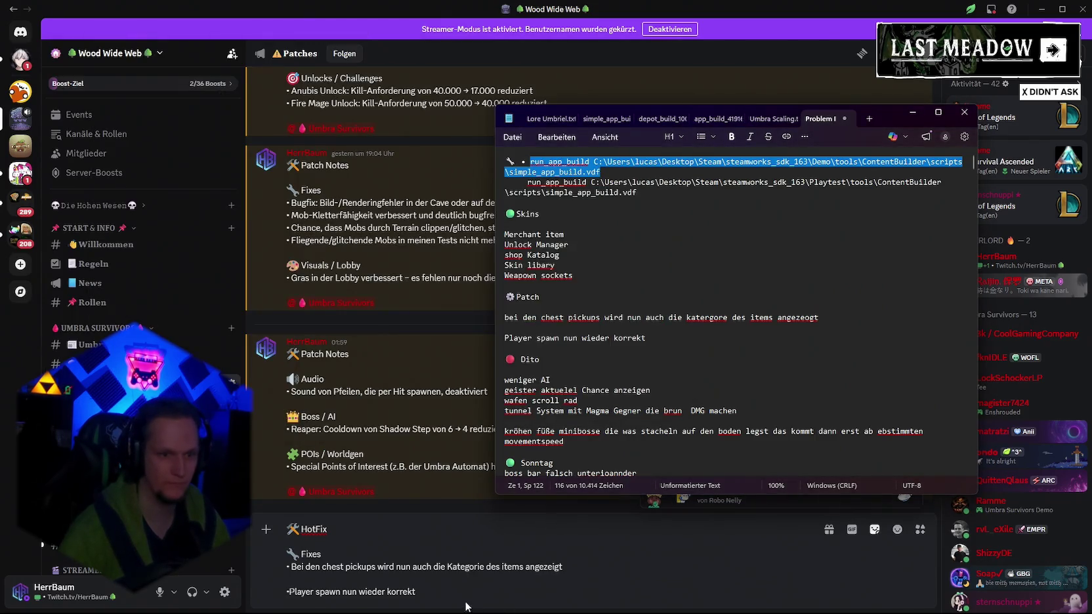
Add a bullet before the Player spawn line and capitalise 'Chest' in the HotFix draft.
{"action": "left_click", "coordinate": [421, 589]}
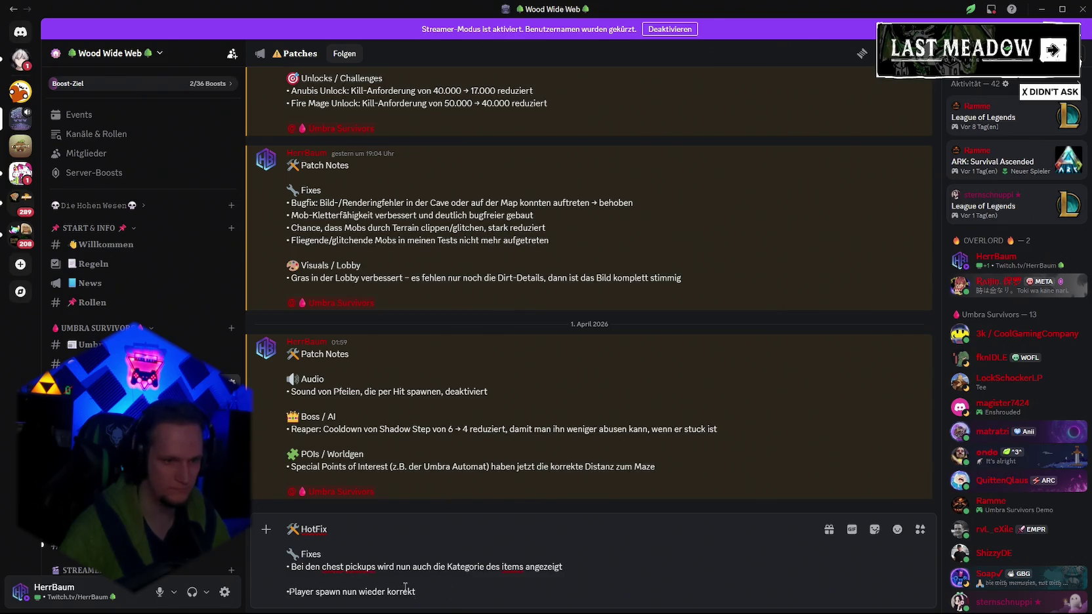
{"action": "left_click", "coordinate": [289, 591]}
{"action": "type", "text": "•"}
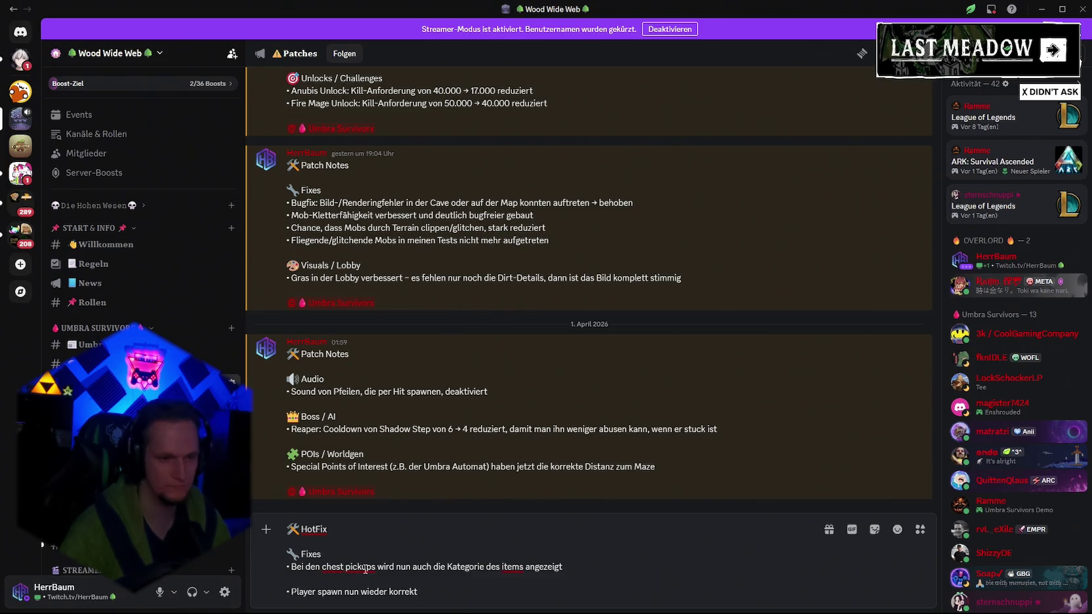
{"action": "key", "text": "BackSpace"}
{"action": "type", "text": "C"}
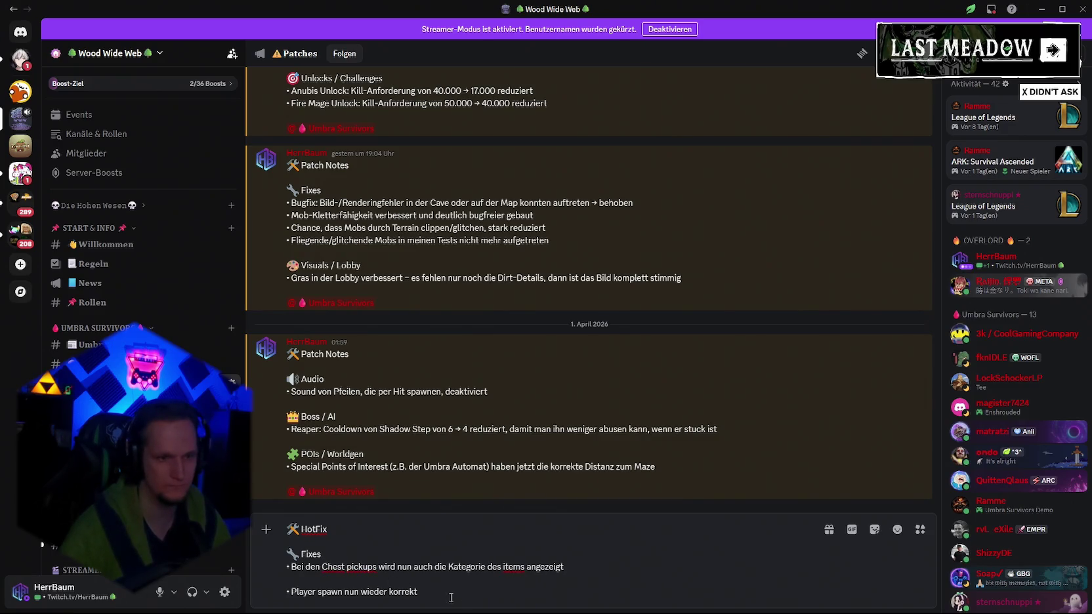
{"action": "key", "text": "ctrl+s"}
{"action": "key", "text": "Escape"}
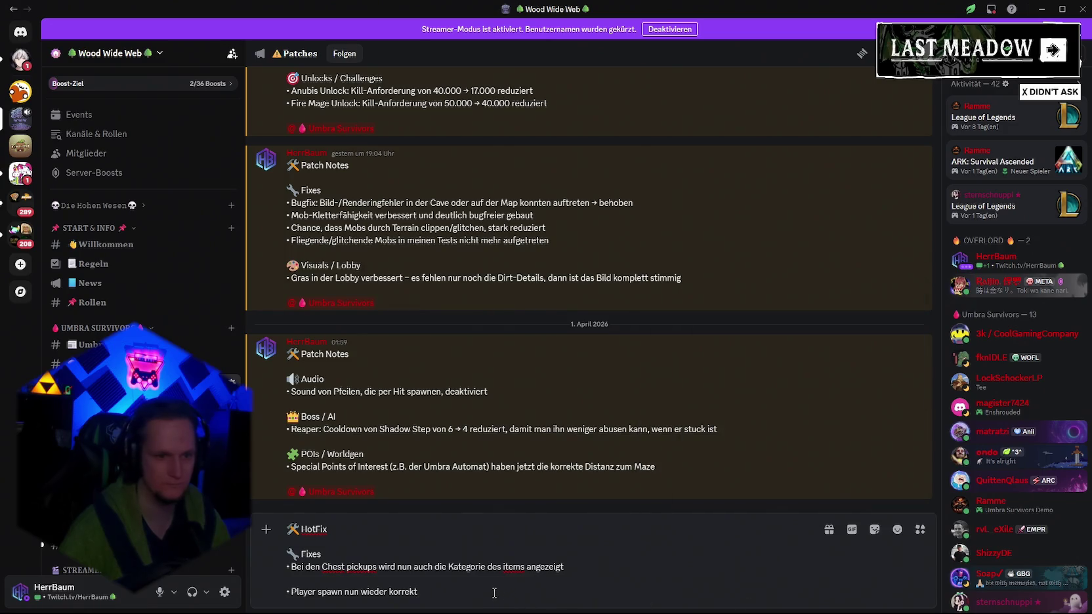
{"action": "key", "text": "shift+Return"}
{"action": "key", "text": "shift+Return"}
{"action": "type", "text": "@um"}
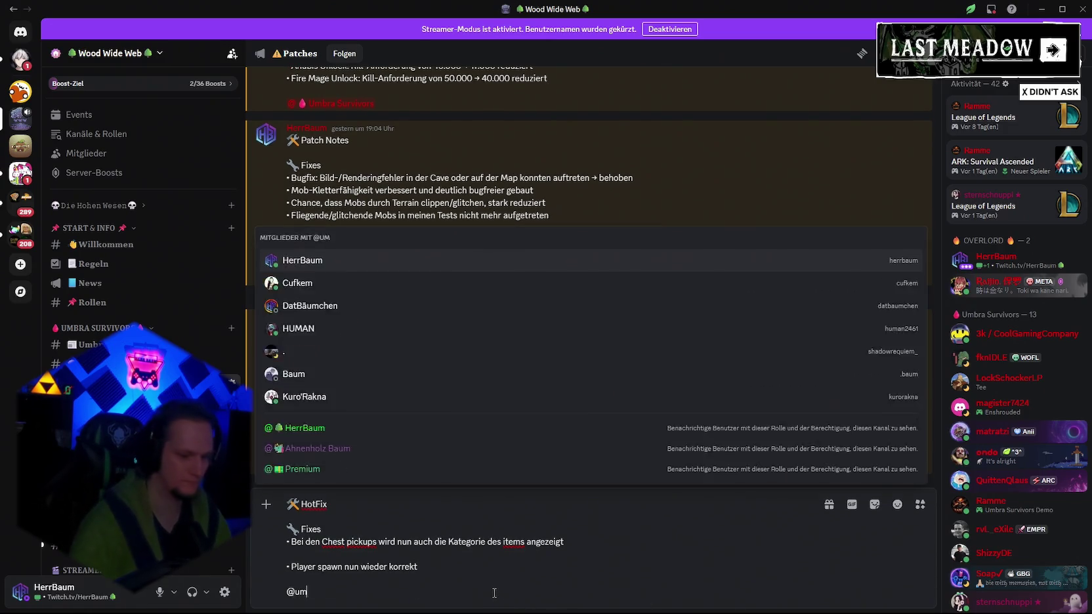
{"action": "type", "text": "bra"}
{"action": "key", "text": "Return"}
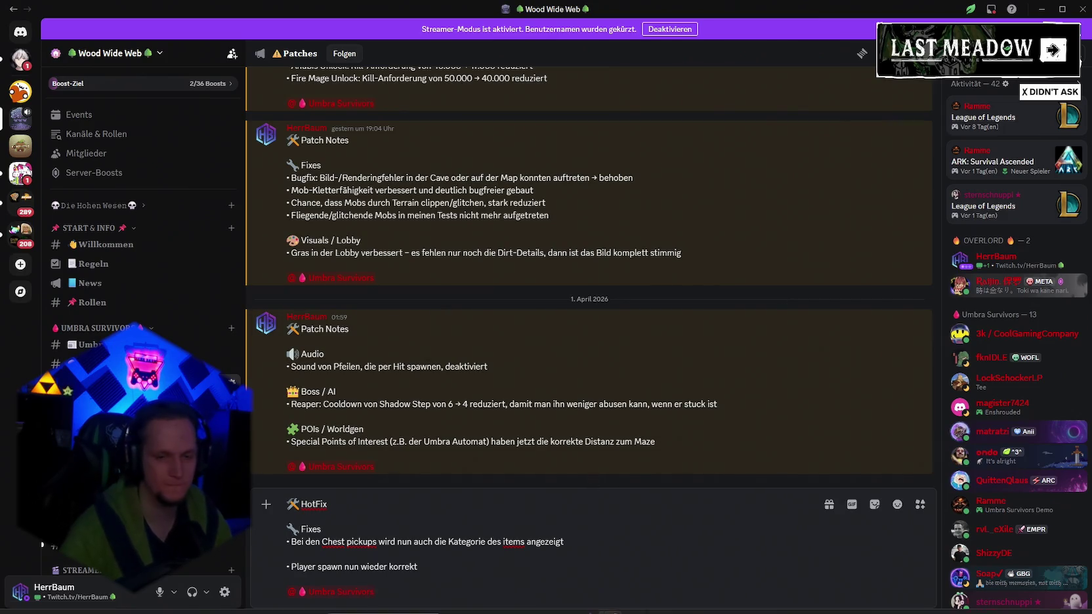
{"action": "left_click", "coordinate": [785, 600]}
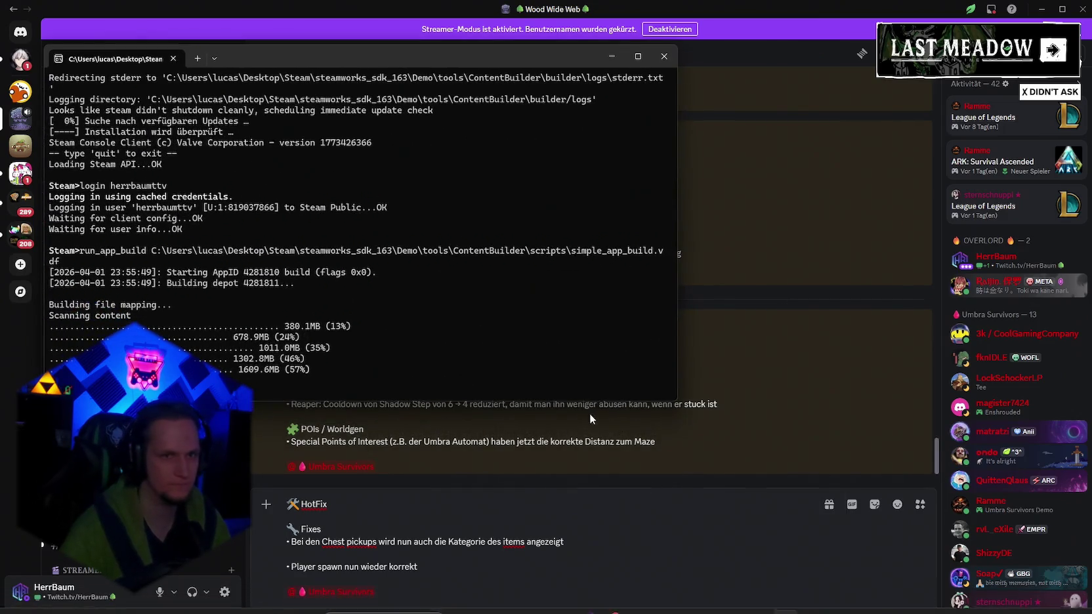
{"action": "left_click", "coordinate": [611, 56]}
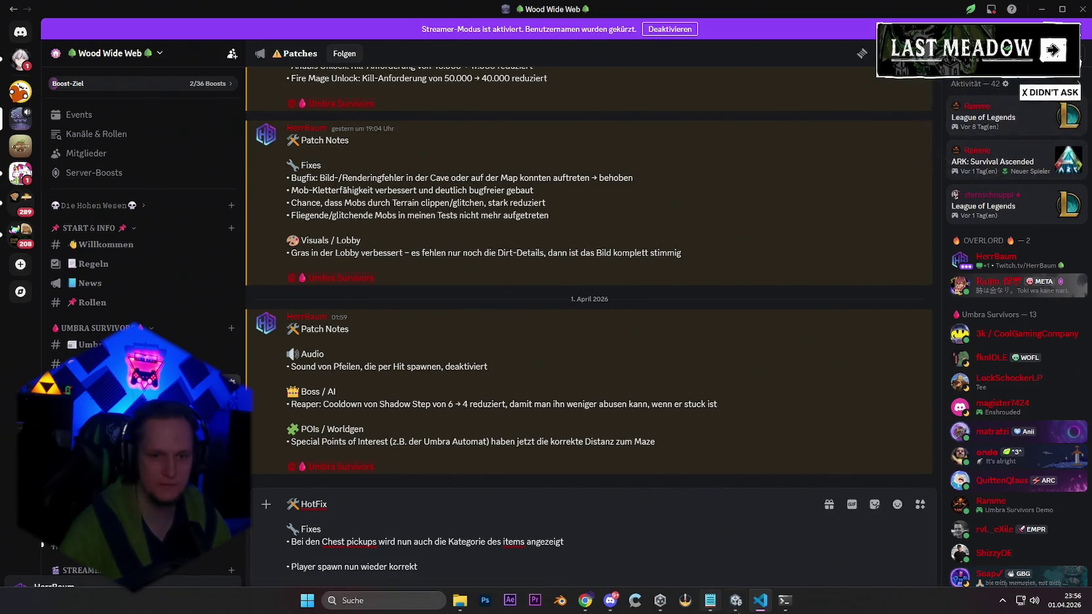
{"action": "left_click", "coordinate": [786, 600]}
{"action": "left_click", "coordinate": [612, 55]}
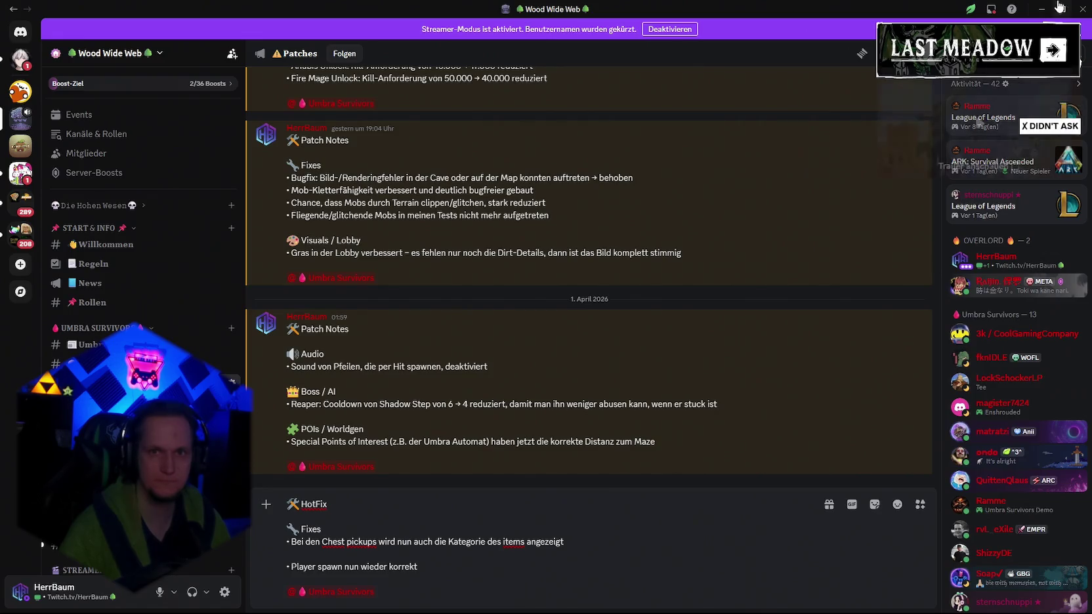
Delete the two Patch lines from the Notepad notes and close Unity's Build Profiles window.
{"action": "left_click", "coordinate": [1037, 9]}
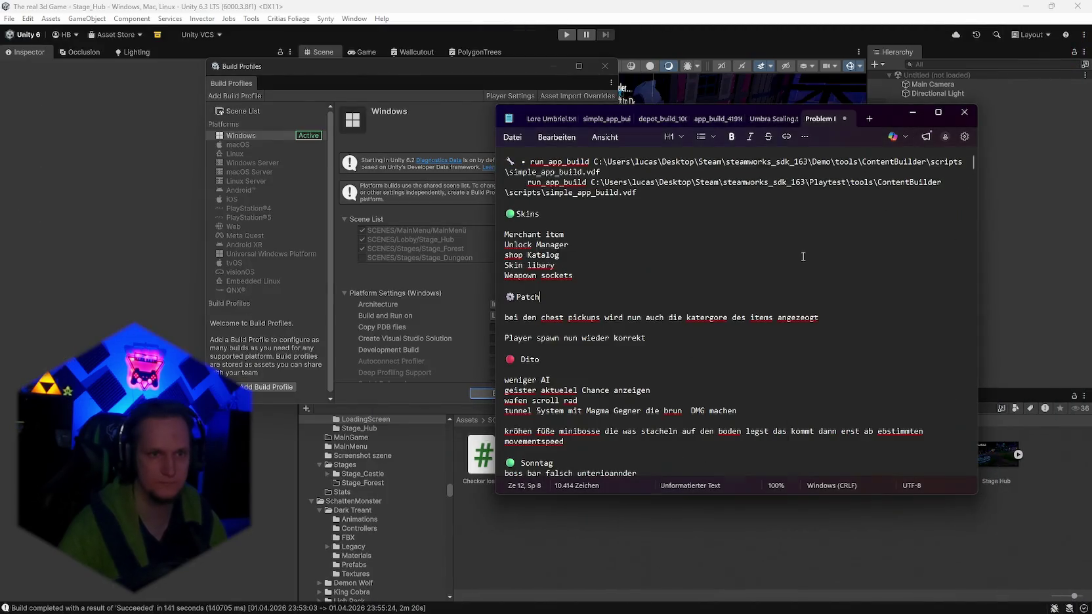
{"action": "left_click_drag", "start_coordinate": [646, 338], "coordinate": [493, 320]}
{"action": "key", "text": "BackSpace"}
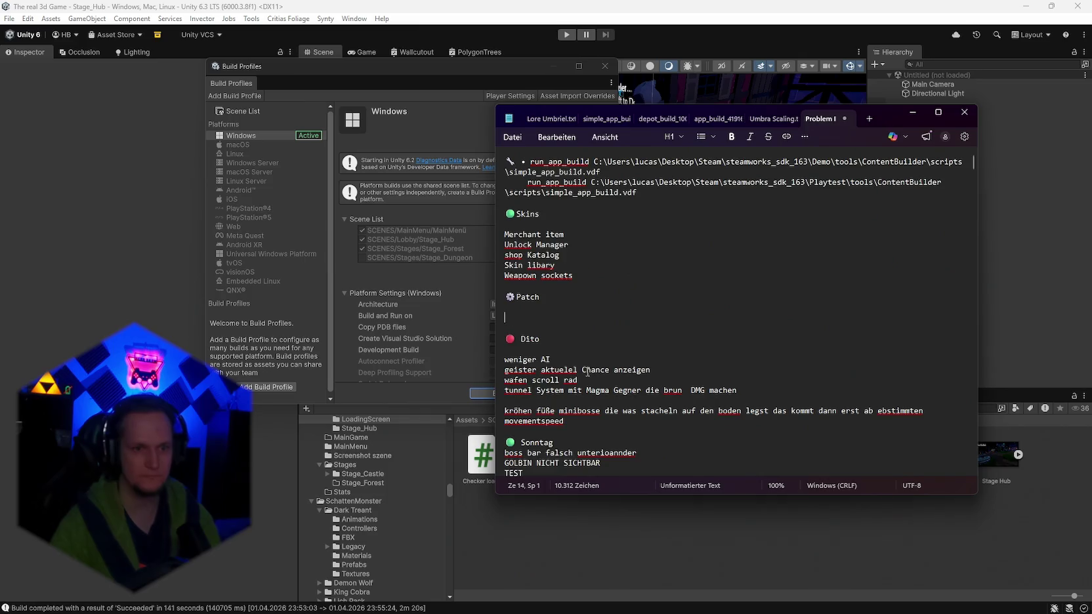
{"action": "scroll", "coordinate": [602, 335], "scroll_direction": "down", "scroll_amount": 7}
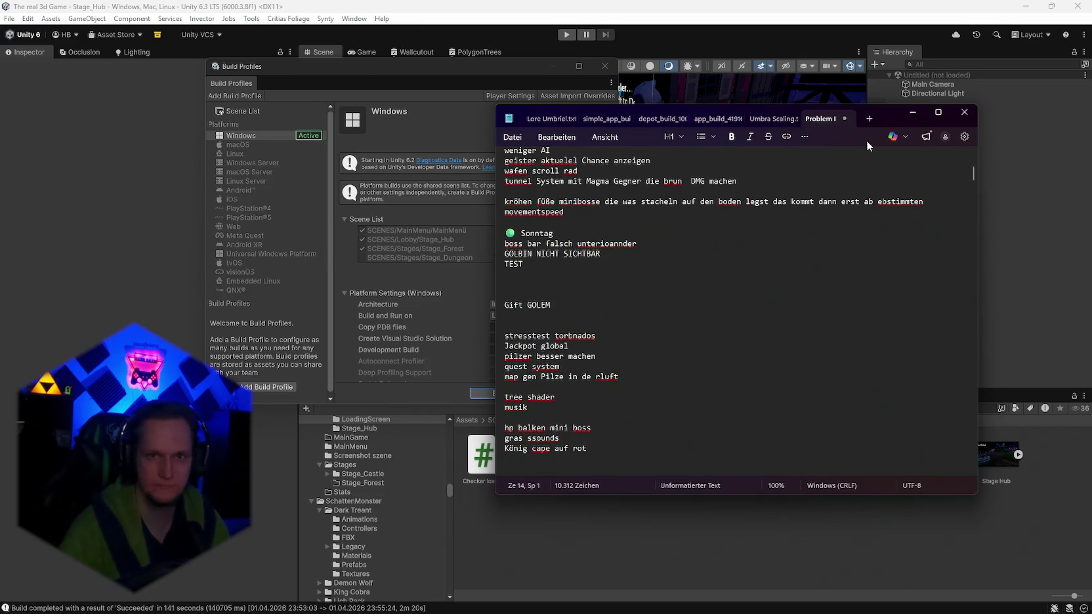
{"action": "left_click", "coordinate": [912, 112]}
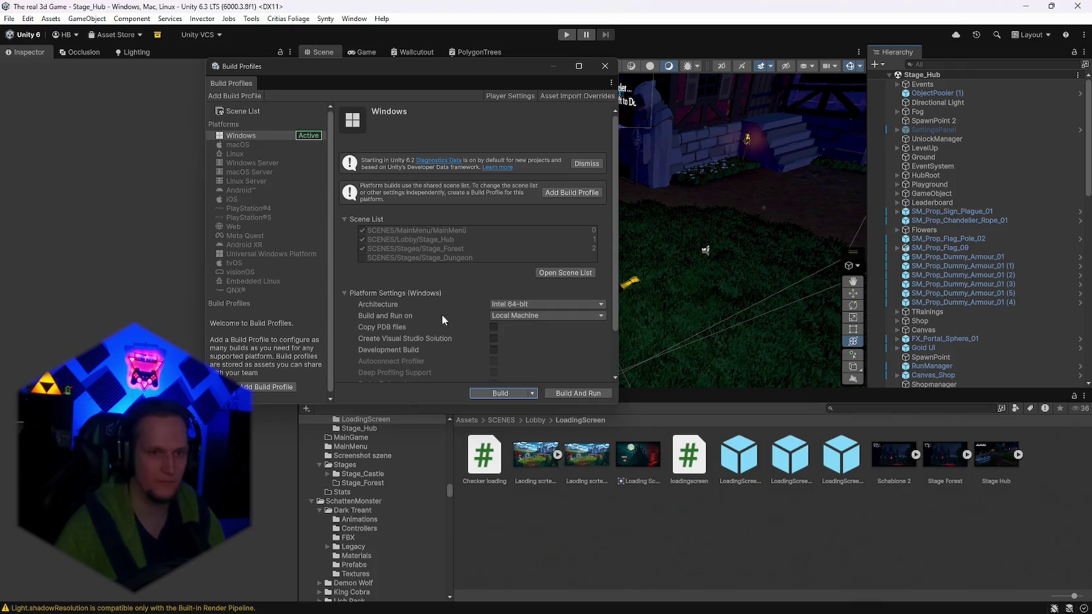
{"action": "left_click", "coordinate": [605, 66]}
Search the Project window for 'boss'.
{"action": "scroll", "coordinate": [347, 546], "scroll_direction": "up", "scroll_amount": 10}
{"action": "scroll", "coordinate": [347, 550], "scroll_direction": "up", "scroll_amount": 10}
{"action": "scroll", "coordinate": [367, 580], "scroll_direction": "up", "scroll_amount": 10}
{"action": "scroll", "coordinate": [368, 577], "scroll_direction": "down", "scroll_amount": 10}
{"action": "scroll", "coordinate": [368, 578], "scroll_direction": "up", "scroll_amount": 10}
{"action": "scroll", "coordinate": [383, 573], "scroll_direction": "up", "scroll_amount": 10}
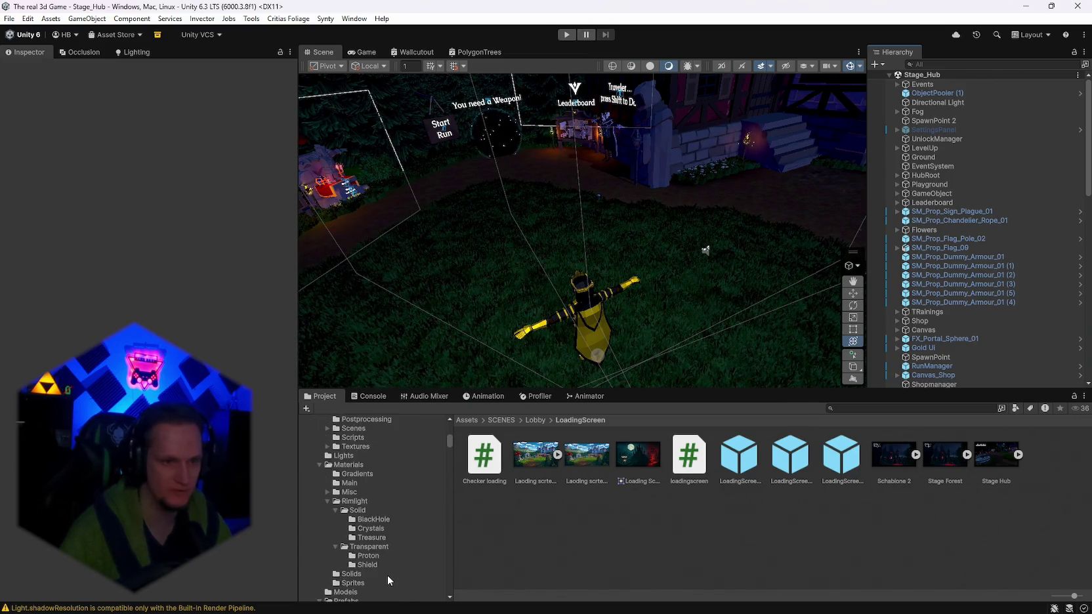
{"action": "scroll", "coordinate": [387, 577], "scroll_direction": "up", "scroll_amount": 3}
{"action": "scroll", "coordinate": [367, 526], "scroll_direction": "down", "scroll_amount": 12}
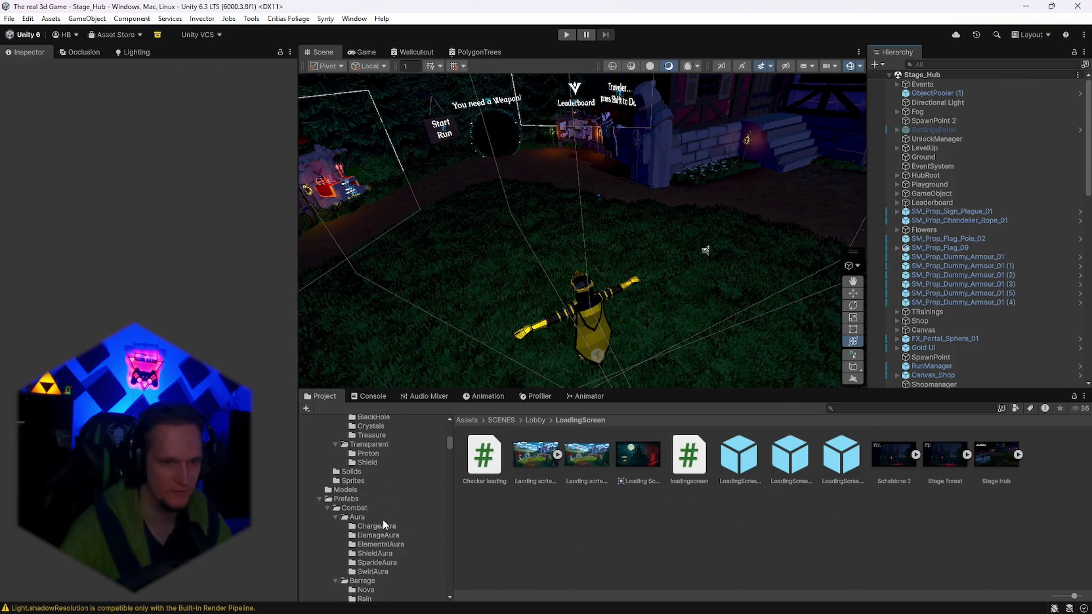
{"action": "scroll", "coordinate": [410, 522], "scroll_direction": "down", "scroll_amount": 15}
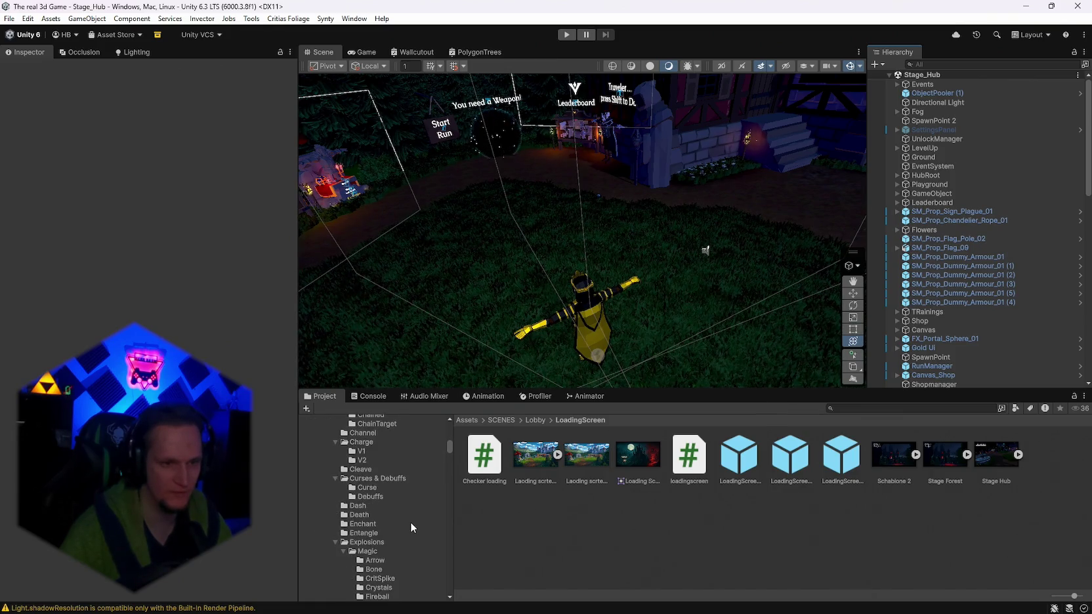
{"action": "scroll", "coordinate": [413, 516], "scroll_direction": "down", "scroll_amount": 3}
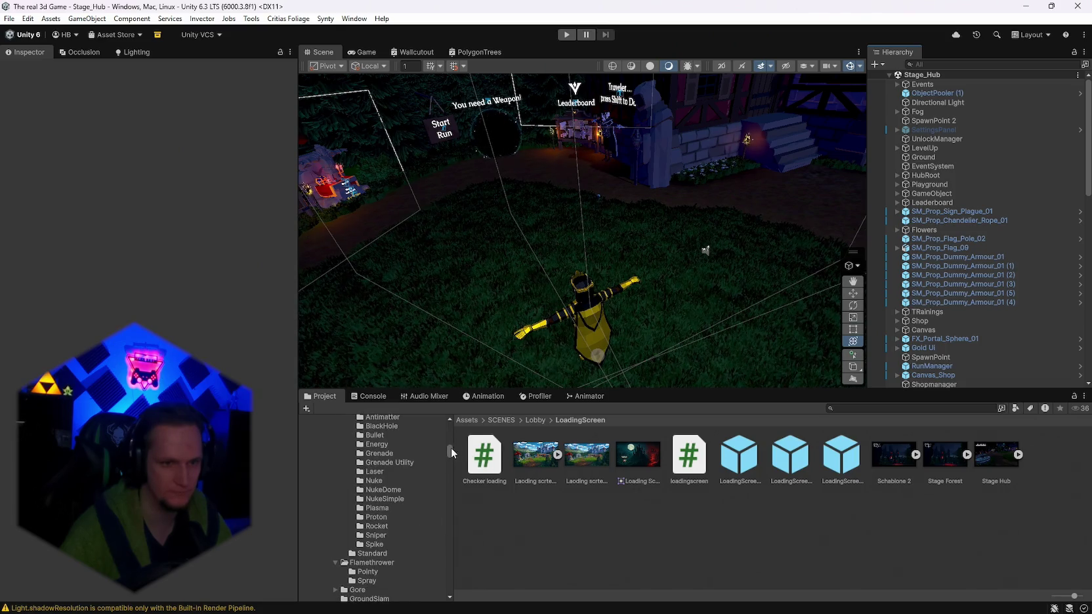
{"action": "left_click", "coordinate": [862, 408]}
{"action": "type", "text": "b"}
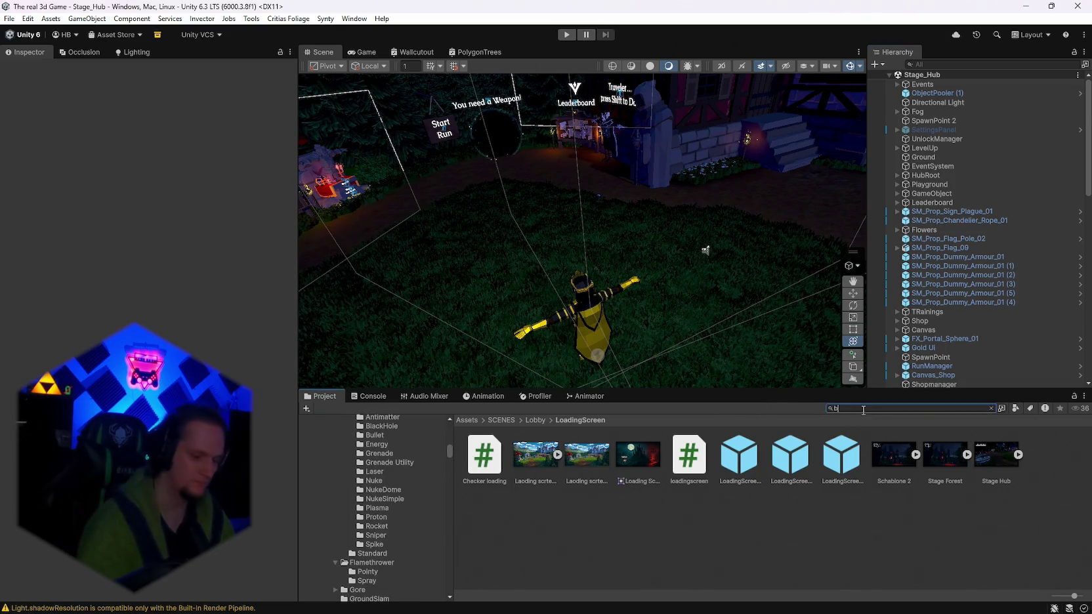
{"action": "type", "text": "oss"}
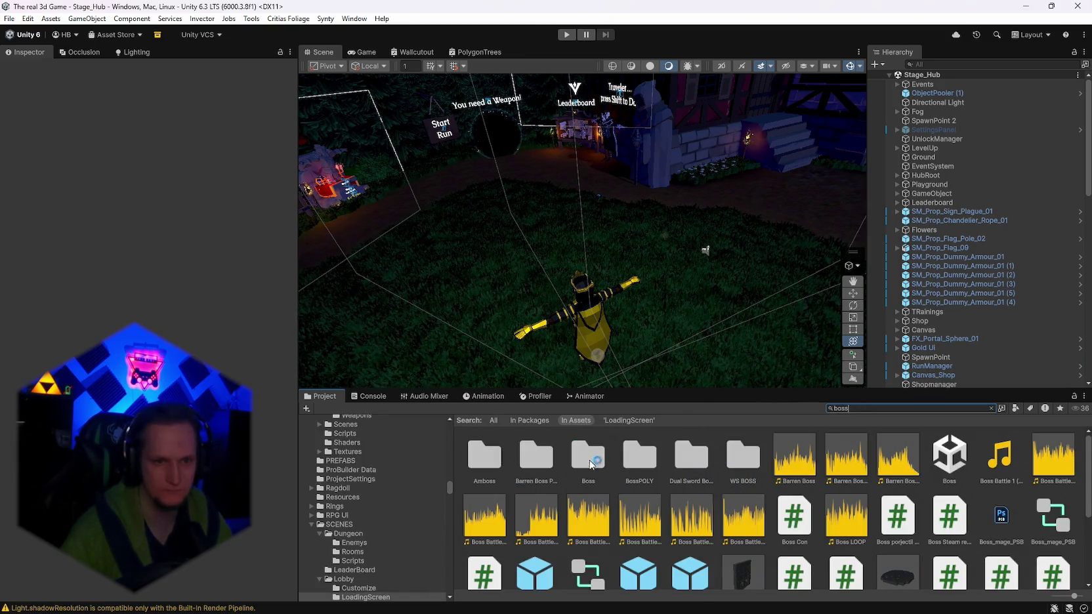
{"action": "scroll", "coordinate": [528, 474], "scroll_direction": "down", "scroll_amount": 3}
{"action": "scroll", "coordinate": [554, 486], "scroll_direction": "up", "scroll_amount": 3}
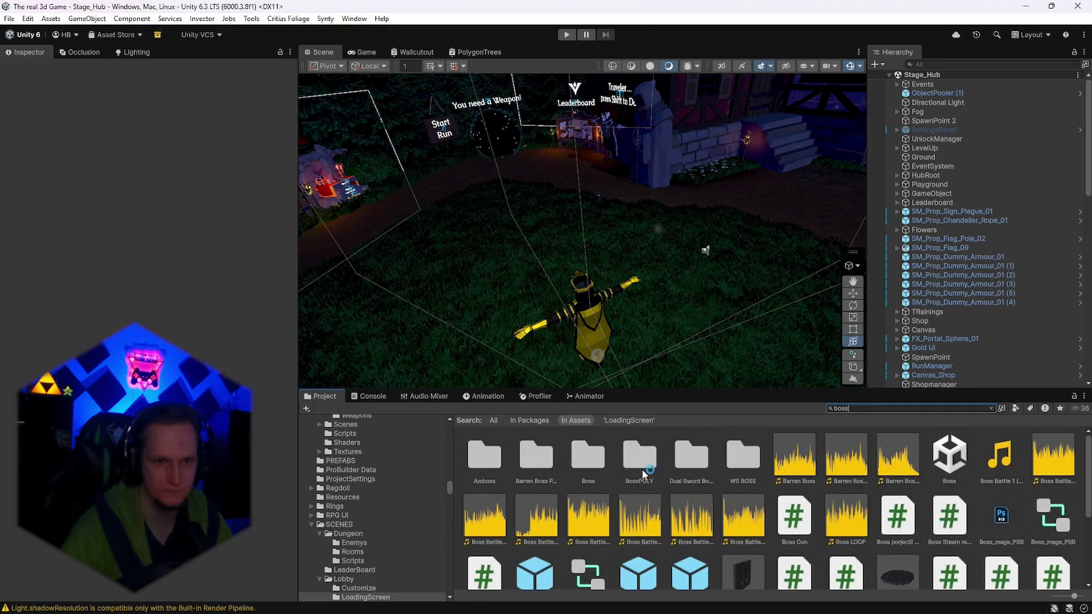
Navigate into BossPOLY > Prefabs > Characters in the Project browser.
{"action": "double_click", "coordinate": [641, 473]}
{"action": "double_click", "coordinate": [600, 467]}
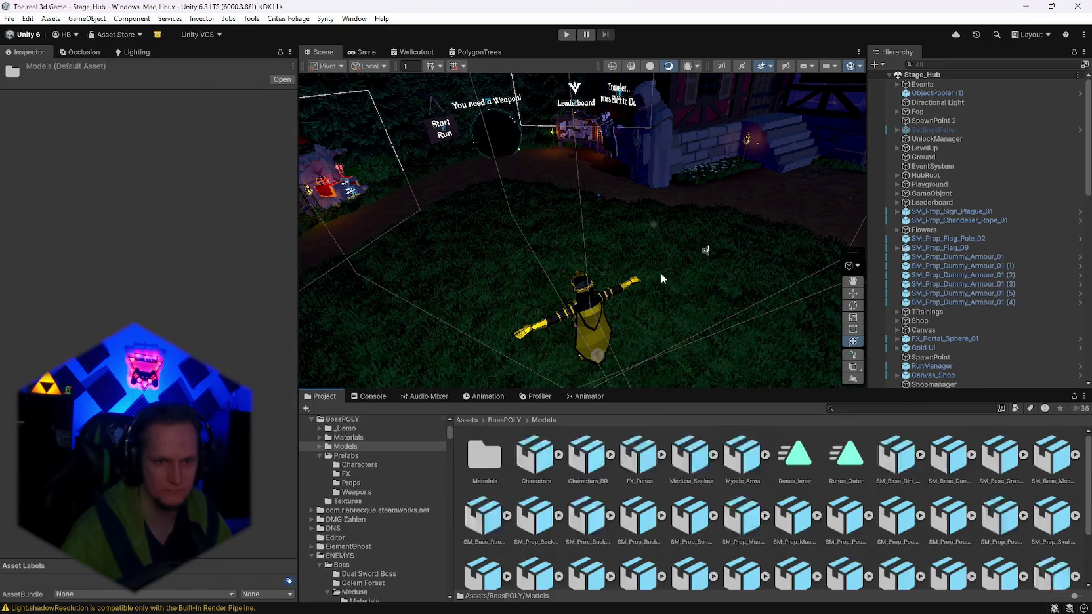
{"action": "scroll", "coordinate": [662, 273], "scroll_direction": "up", "scroll_amount": 5}
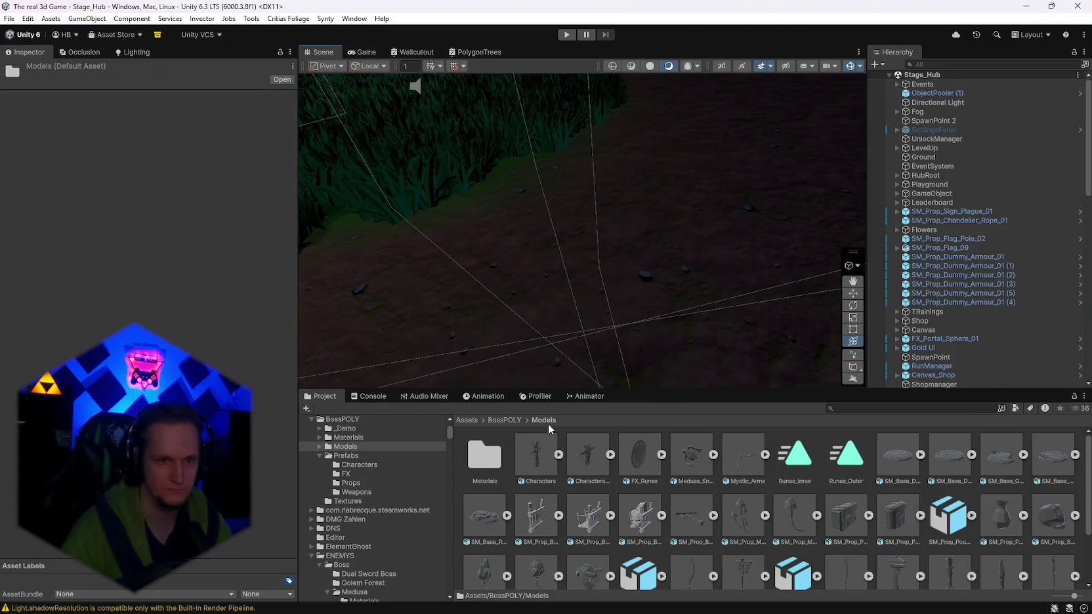
{"action": "left_click", "coordinate": [504, 420]}
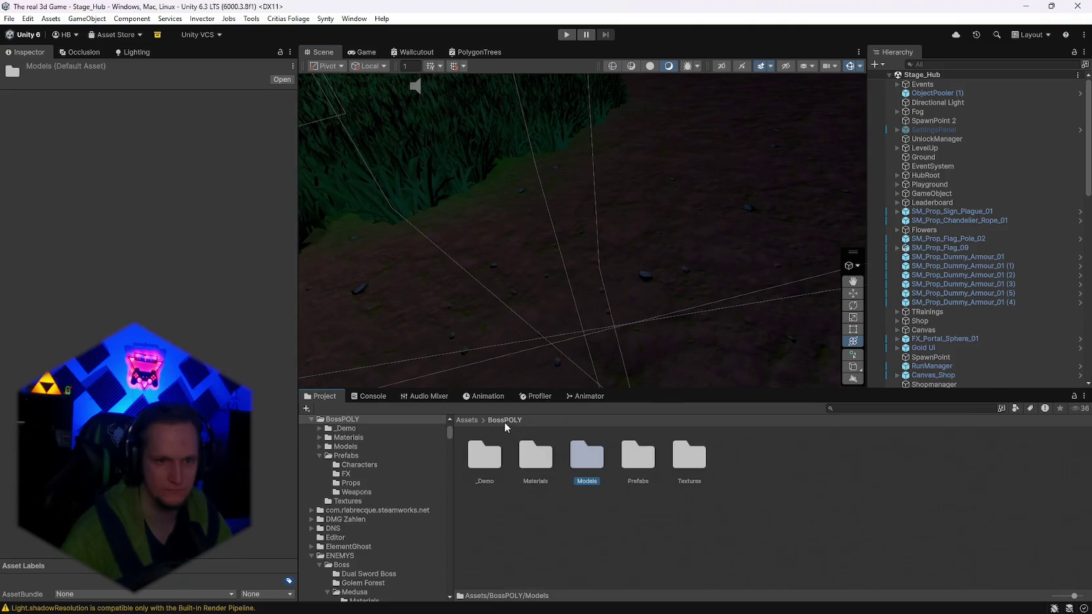
{"action": "double_click", "coordinate": [643, 467]}
{"action": "scroll", "coordinate": [675, 302], "scroll_direction": "up", "scroll_amount": 2}
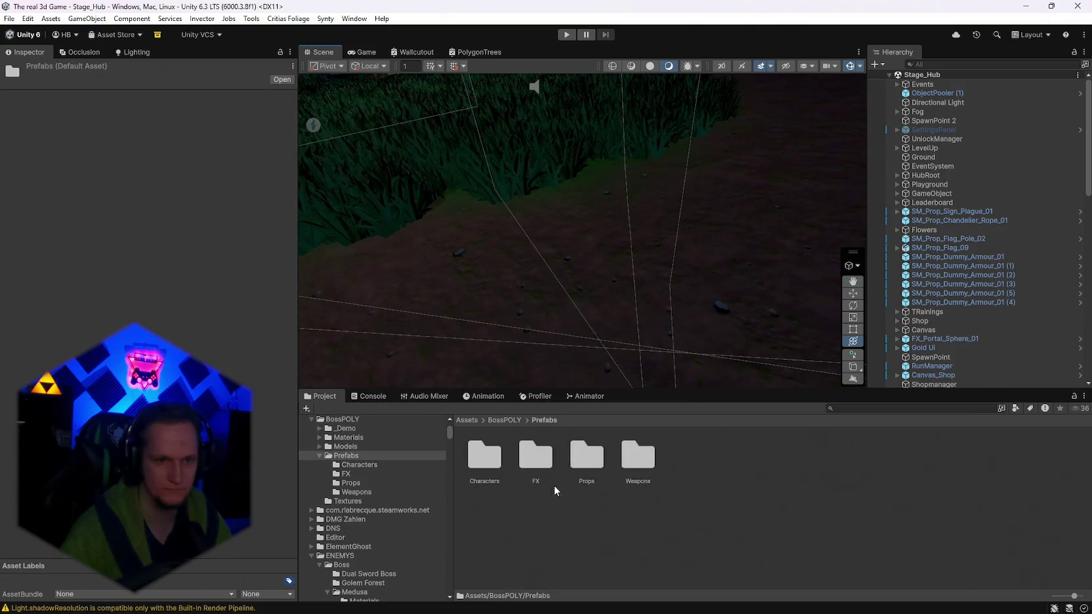
{"action": "double_click", "coordinate": [495, 469]}
{"action": "scroll", "coordinate": [669, 280], "scroll_direction": "down", "scroll_amount": 5}
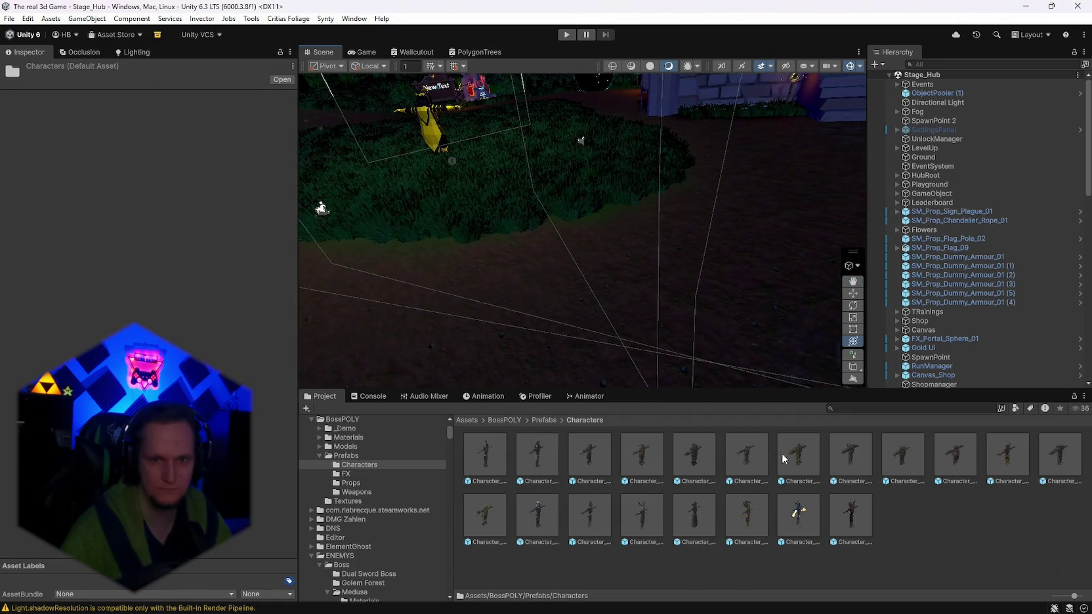
Place Character_BR_MutantGuy_01 into the scene under Player and rename it Skin_Nurgle.
{"action": "mouse_move", "coordinate": [908, 461]}
{"action": "left_mouse_down"}
{"action": "mouse_move", "coordinate": [669, 296]}
{"action": "mouse_move", "coordinate": [670, 342]}
{"action": "mouse_move", "coordinate": [656, 335]}
{"action": "mouse_move", "coordinate": [695, 346]}
{"action": "mouse_move", "coordinate": [733, 331]}
{"action": "mouse_move", "coordinate": [725, 313]}
{"action": "mouse_move", "coordinate": [503, 291]}
{"action": "left_mouse_up"}
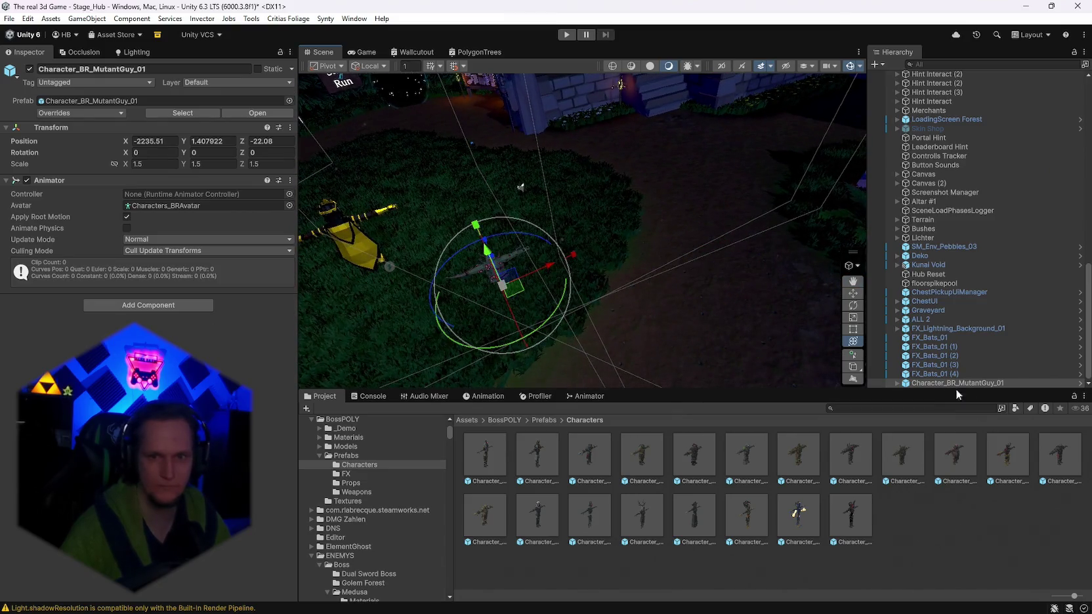
{"action": "mouse_move", "coordinate": [932, 386]}
{"action": "left_mouse_down"}
{"action": "mouse_move", "coordinate": [942, 78]}
{"action": "mouse_move", "coordinate": [936, 377]}
{"action": "mouse_move", "coordinate": [972, 338]}
{"action": "mouse_move", "coordinate": [931, 254]}
{"action": "mouse_move", "coordinate": [919, 164]}
{"action": "mouse_move", "coordinate": [904, 150]}
{"action": "mouse_move", "coordinate": [959, 252]}
{"action": "mouse_move", "coordinate": [936, 386]}
{"action": "mouse_move", "coordinate": [926, 74]}
{"action": "mouse_move", "coordinate": [932, 175]}
{"action": "left_mouse_up"}
{"action": "key", "text": "f"}
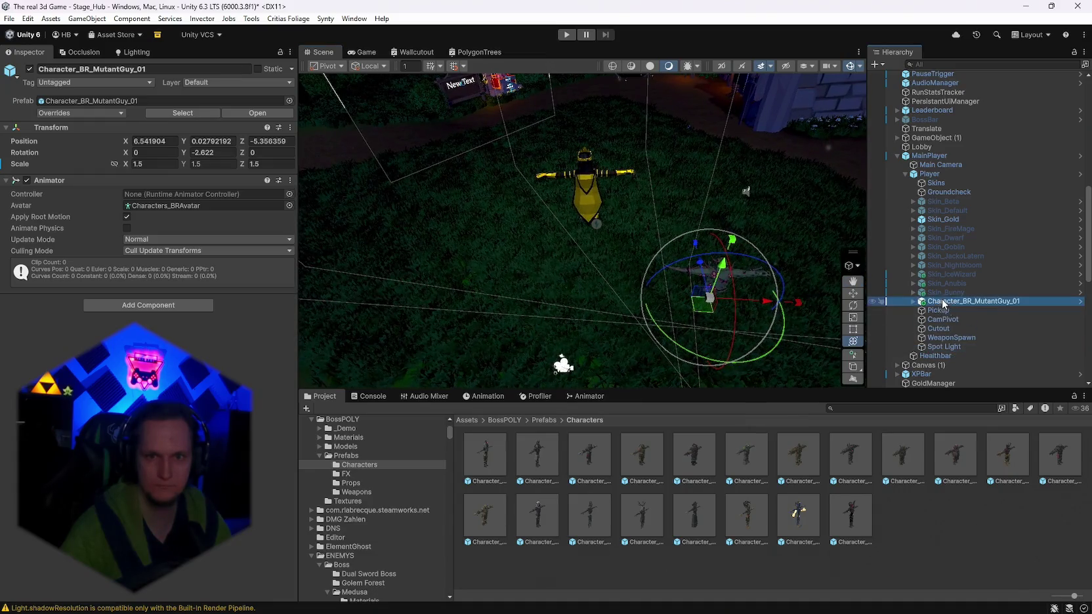
{"action": "right_click", "coordinate": [940, 306]}
{"action": "left_click", "coordinate": [938, 75]}
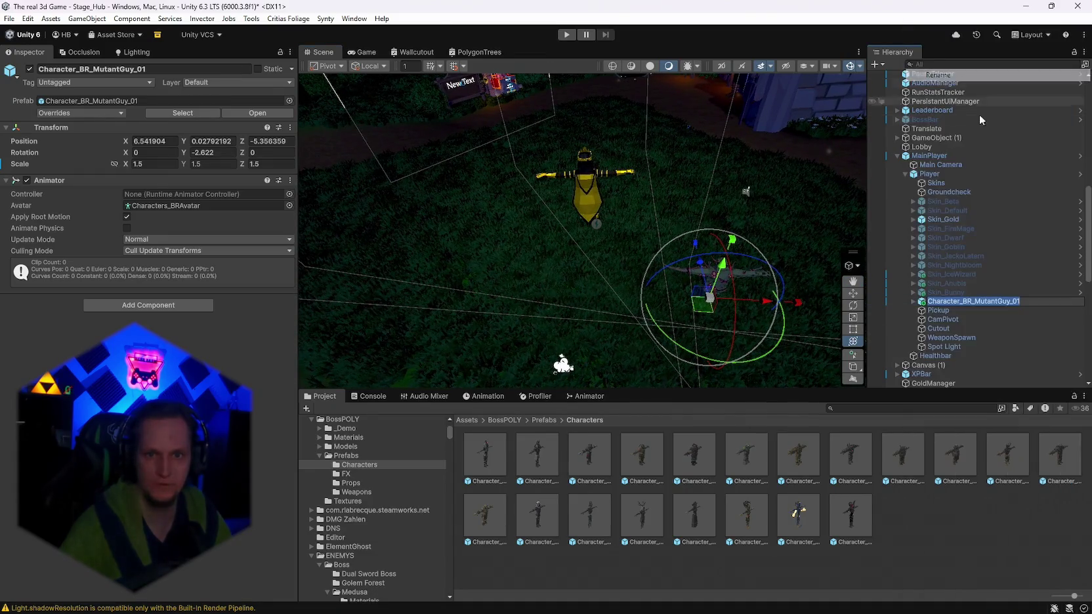
{"action": "type", "text": "Skin"}
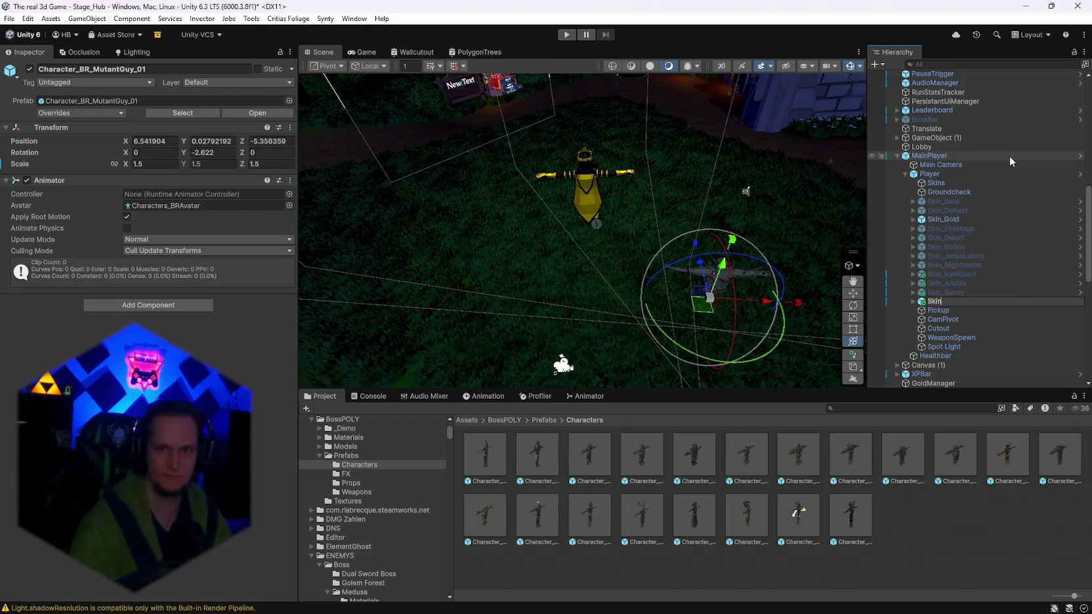
{"action": "type", "text": "_Nurgle"}
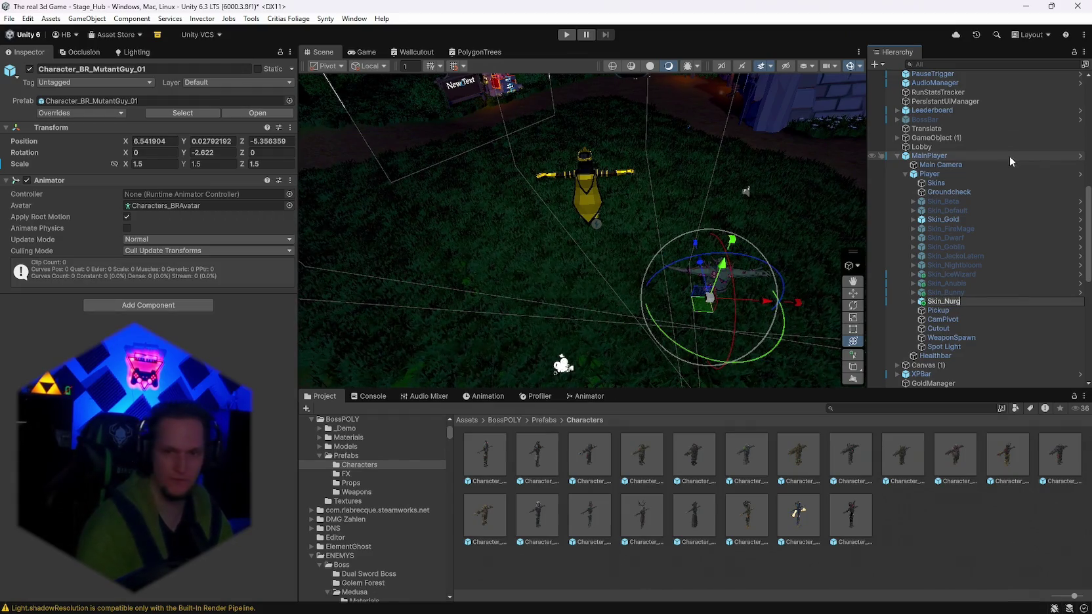
{"action": "key", "text": "Return"}
Set Skin_Nurgle's position to 0, 0, 0 and its scale to 3.
{"action": "left_click_drag", "start_coordinate": [689, 184], "coordinate": [614, 192]}
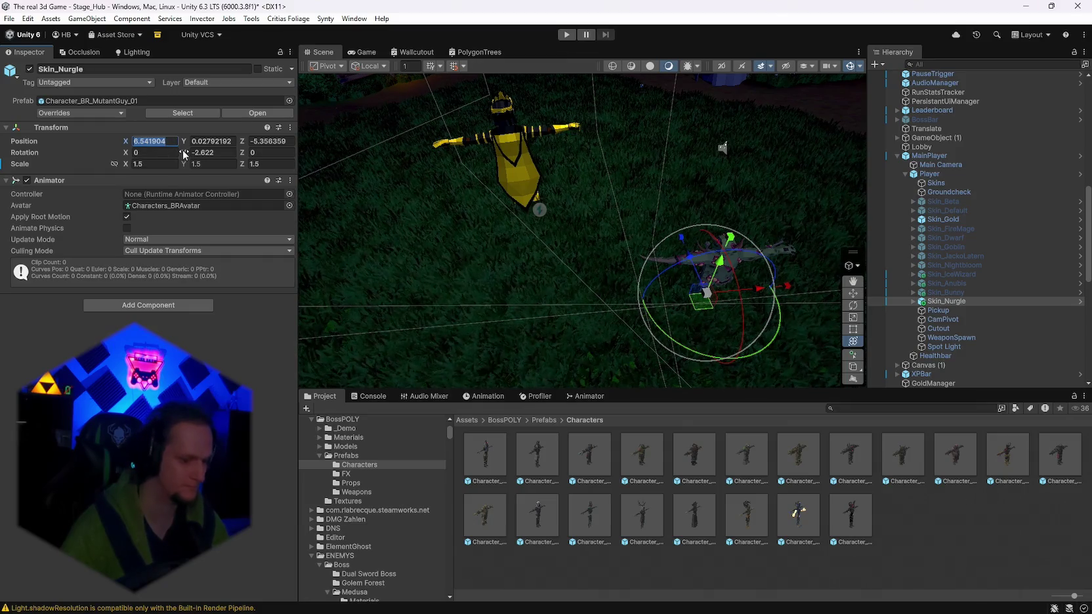
{"action": "type", "text": "0"}
{"action": "key", "text": "Tab"}
{"action": "type", "text": "0"}
{"action": "key", "text": "Tab"}
{"action": "type", "text": "0"}
{"action": "key", "text": "Return"}
{"action": "left_click_drag", "start_coordinate": [385, 191], "coordinate": [688, 253]}
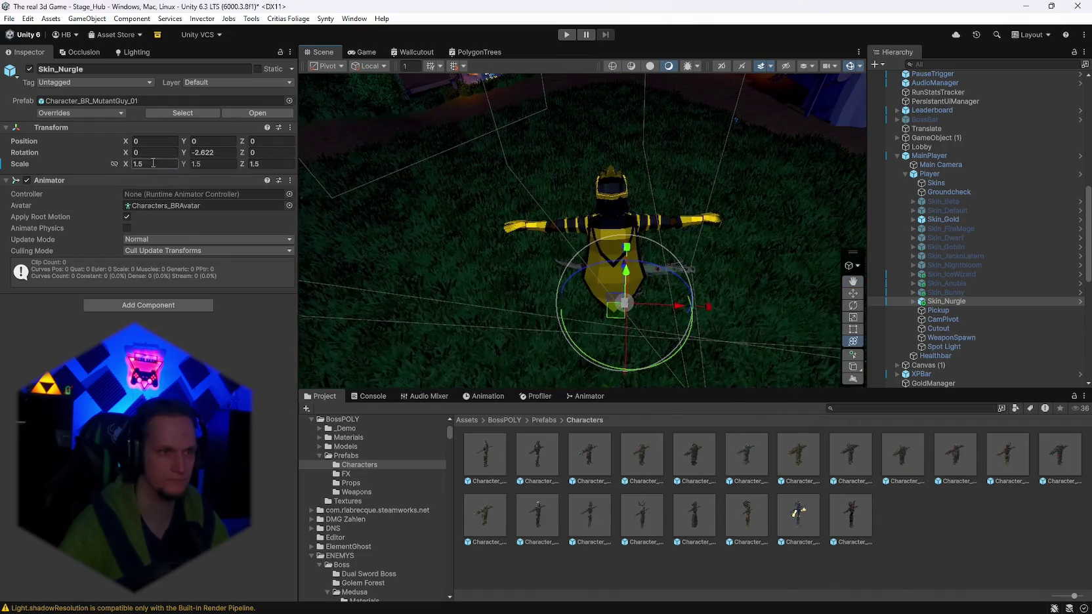
{"action": "type", "text": "3"}
{"action": "mouse_move", "coordinate": [460, 197]}
{"action": "left_mouse_down"}
{"action": "mouse_move", "coordinate": [787, 256]}
{"action": "mouse_move", "coordinate": [983, 277]}
{"action": "mouse_move", "coordinate": [1003, 262]}
{"action": "mouse_move", "coordinate": [1013, 187]}
{"action": "mouse_move", "coordinate": [1026, 182]}
{"action": "mouse_move", "coordinate": [541, 238]}
{"action": "mouse_move", "coordinate": [569, 241]}
{"action": "left_mouse_up"}
{"action": "scroll", "coordinate": [987, 281], "scroll_direction": "up", "scroll_amount": 3}
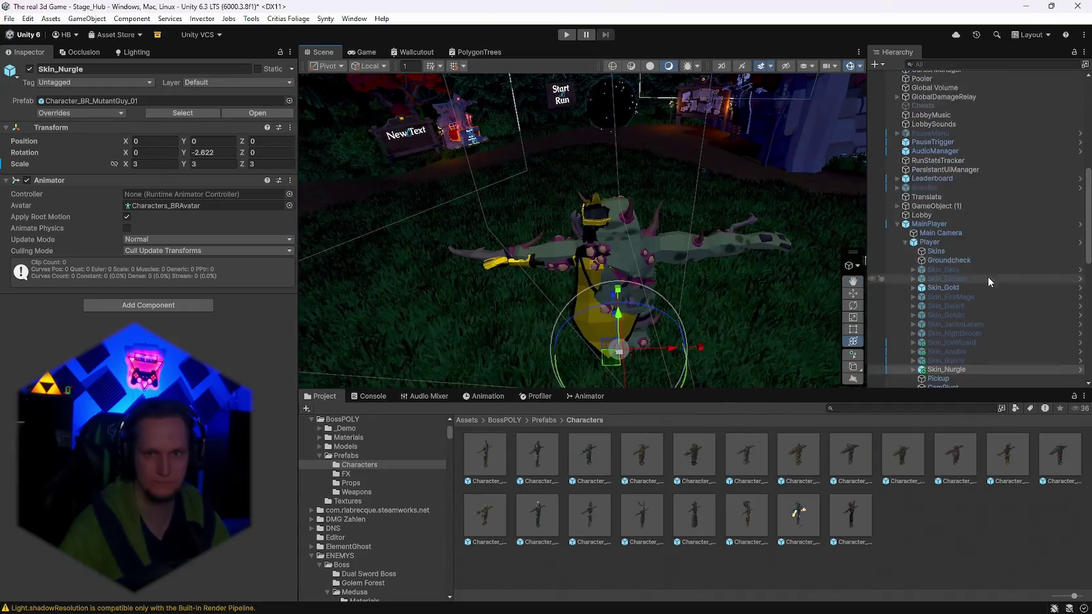
Deactivate Skin_Gold so only the mutant skin shows.
{"action": "left_click", "coordinate": [950, 287]}
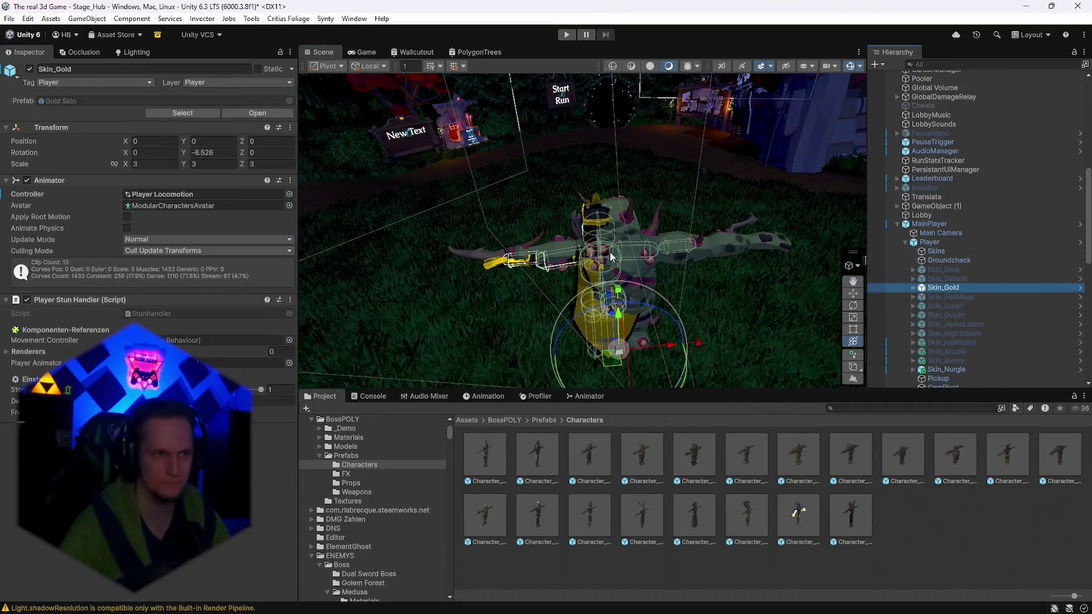
{"action": "left_click", "coordinate": [29, 70]}
{"action": "mouse_move", "coordinate": [662, 172]}
{"action": "left_mouse_down"}
{"action": "mouse_move", "coordinate": [538, 164]}
{"action": "mouse_move", "coordinate": [342, 175]}
{"action": "mouse_move", "coordinate": [590, 230]}
{"action": "mouse_move", "coordinate": [829, 199]}
{"action": "mouse_move", "coordinate": [782, 200]}
{"action": "mouse_move", "coordinate": [829, 226]}
{"action": "mouse_move", "coordinate": [762, 221]}
{"action": "mouse_move", "coordinate": [486, 266]}
{"action": "left_mouse_up"}
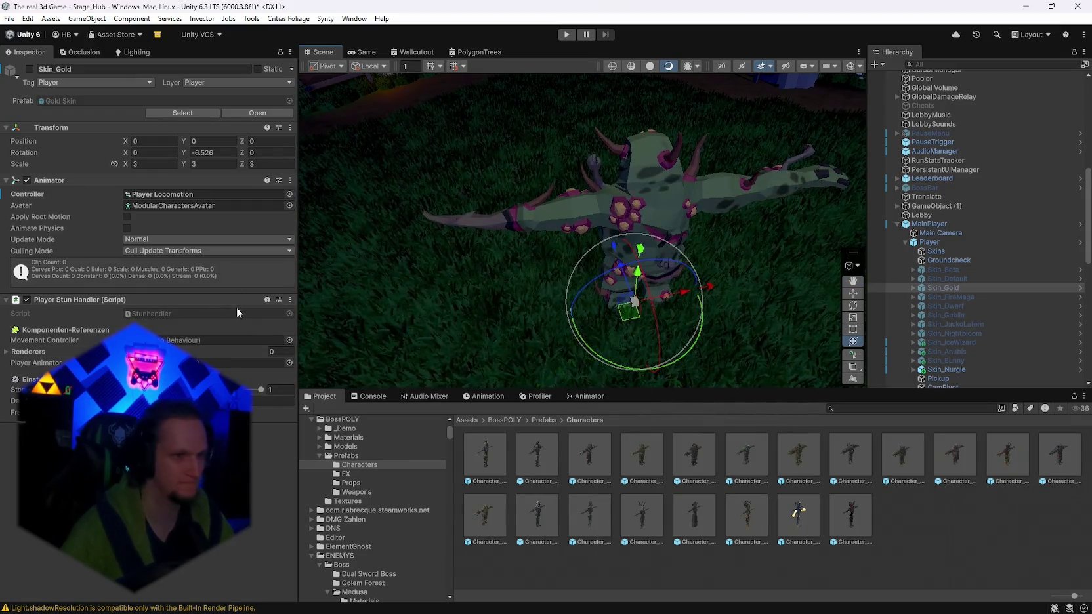
Frame Skin_Nurgle and expand its Root, Hips and UpperLeg_L bones in the Hierarchy.
{"action": "left_click", "coordinate": [941, 369]}
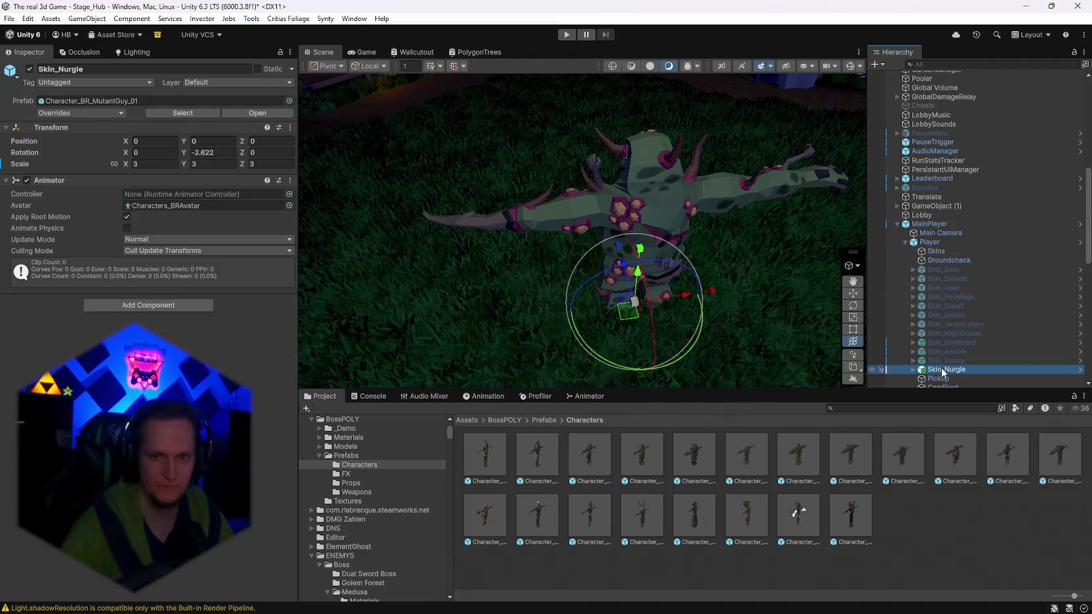
{"action": "double_click", "coordinate": [896, 367]}
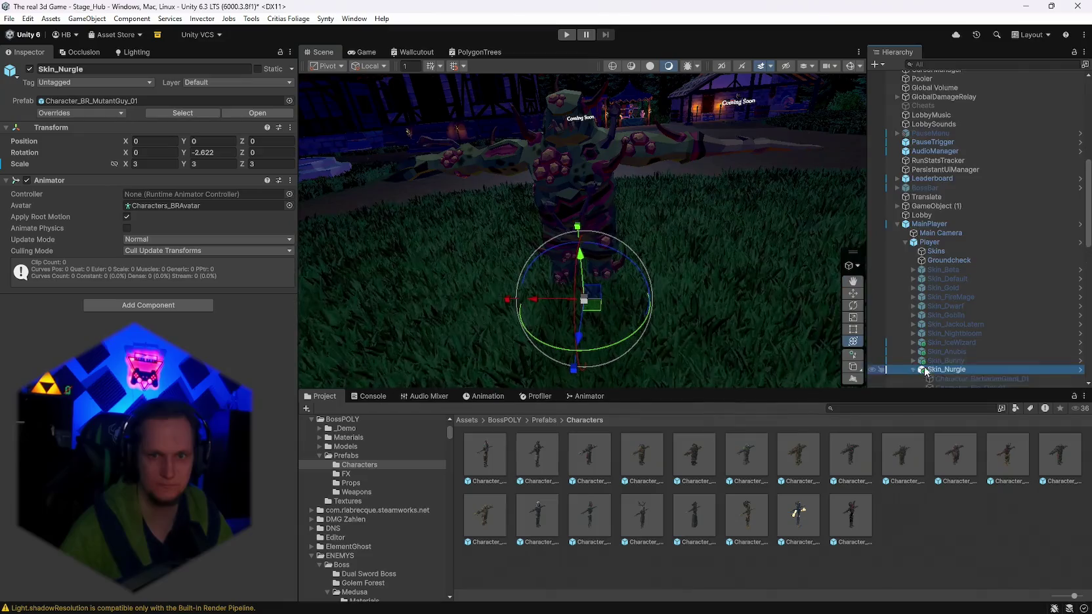
{"action": "scroll", "coordinate": [982, 356], "scroll_direction": "down", "scroll_amount": 5}
{"action": "left_click", "coordinate": [921, 274]}
{"action": "scroll", "coordinate": [971, 269], "scroll_direction": "down", "scroll_amount": 2}
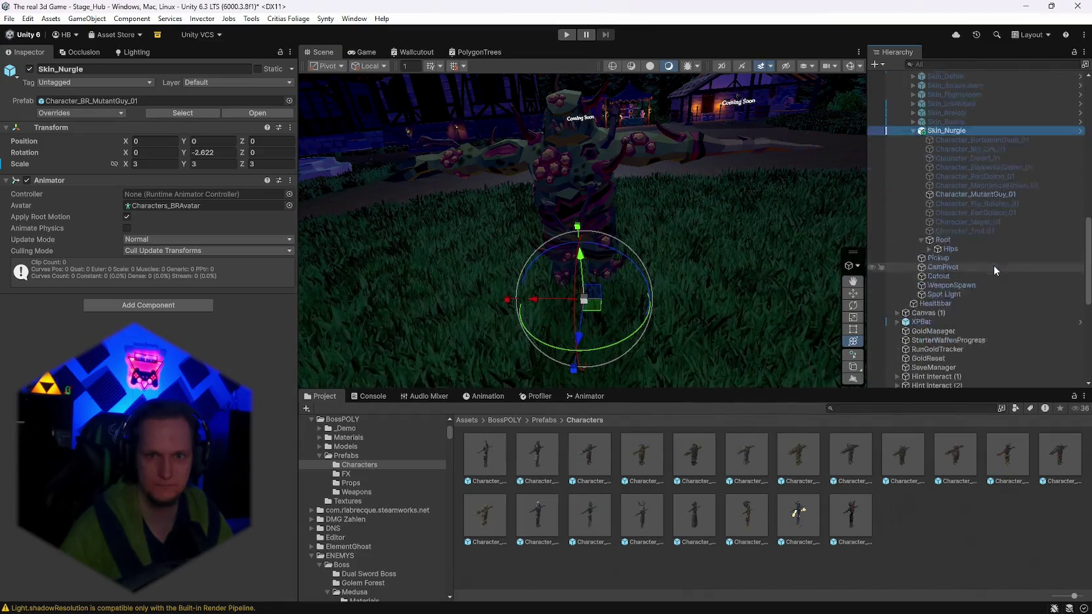
{"action": "left_click", "coordinate": [928, 215]}
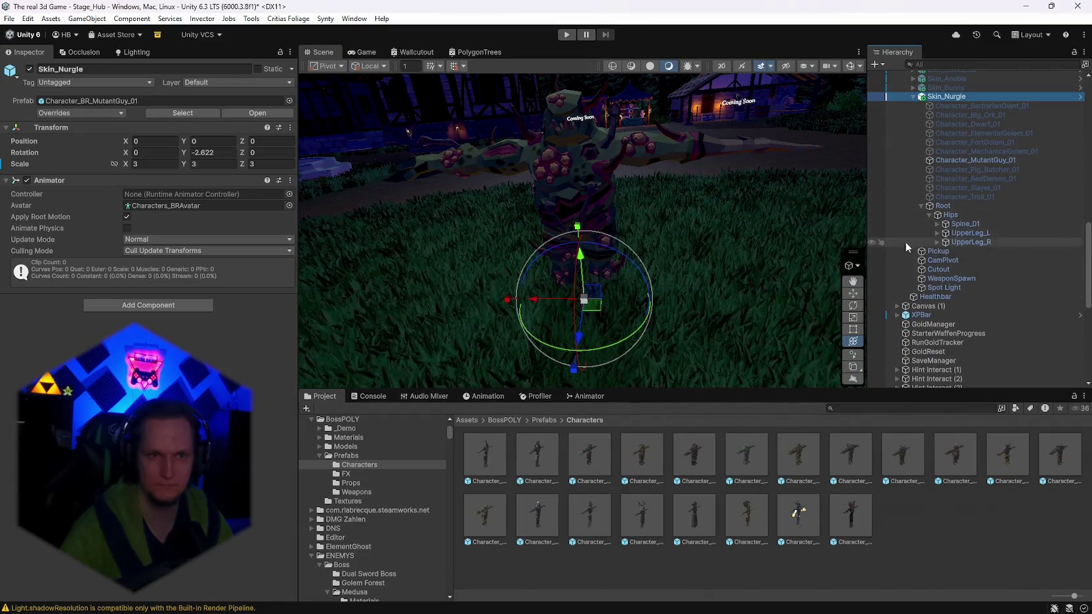
{"action": "scroll", "coordinate": [653, 188], "scroll_direction": "up", "scroll_amount": 5}
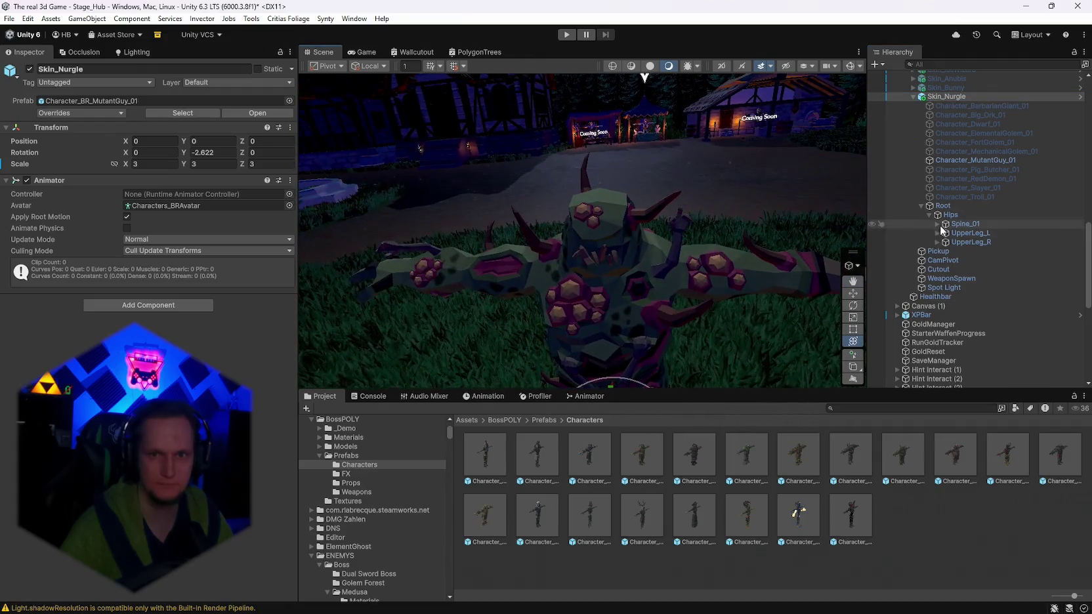
{"action": "left_click", "coordinate": [937, 233]}
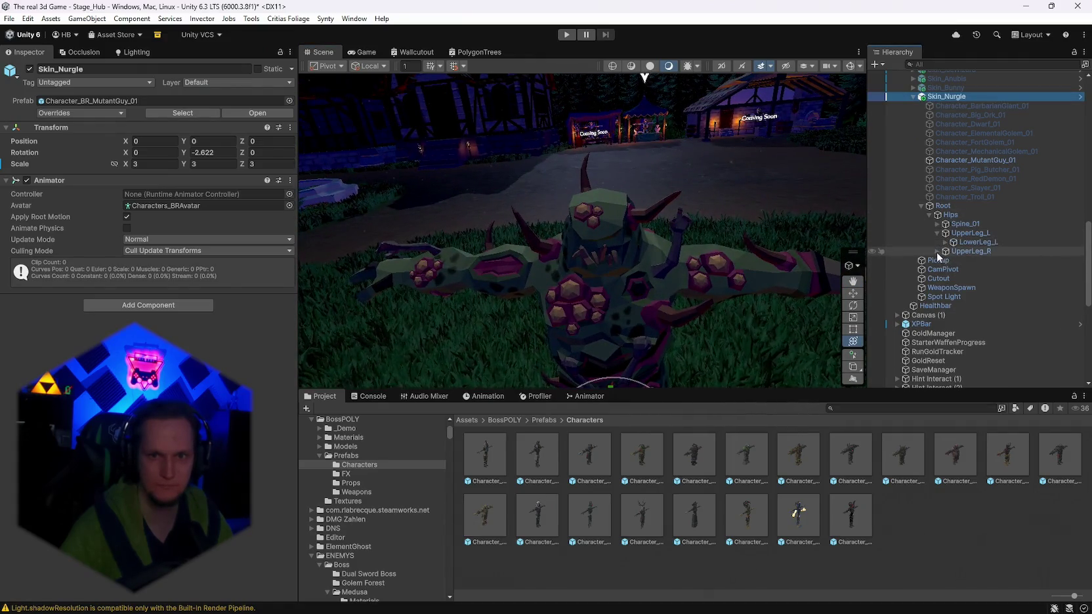
Add a Capsule Collider to the UpperLeg_R bone.
{"action": "left_click", "coordinate": [936, 252]}
{"action": "left_click", "coordinate": [968, 253]}
{"action": "key", "text": "f"}
{"action": "mouse_move", "coordinate": [748, 249]}
{"action": "left_mouse_down"}
{"action": "mouse_move", "coordinate": [756, 236]}
{"action": "mouse_move", "coordinate": [765, 252]}
{"action": "left_mouse_up"}
{"action": "left_click", "coordinate": [142, 158]}
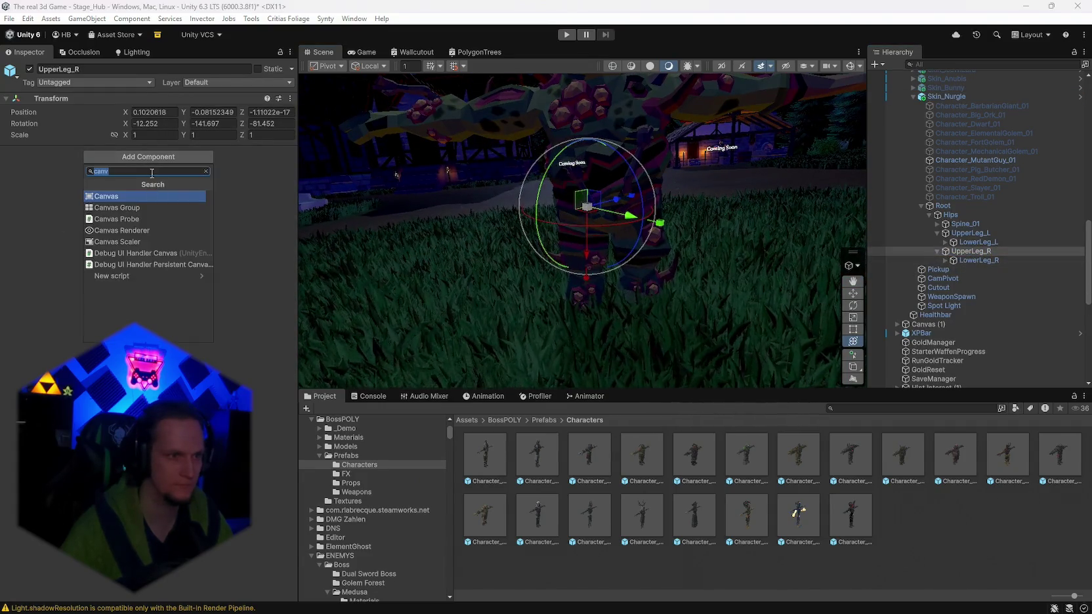
{"action": "type", "text": "caps"}
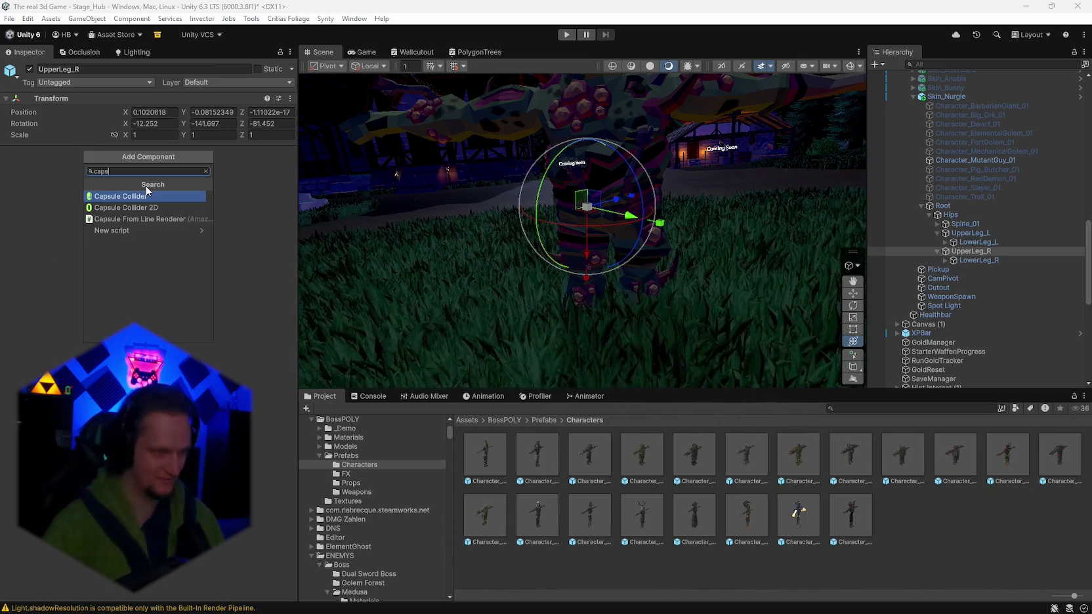
{"action": "left_click", "coordinate": [131, 195]}
Align the capsule along the X-Axis, set radius 0.13, and fit its length to the upper leg.
{"action": "mouse_move", "coordinate": [447, 216]}
{"action": "left_mouse_down"}
{"action": "mouse_move", "coordinate": [459, 219]}
{"action": "mouse_move", "coordinate": [453, 210]}
{"action": "left_mouse_up"}
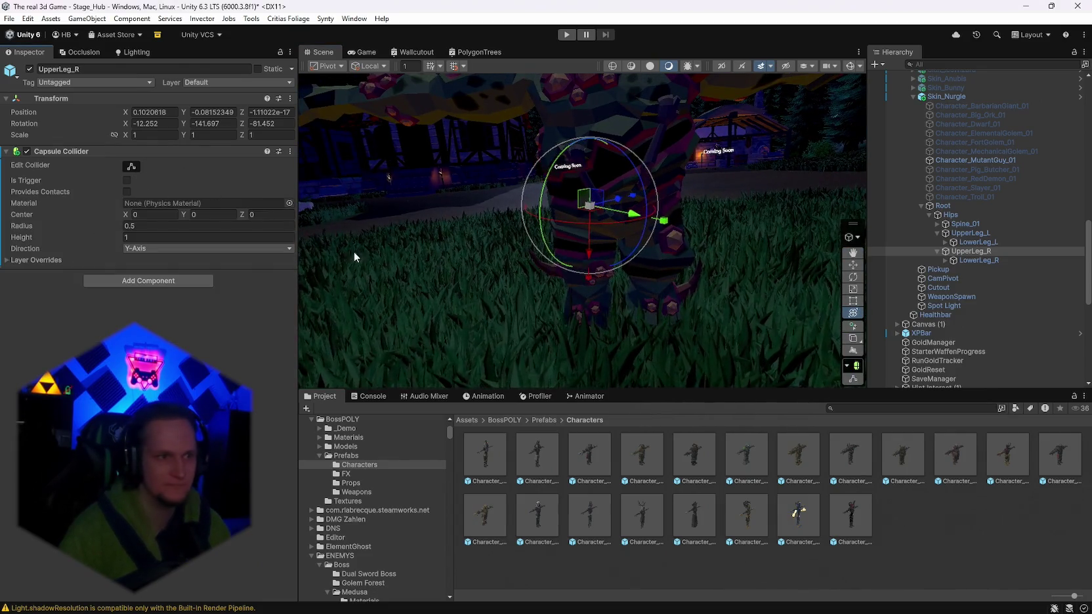
{"action": "left_click", "coordinate": [132, 166]}
{"action": "left_click", "coordinate": [136, 249]}
{"action": "left_click", "coordinate": [144, 261]}
{"action": "key", "text": "f"}
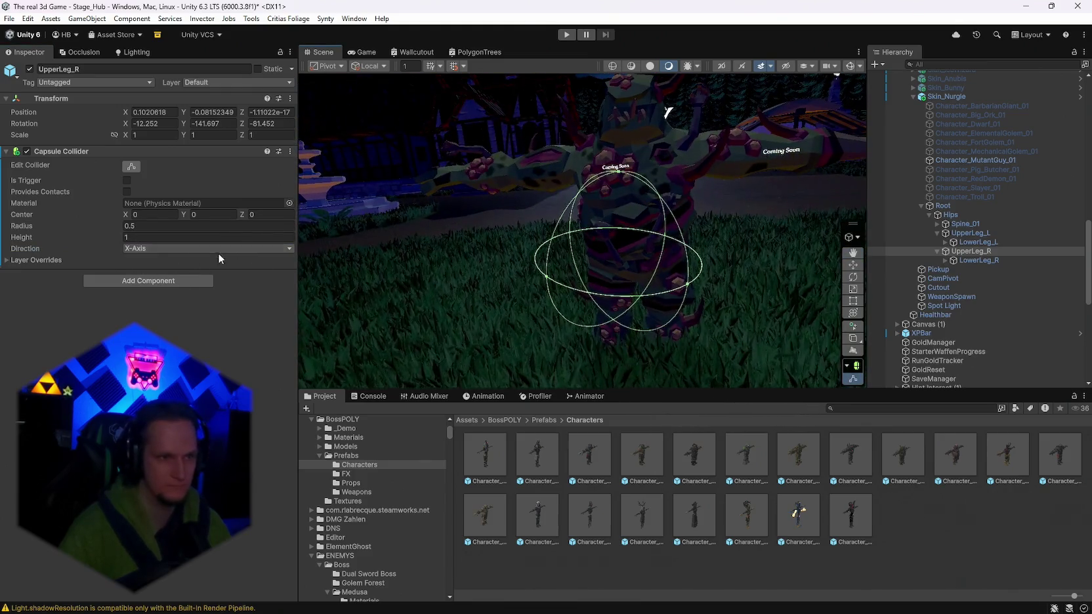
{"action": "left_click", "coordinate": [204, 215]}
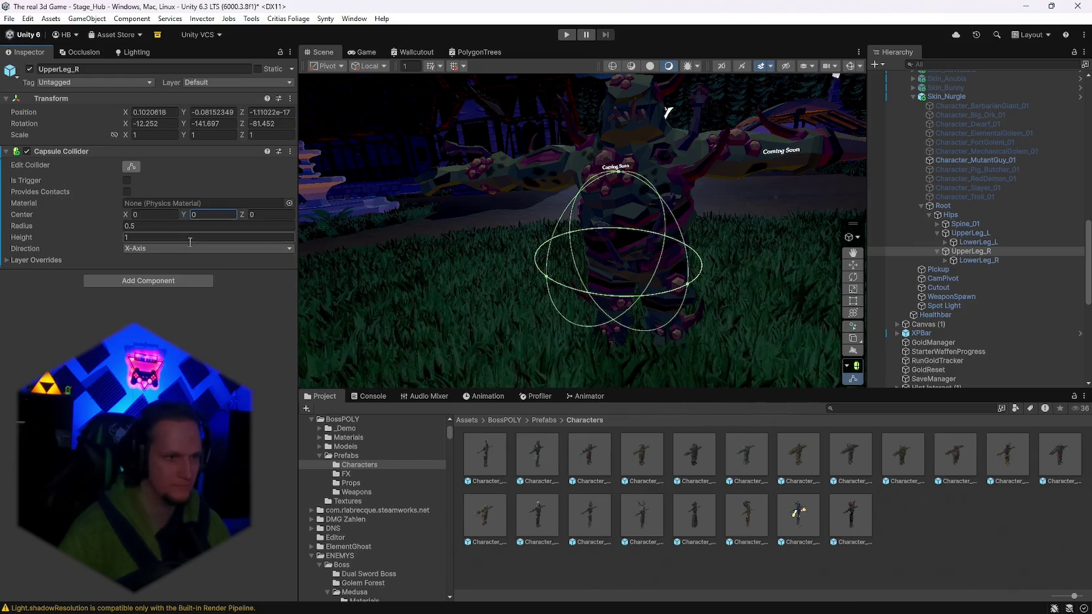
{"action": "mouse_move", "coordinate": [125, 225]}
{"action": "left_mouse_down"}
{"action": "mouse_move", "coordinate": [148, 226]}
{"action": "mouse_move", "coordinate": [119, 230]}
{"action": "left_mouse_up"}
{"action": "type", "text": "0.13"}
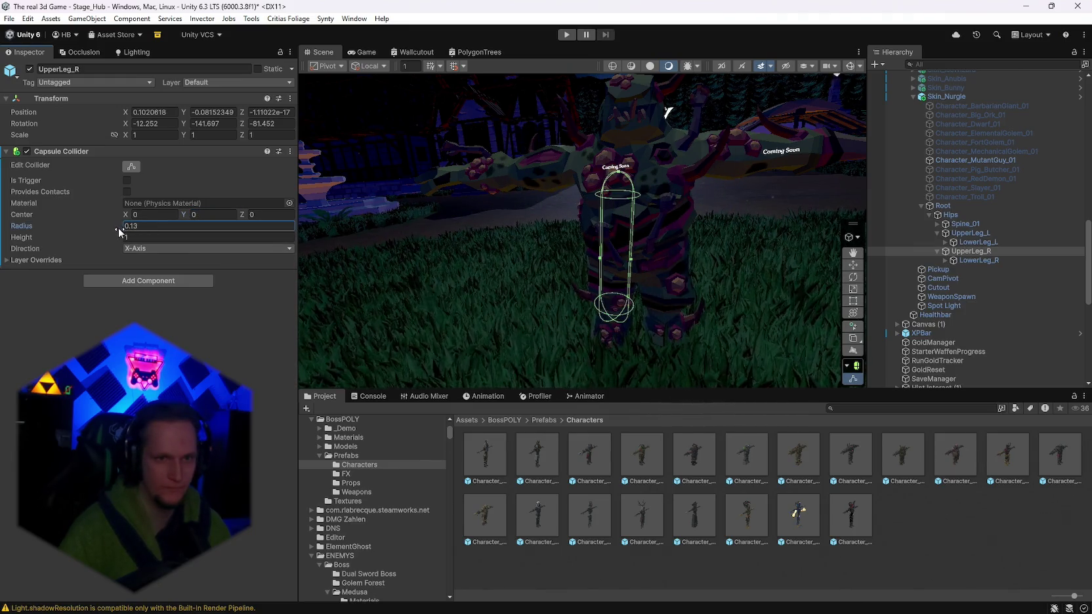
{"action": "key", "text": "Return"}
{"action": "key", "text": "f"}
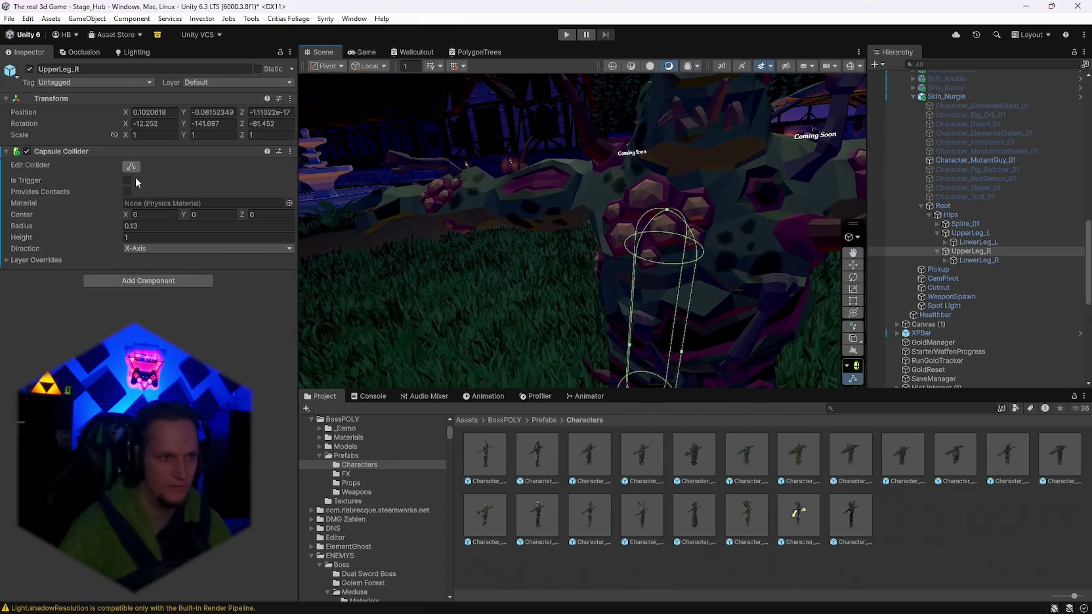
{"action": "mouse_move", "coordinate": [643, 333]}
{"action": "left_mouse_down"}
{"action": "mouse_move", "coordinate": [773, 297]}
{"action": "mouse_move", "coordinate": [760, 296]}
{"action": "mouse_move", "coordinate": [755, 316]}
{"action": "mouse_move", "coordinate": [775, 310]}
{"action": "mouse_move", "coordinate": [767, 334]}
{"action": "left_mouse_up"}
Switch to Chrome and open a new browser tab.
{"action": "mouse_move", "coordinate": [598, 610]}
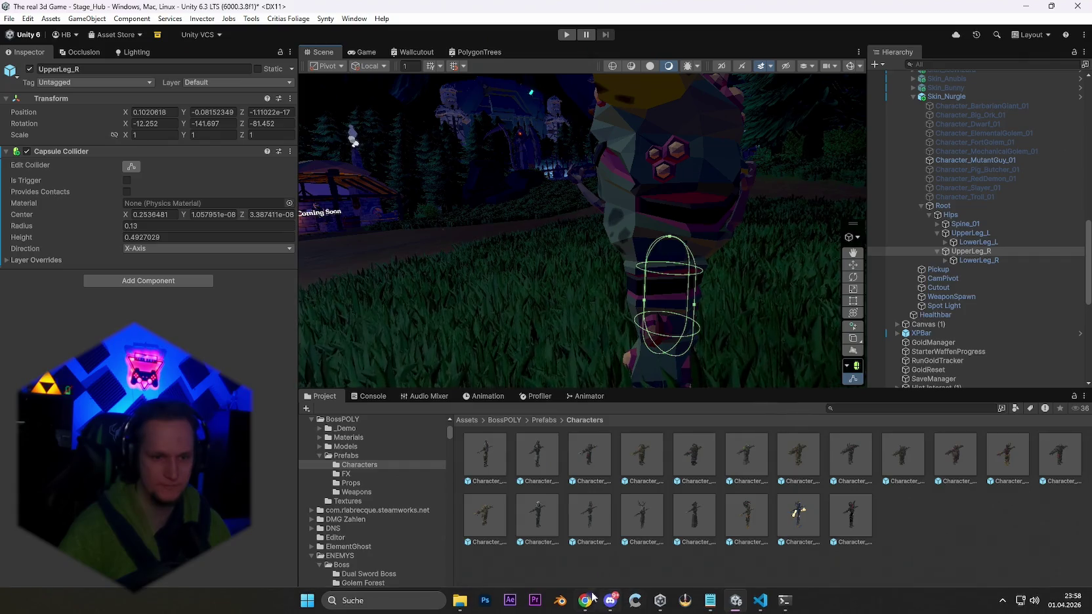
{"action": "left_click", "coordinate": [584, 600]}
{"action": "left_click", "coordinate": [166, 11]}
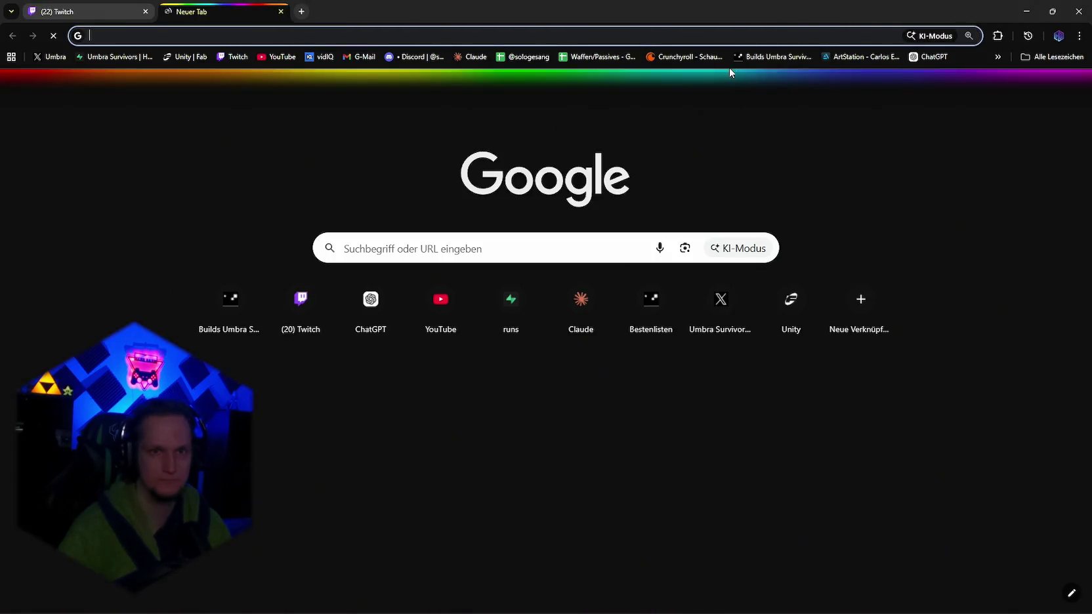
Assign build 22609627 to the default branch, preview the change, and confirm setting it live.
{"action": "left_click", "coordinate": [753, 59]}
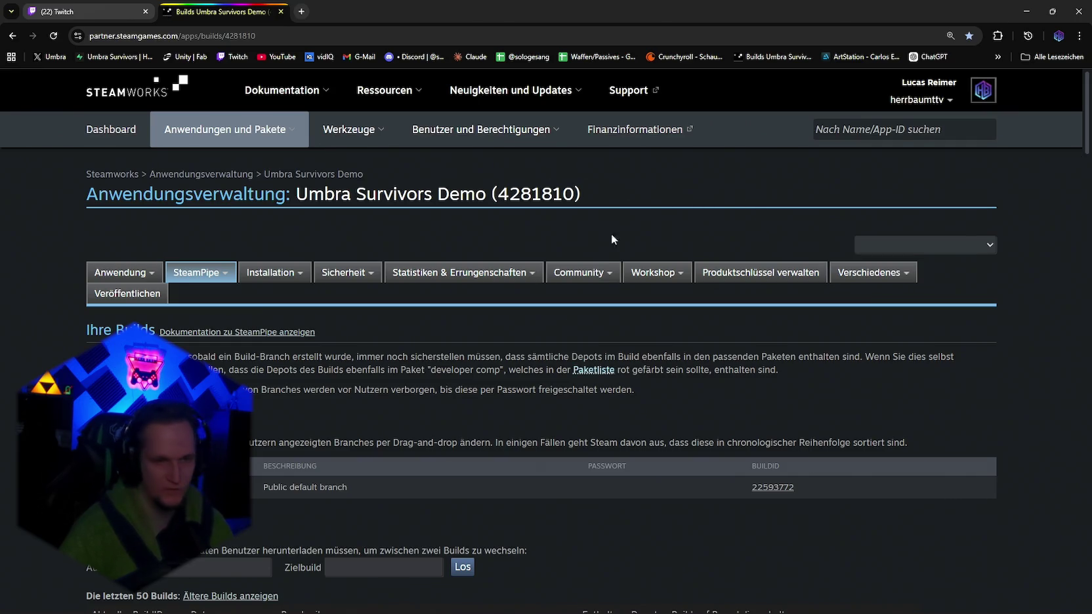
{"action": "scroll", "coordinate": [611, 234], "scroll_direction": "down", "scroll_amount": 5}
{"action": "left_click", "coordinate": [695, 300]}
{"action": "left_click", "coordinate": [708, 341]}
{"action": "left_click", "coordinate": [845, 300]}
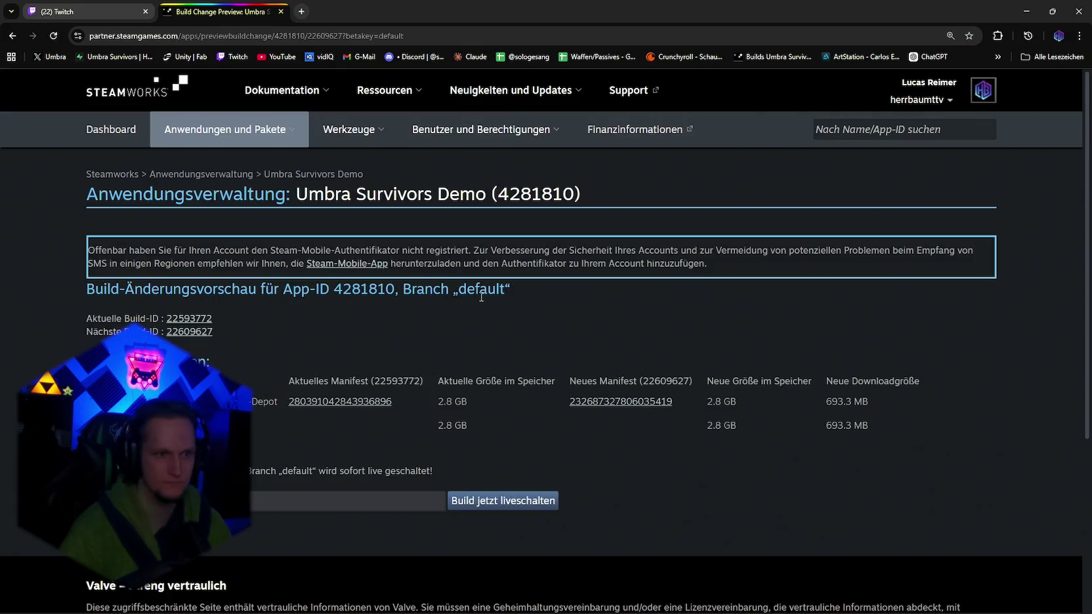
{"action": "left_click", "coordinate": [477, 505]}
{"action": "left_click", "coordinate": [571, 123]}
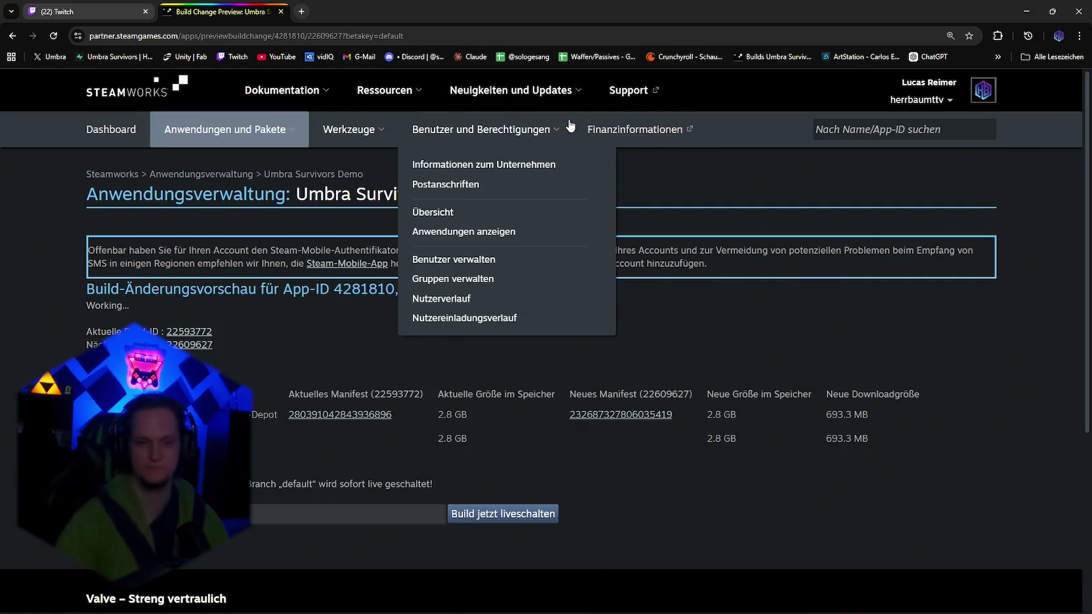
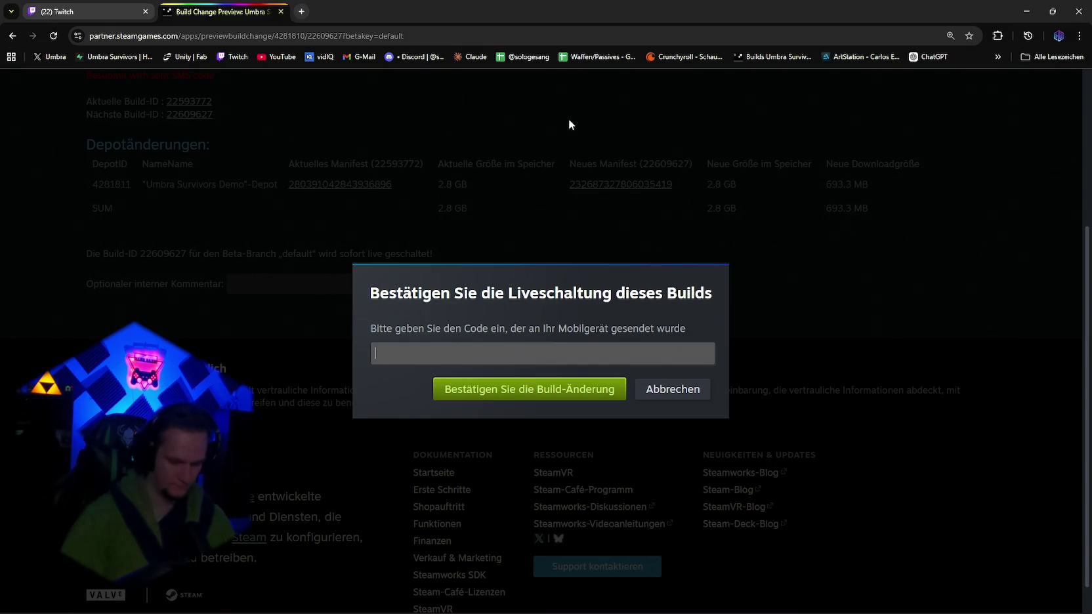
Confirm build 22609627 going live, publish the hotfix patch notes in Discord, and return to Unity.
{"action": "key", "text": "Return"}
{"action": "key", "text": "Return"}
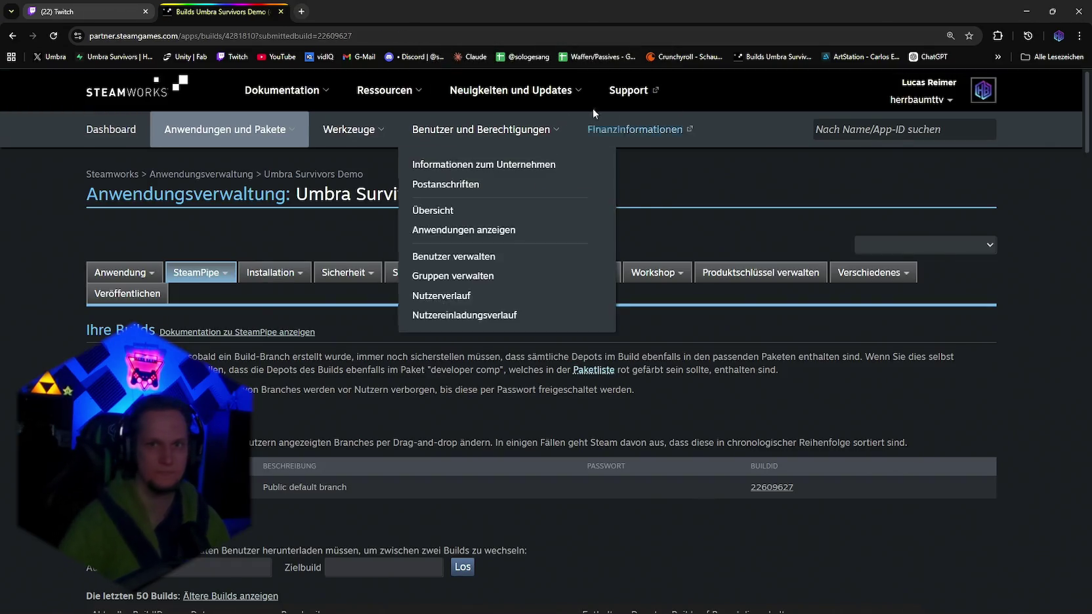
{"action": "key", "text": "alt+Tab"}
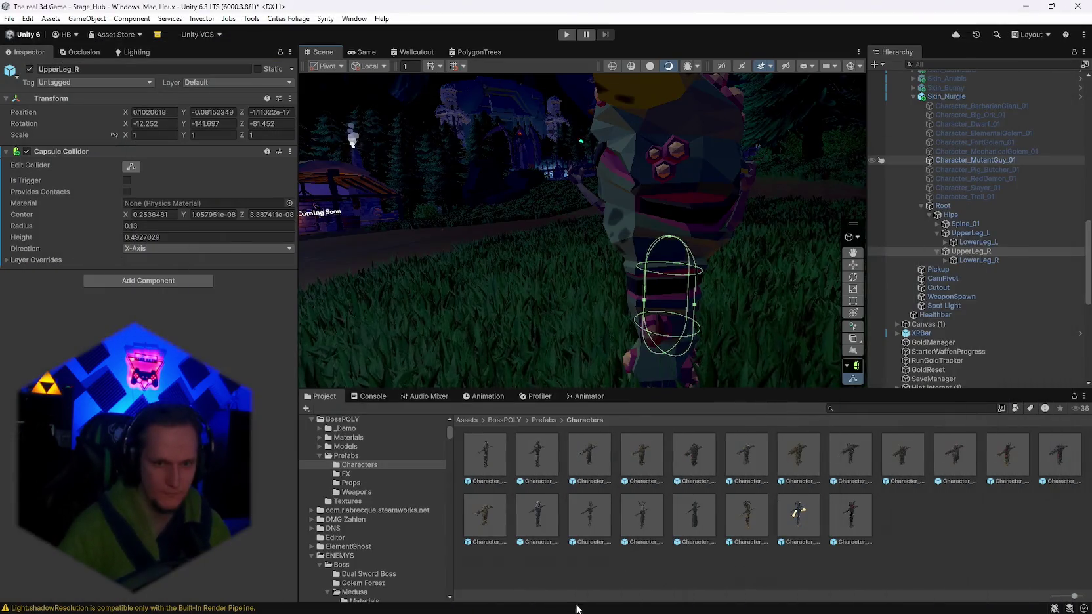
{"action": "left_click", "coordinate": [685, 602]}
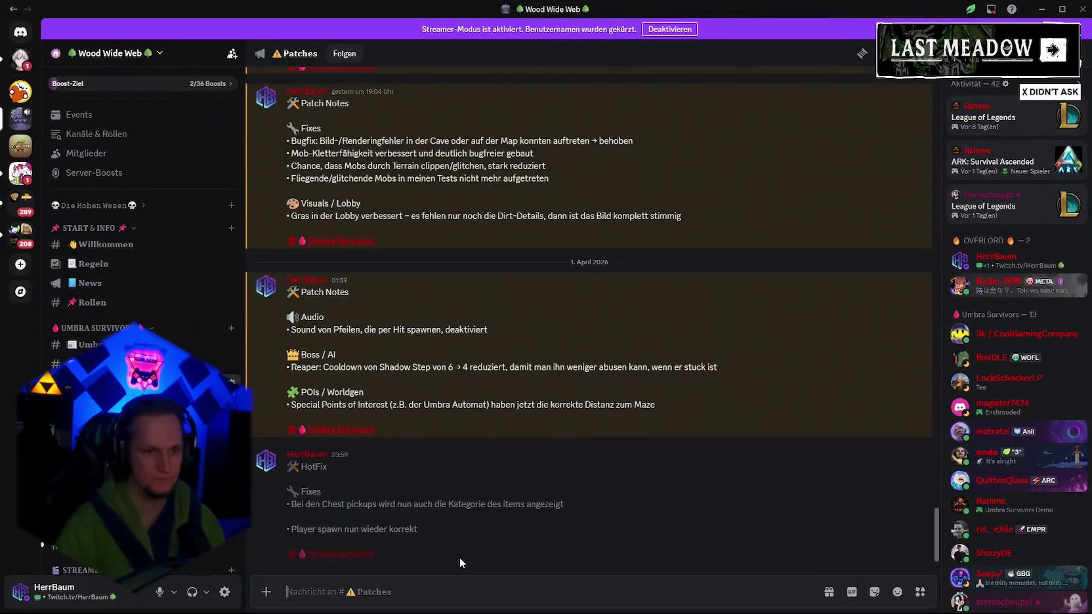
{"action": "left_click", "coordinate": [429, 550]}
{"action": "left_click", "coordinate": [590, 349]}
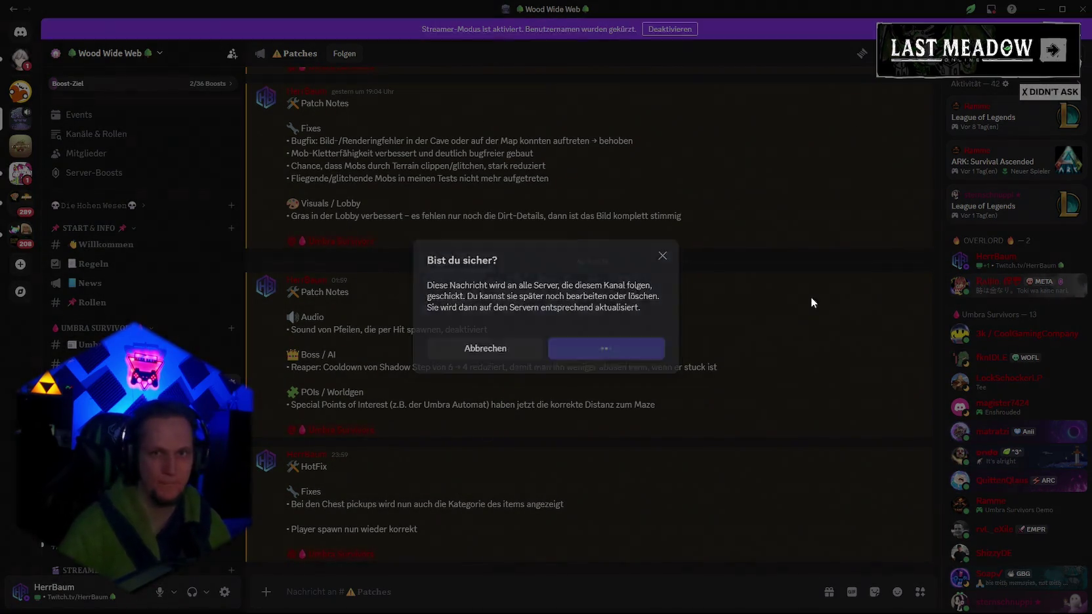
{"action": "key", "text": "alt+Tab"}
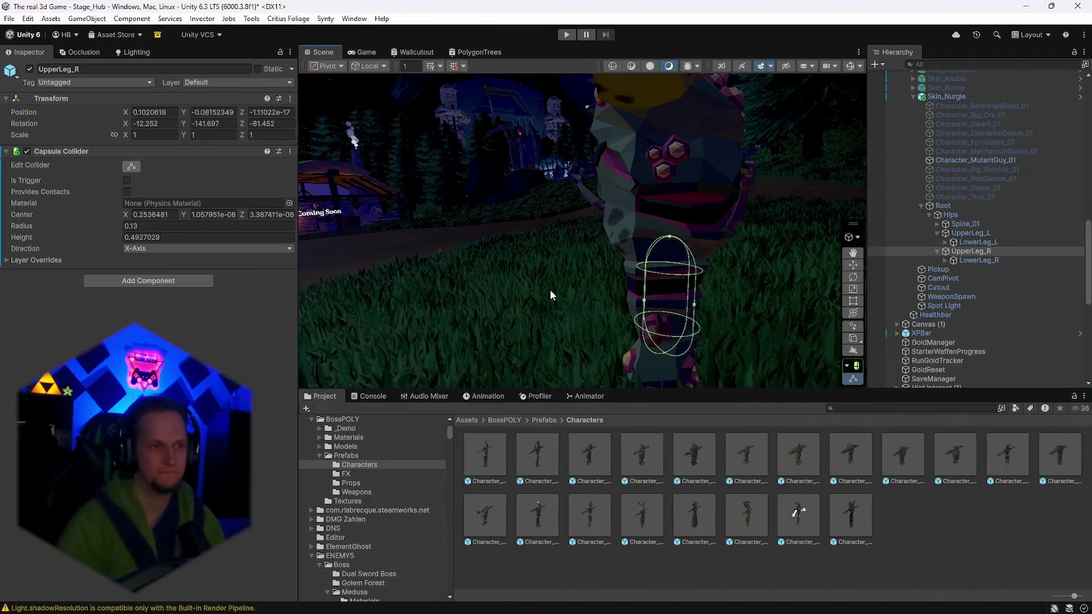
{"action": "mouse_move", "coordinate": [554, 251]}
{"action": "left_mouse_down"}
{"action": "mouse_move", "coordinate": [819, 280]}
{"action": "mouse_move", "coordinate": [730, 248]}
{"action": "left_mouse_up"}
Frame UpperLeg_R's capsule collider and bring up its component options to copy it.
{"action": "mouse_move", "coordinate": [662, 230]}
{"action": "left_mouse_down"}
{"action": "mouse_move", "coordinate": [756, 242]}
{"action": "mouse_move", "coordinate": [127, 272]}
{"action": "mouse_move", "coordinate": [227, 276]}
{"action": "mouse_move", "coordinate": [256, 246]}
{"action": "mouse_move", "coordinate": [480, 293]}
{"action": "mouse_move", "coordinate": [553, 282]}
{"action": "left_mouse_up"}
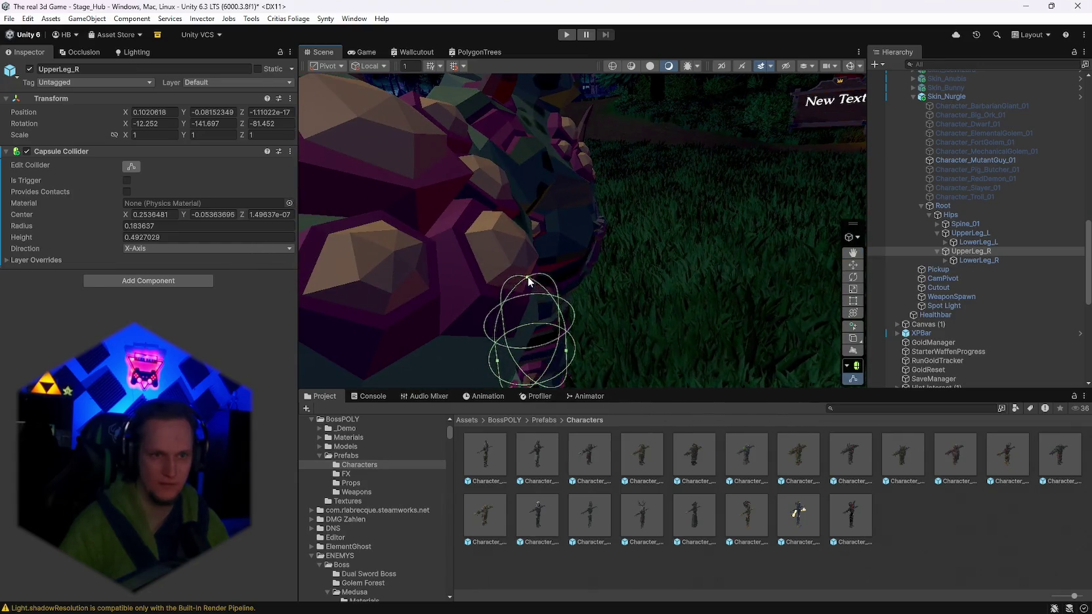
{"action": "key", "text": "f"}
{"action": "right_click", "coordinate": [46, 151]}
{"action": "key", "text": "Escape"}
Paste the capsule collider onto UpperLeg_L and shift its center onto the left thigh.
{"action": "left_click_drag", "start_coordinate": [427, 250], "coordinate": [328, 250]}
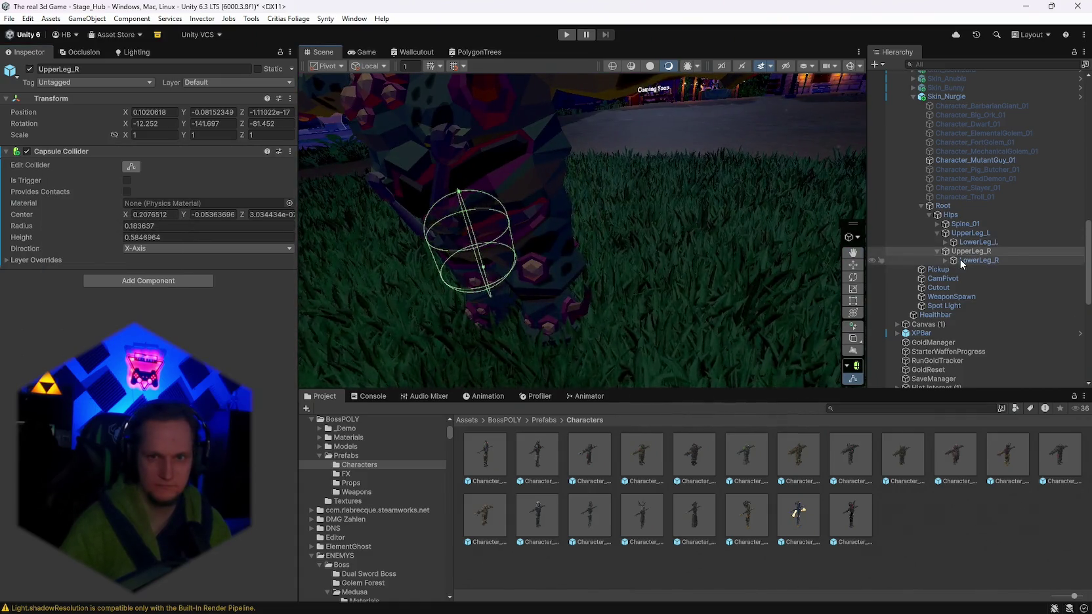
{"action": "left_click", "coordinate": [970, 233]}
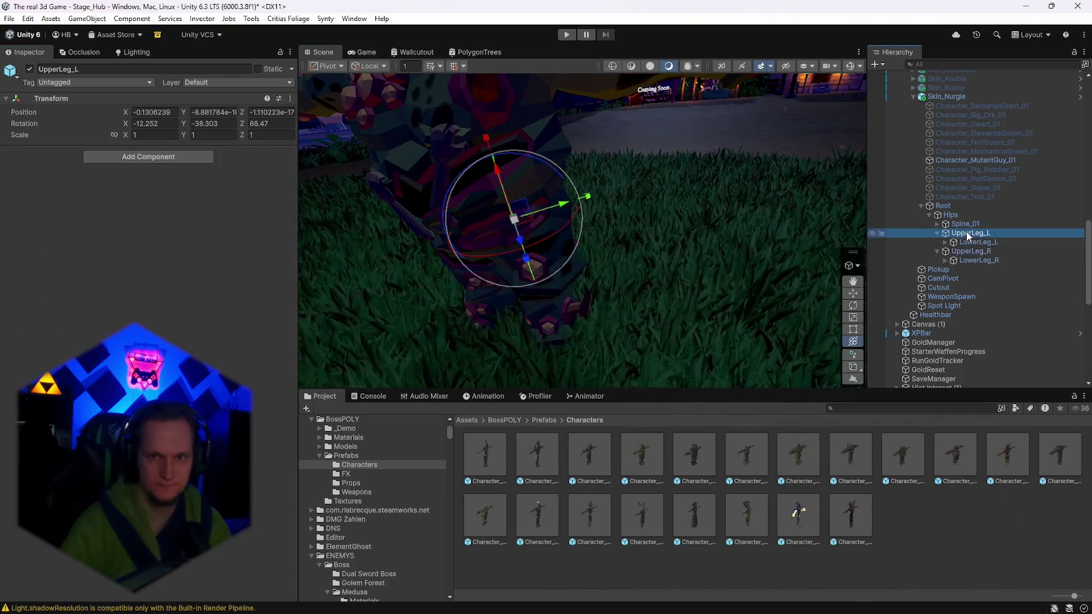
{"action": "right_click", "coordinate": [58, 99]}
{"action": "mouse_move", "coordinate": [131, 235]}
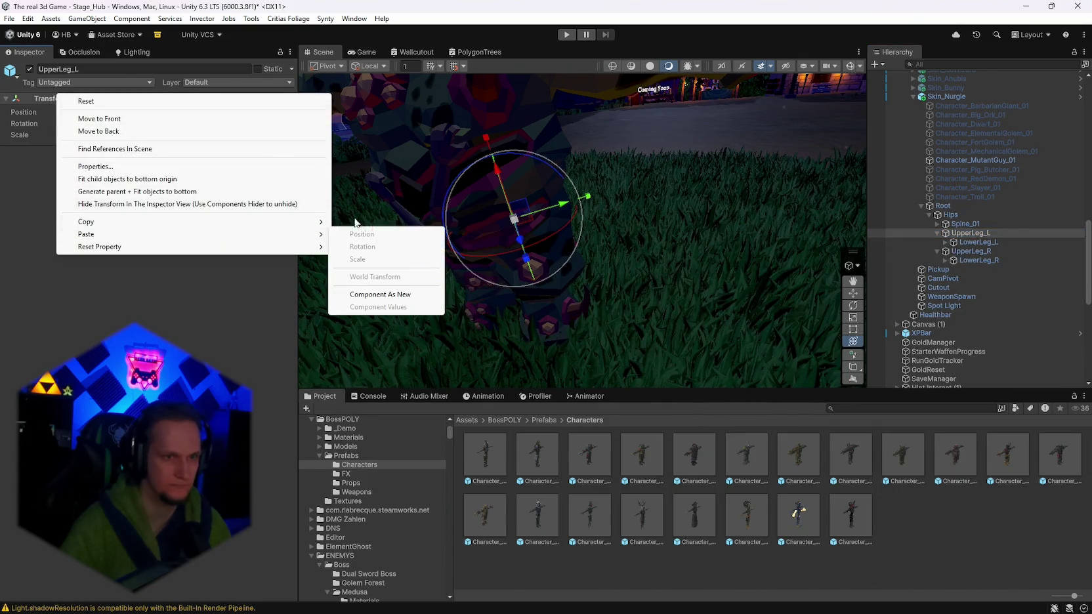
{"action": "left_click", "coordinate": [388, 297]}
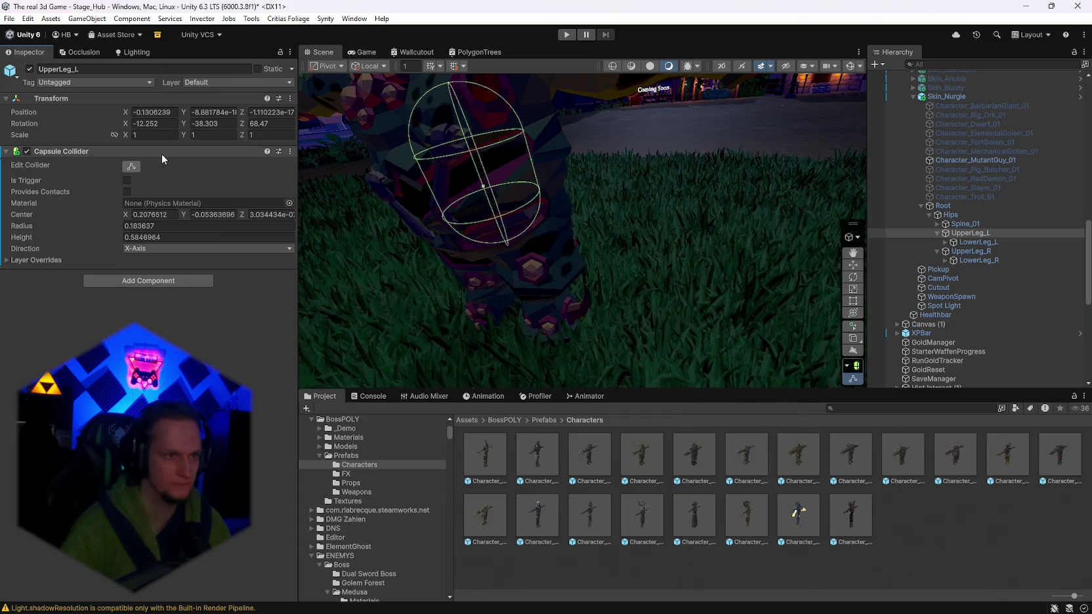
{"action": "left_click", "coordinate": [190, 215]}
{"action": "type", "text": "0.07"}
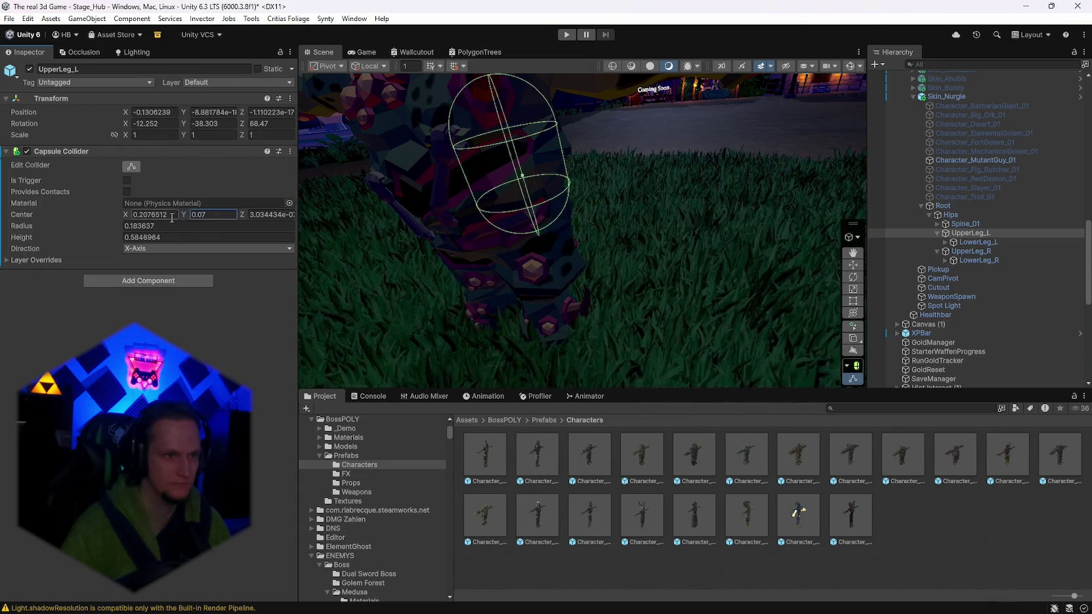
{"action": "right_click", "coordinate": [146, 215]}
{"action": "left_click", "coordinate": [125, 215]}
{"action": "left_click_drag", "start_coordinate": [125, 215], "coordinate": [118, 215]}
{"action": "mouse_move", "coordinate": [538, 226]}
{"action": "left_mouse_down"}
{"action": "mouse_move", "coordinate": [557, 221]}
{"action": "mouse_move", "coordinate": [535, 195]}
{"action": "mouse_move", "coordinate": [463, 224]}
{"action": "mouse_move", "coordinate": [461, 246]}
{"action": "mouse_move", "coordinate": [538, 288]}
{"action": "mouse_move", "coordinate": [584, 286]}
{"action": "mouse_move", "coordinate": [650, 227]}
{"action": "mouse_move", "coordinate": [627, 232]}
{"action": "mouse_move", "coordinate": [729, 188]}
{"action": "mouse_move", "coordinate": [726, 78]}
{"action": "mouse_move", "coordinate": [774, 166]}
{"action": "mouse_move", "coordinate": [803, 158]}
{"action": "left_mouse_up"}
Look at LowerLeg_R, then reselect UpperLeg_R to reach its collider.
{"action": "left_click", "coordinate": [970, 260]}
{"action": "left_click_drag", "start_coordinate": [591, 276], "coordinate": [839, 269]}
{"action": "left_click", "coordinate": [971, 251]}
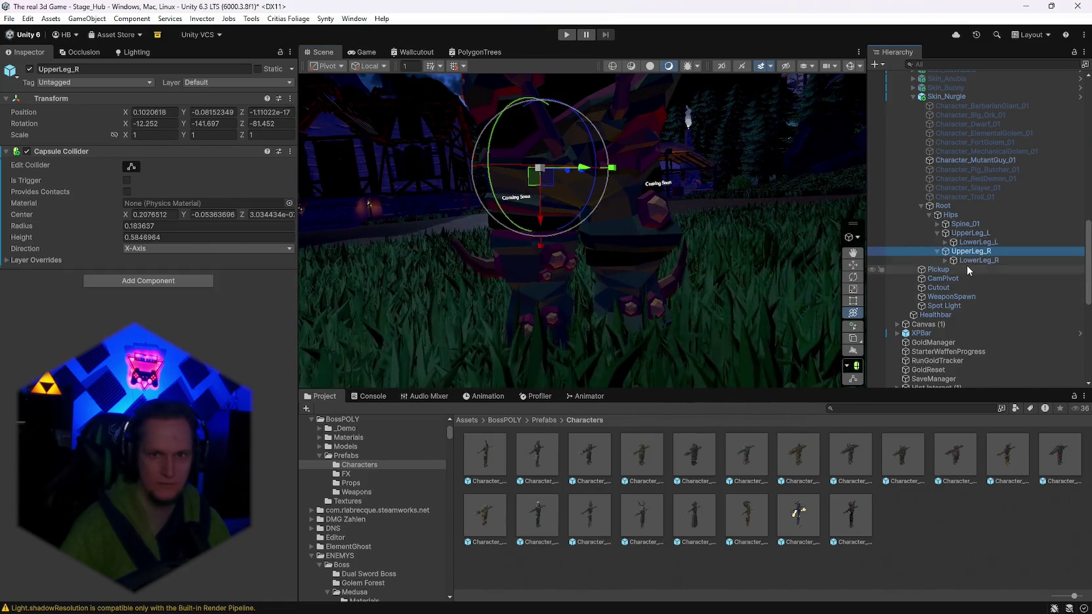
Paste the copied capsule collider onto LowerLeg_R as a new component around the right shin.
{"action": "left_click", "coordinate": [970, 259]}
{"action": "left_click", "coordinate": [147, 156]}
{"action": "type", "text": "caps"}
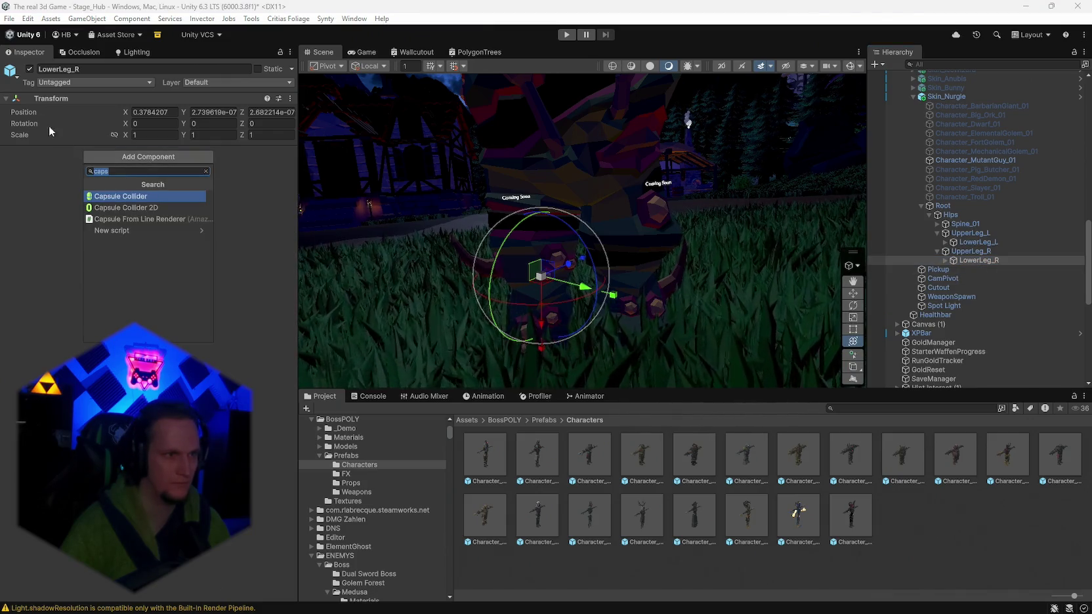
{"action": "right_click", "coordinate": [37, 98]}
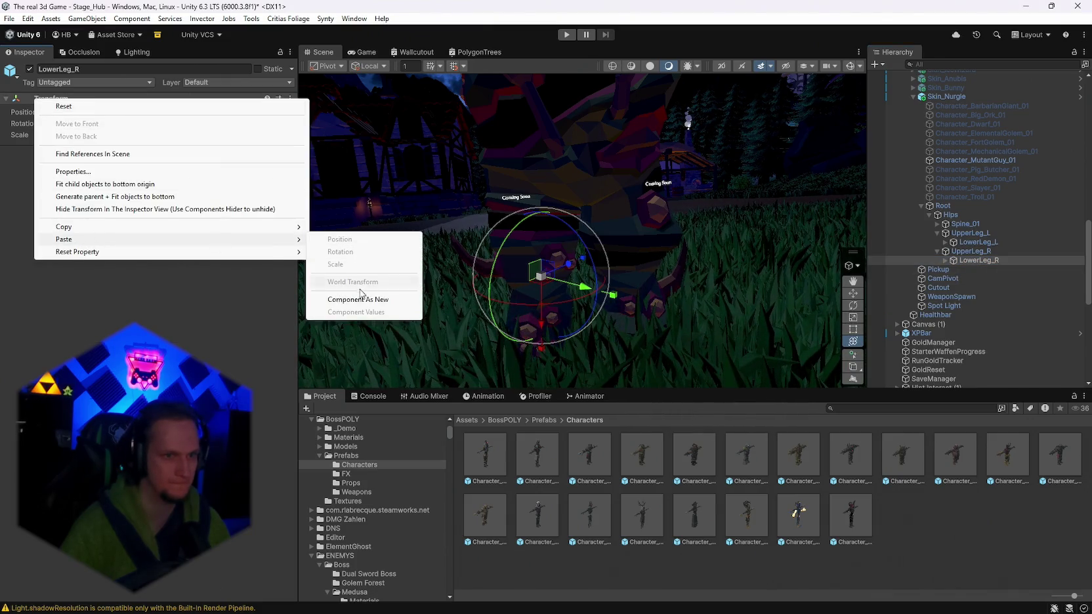
{"action": "left_click", "coordinate": [359, 300]}
{"action": "mouse_move", "coordinate": [498, 216]}
{"action": "left_mouse_down"}
{"action": "mouse_move", "coordinate": [463, 185]}
{"action": "mouse_move", "coordinate": [677, 173]}
{"action": "mouse_move", "coordinate": [707, 183]}
{"action": "mouse_move", "coordinate": [668, 194]}
{"action": "left_mouse_up"}
{"action": "mouse_move", "coordinate": [575, 180]}
{"action": "left_mouse_down"}
{"action": "mouse_move", "coordinate": [604, 219]}
{"action": "mouse_move", "coordinate": [603, 243]}
{"action": "mouse_move", "coordinate": [592, 203]}
{"action": "mouse_move", "coordinate": [370, 194]}
{"action": "mouse_move", "coordinate": [554, 192]}
{"action": "mouse_move", "coordinate": [512, 217]}
{"action": "left_mouse_up"}
Copy LowerLeg_R's collider and paste it as new onto LowerLeg_L to cover the left shin.
{"action": "right_click", "coordinate": [43, 155]}
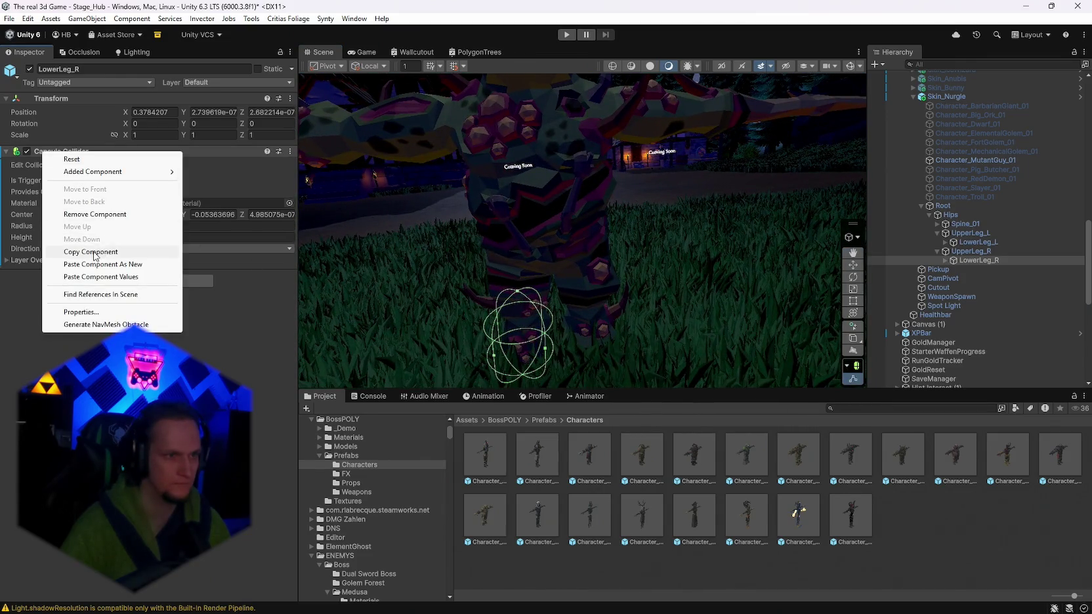
{"action": "left_click", "coordinate": [94, 252]}
{"action": "left_click_drag", "start_coordinate": [644, 317], "coordinate": [630, 309]}
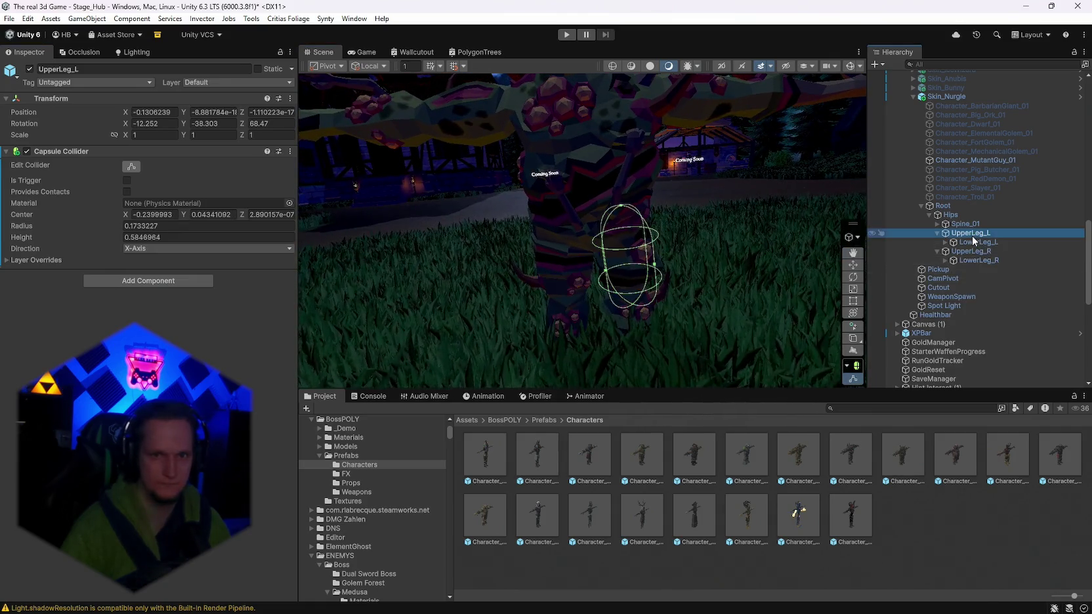
{"action": "left_click", "coordinate": [975, 243]}
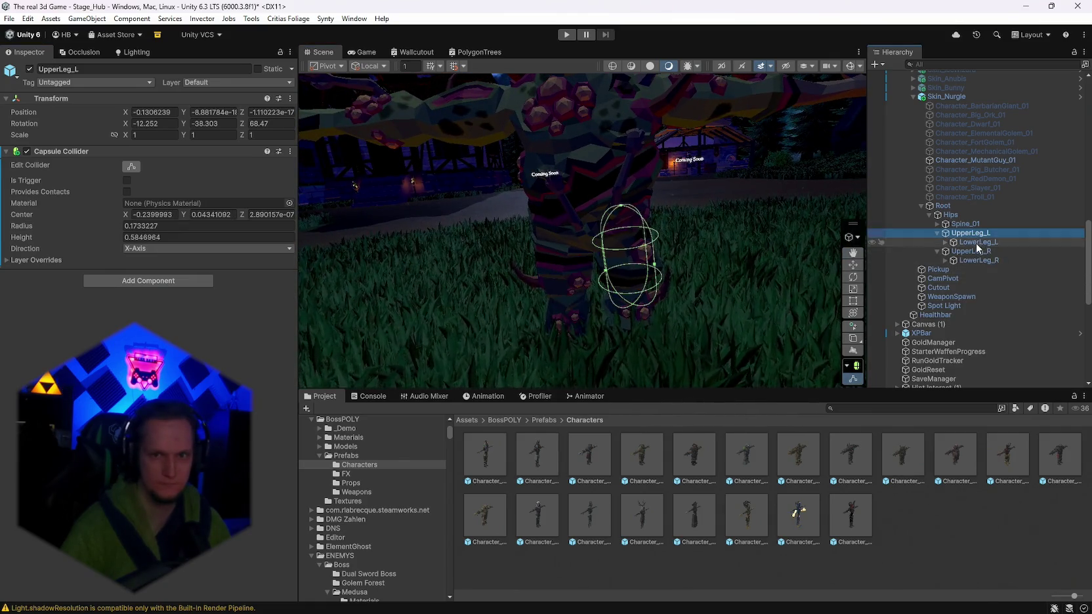
{"action": "right_click", "coordinate": [57, 99]}
{"action": "left_click", "coordinate": [380, 302]}
{"action": "left_click_drag", "start_coordinate": [620, 302], "coordinate": [572, 196]}
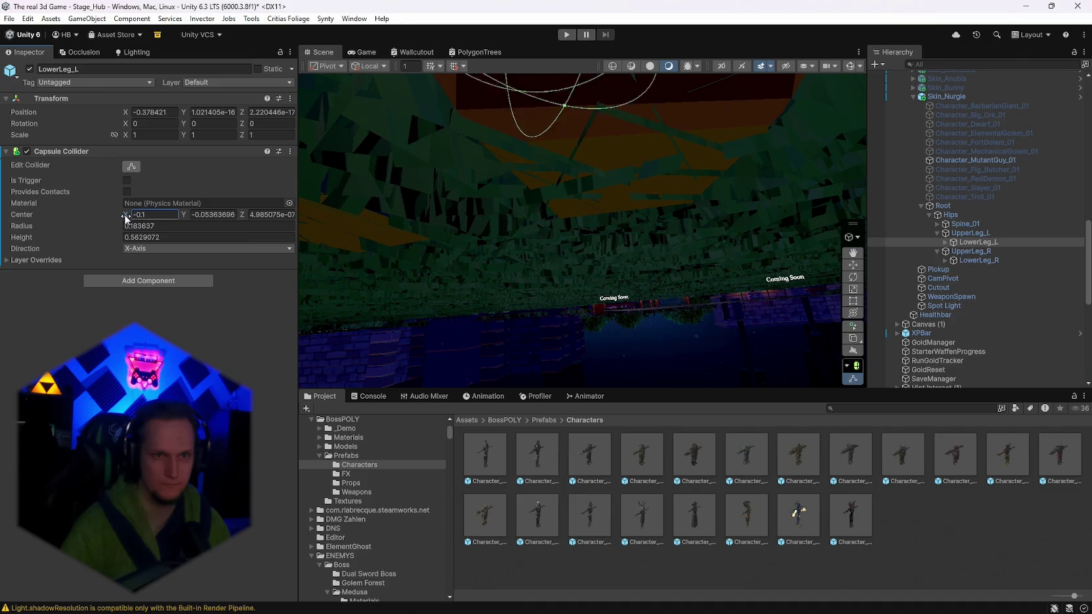
{"action": "mouse_move", "coordinate": [621, 237]}
{"action": "left_mouse_down"}
{"action": "mouse_move", "coordinate": [604, 268]}
{"action": "mouse_move", "coordinate": [589, 234]}
{"action": "left_mouse_up"}
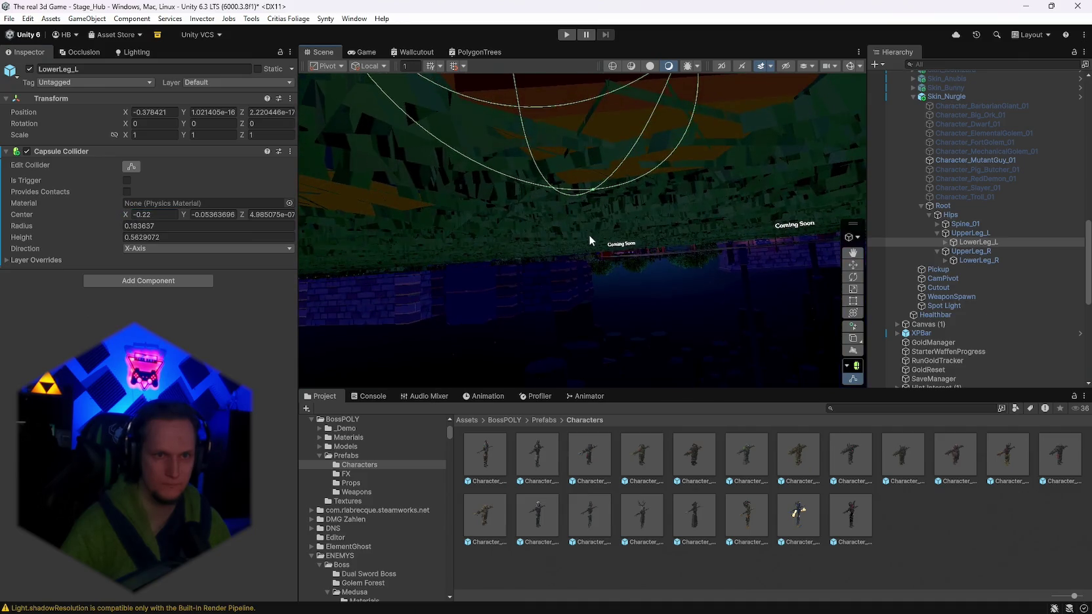
{"action": "mouse_move", "coordinate": [586, 164]}
{"action": "left_mouse_down"}
{"action": "mouse_move", "coordinate": [531, 224]}
{"action": "mouse_move", "coordinate": [597, 221]}
{"action": "mouse_move", "coordinate": [536, 225]}
{"action": "mouse_move", "coordinate": [588, 250]}
{"action": "mouse_move", "coordinate": [596, 284]}
{"action": "mouse_move", "coordinate": [640, 251]}
{"action": "mouse_move", "coordinate": [516, 275]}
{"action": "mouse_move", "coordinate": [576, 254]}
{"action": "mouse_move", "coordinate": [587, 272]}
{"action": "mouse_move", "coordinate": [390, 273]}
{"action": "mouse_move", "coordinate": [371, 298]}
{"action": "mouse_move", "coordinate": [594, 309]}
{"action": "mouse_move", "coordinate": [571, 311]}
{"action": "mouse_move", "coordinate": [695, 286]}
{"action": "mouse_move", "coordinate": [689, 237]}
{"action": "mouse_move", "coordinate": [701, 216]}
{"action": "mouse_move", "coordinate": [750, 185]}
{"action": "mouse_move", "coordinate": [812, 194]}
{"action": "mouse_move", "coordinate": [772, 191]}
{"action": "mouse_move", "coordinate": [794, 212]}
{"action": "mouse_move", "coordinate": [753, 218]}
{"action": "mouse_move", "coordinate": [765, 170]}
{"action": "mouse_move", "coordinate": [819, 170]}
{"action": "left_mouse_up"}
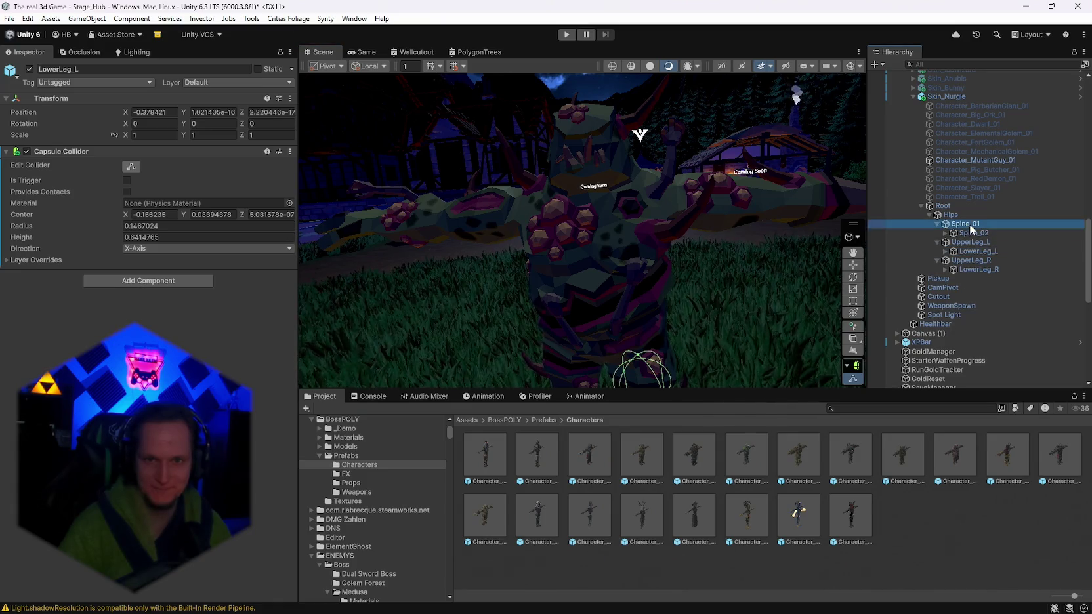
{"action": "left_click", "coordinate": [969, 233]}
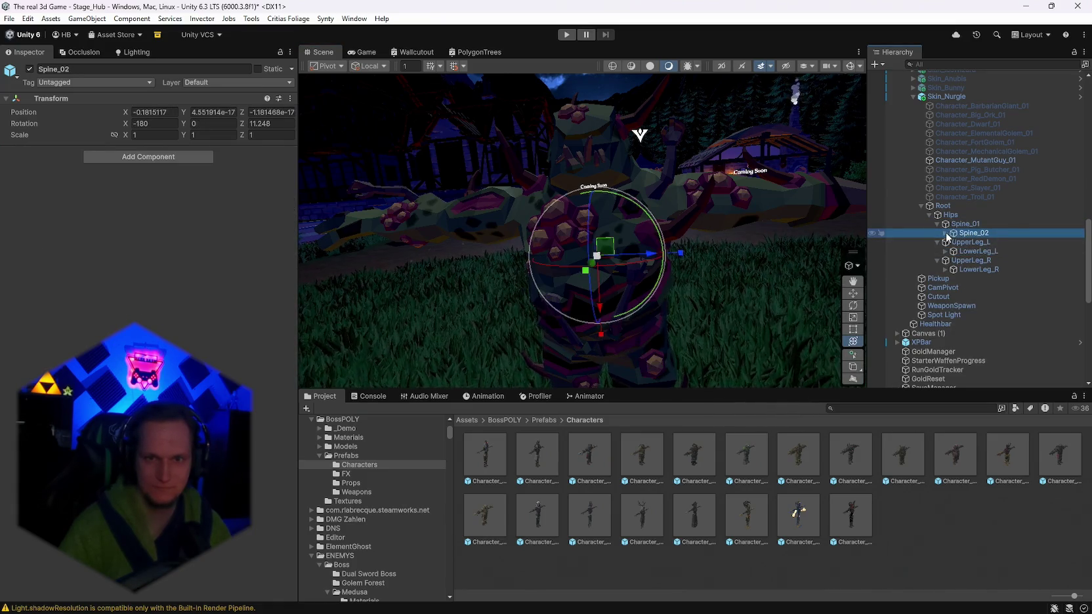
Add a capsule collider to Spine_02 and lay it along the X-axis around the torso, radius about 0.319.
{"action": "left_click", "coordinate": [145, 157]}
{"action": "left_click", "coordinate": [131, 190]}
{"action": "mouse_move", "coordinate": [499, 263]}
{"action": "left_mouse_down"}
{"action": "mouse_move", "coordinate": [577, 263]}
{"action": "mouse_move", "coordinate": [561, 251]}
{"action": "mouse_move", "coordinate": [884, 251]}
{"action": "mouse_move", "coordinate": [1030, 278]}
{"action": "mouse_move", "coordinate": [185, 206]}
{"action": "left_mouse_up"}
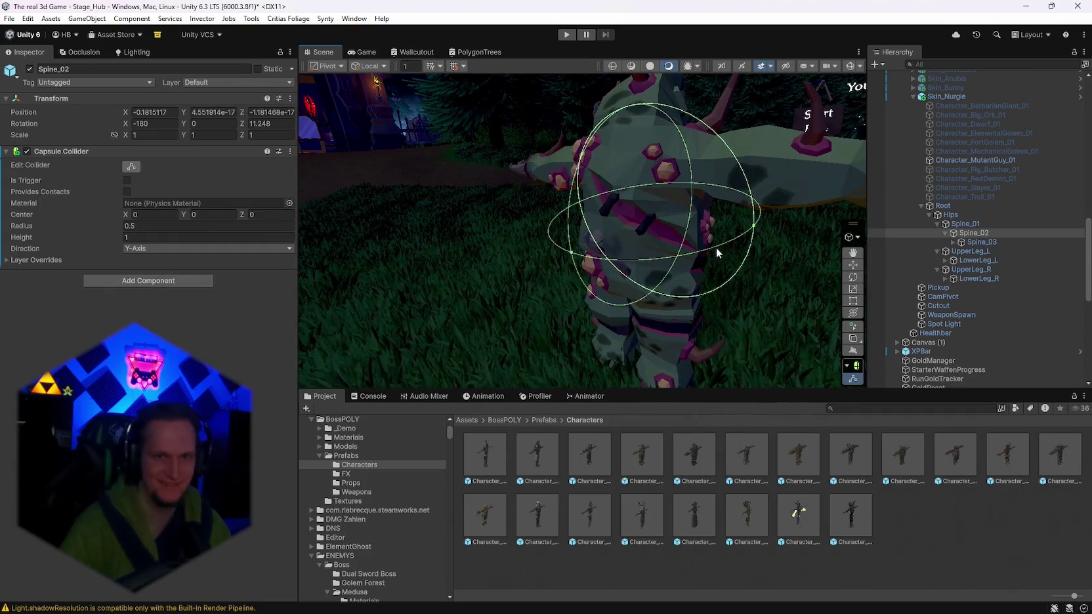
{"action": "left_click_drag", "start_coordinate": [709, 223], "coordinate": [463, 259]}
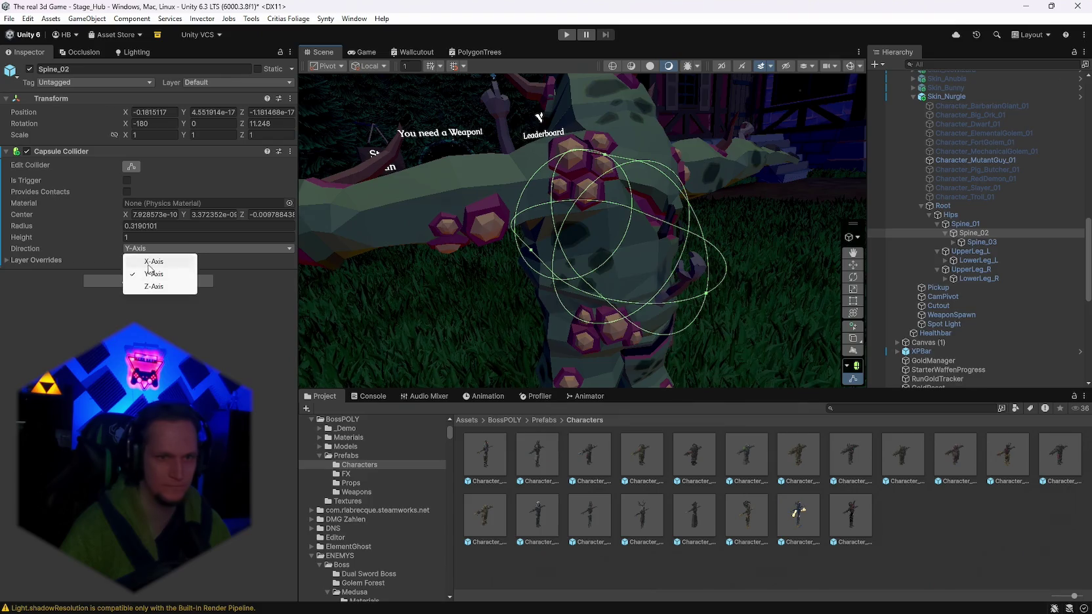
{"action": "left_click", "coordinate": [149, 262]}
{"action": "mouse_move", "coordinate": [591, 263]}
{"action": "left_mouse_down"}
{"action": "mouse_move", "coordinate": [925, 230]}
{"action": "mouse_move", "coordinate": [809, 201]}
{"action": "mouse_move", "coordinate": [1009, 264]}
{"action": "mouse_move", "coordinate": [1089, 250]}
{"action": "mouse_move", "coordinate": [2, 268]}
{"action": "left_mouse_up"}
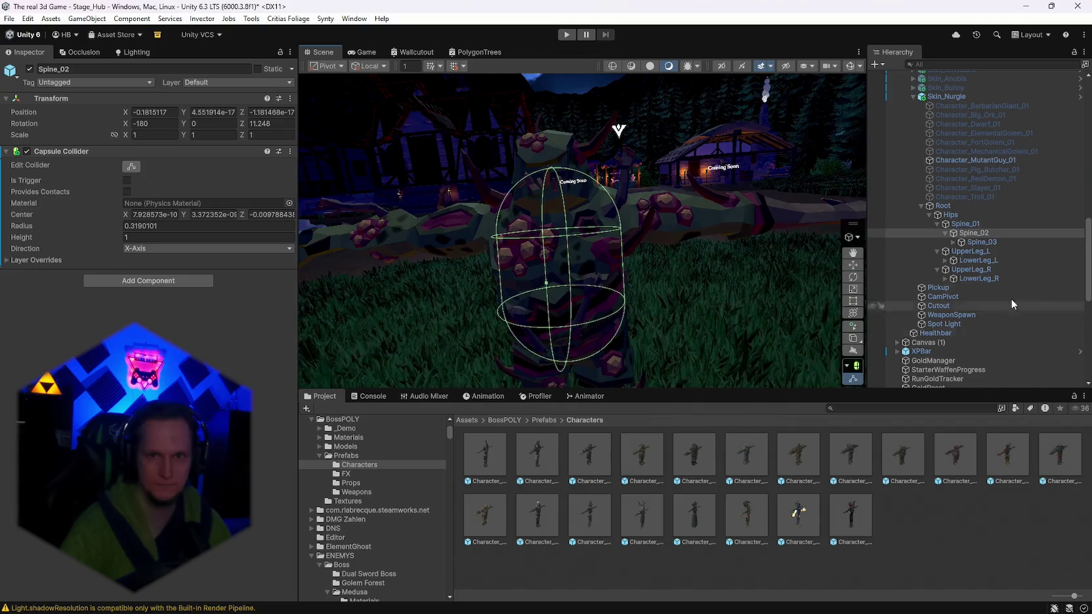
{"action": "left_click", "coordinate": [984, 252]}
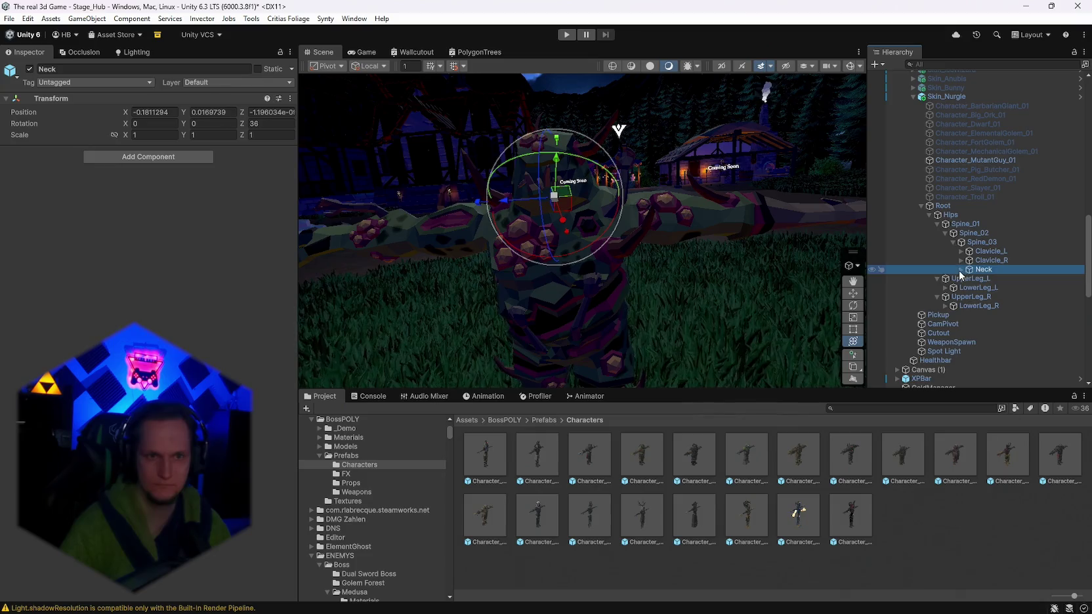
Paste the copied capsule collider onto the Head bone as a new component.
{"action": "left_click", "coordinate": [989, 280]}
{"action": "right_click", "coordinate": [991, 280]}
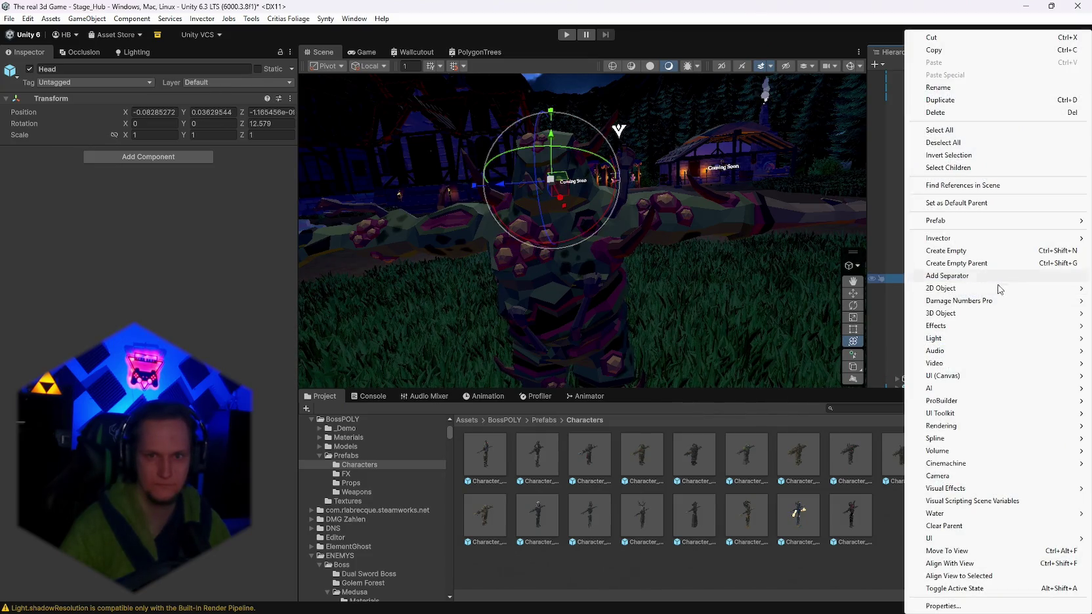
{"action": "right_click", "coordinate": [68, 98]}
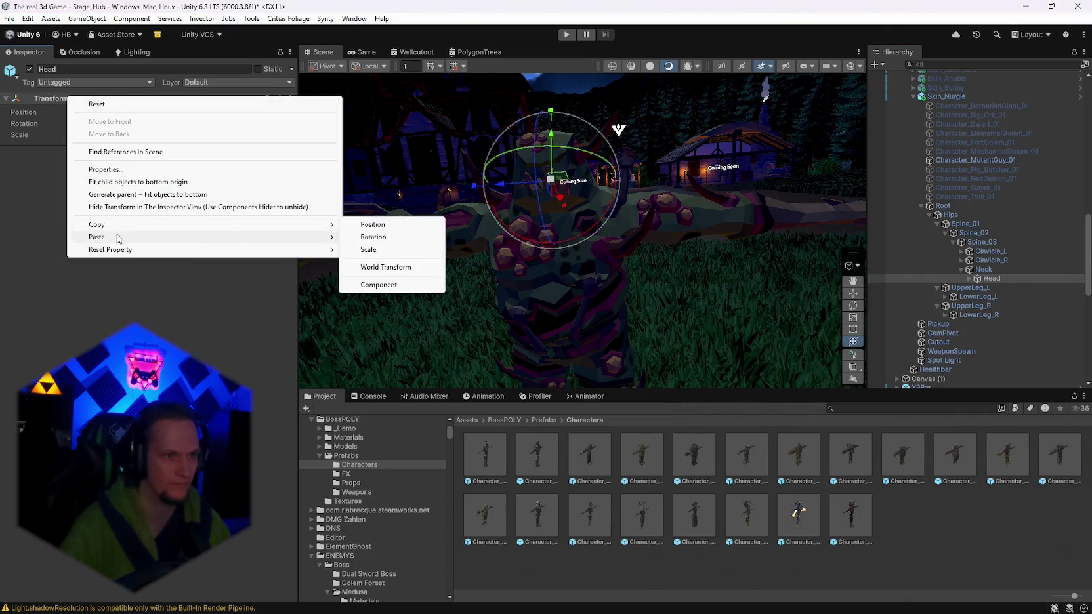
{"action": "left_click", "coordinate": [402, 298]}
Lay the head collider along the X-axis and resize it to radius ≈0.259, height ≈0.519.
{"action": "left_click_drag", "start_coordinate": [512, 236], "coordinate": [394, 233]}
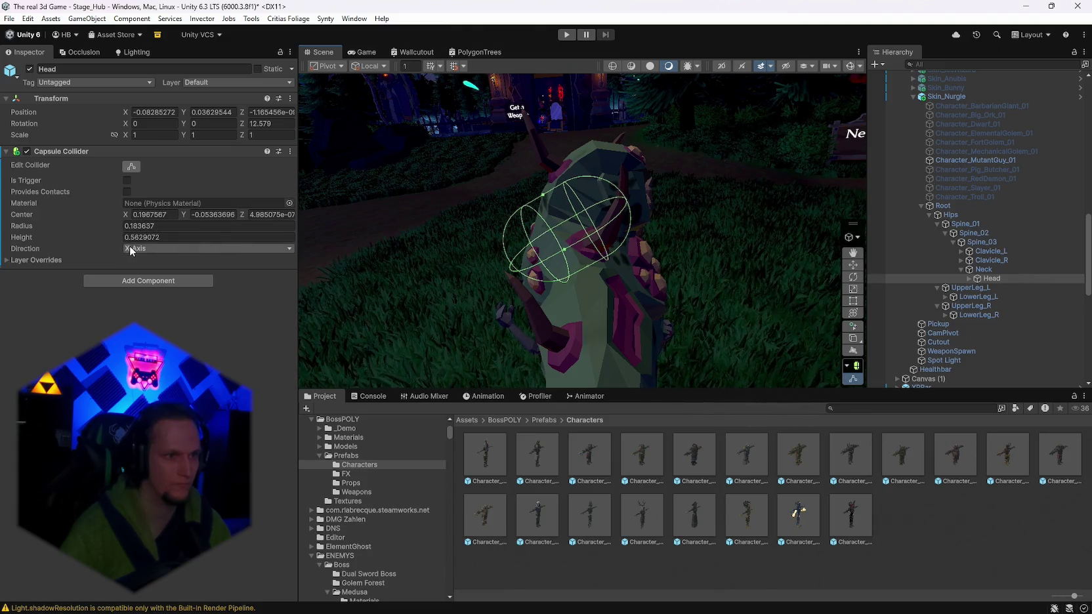
{"action": "left_click", "coordinate": [154, 273]}
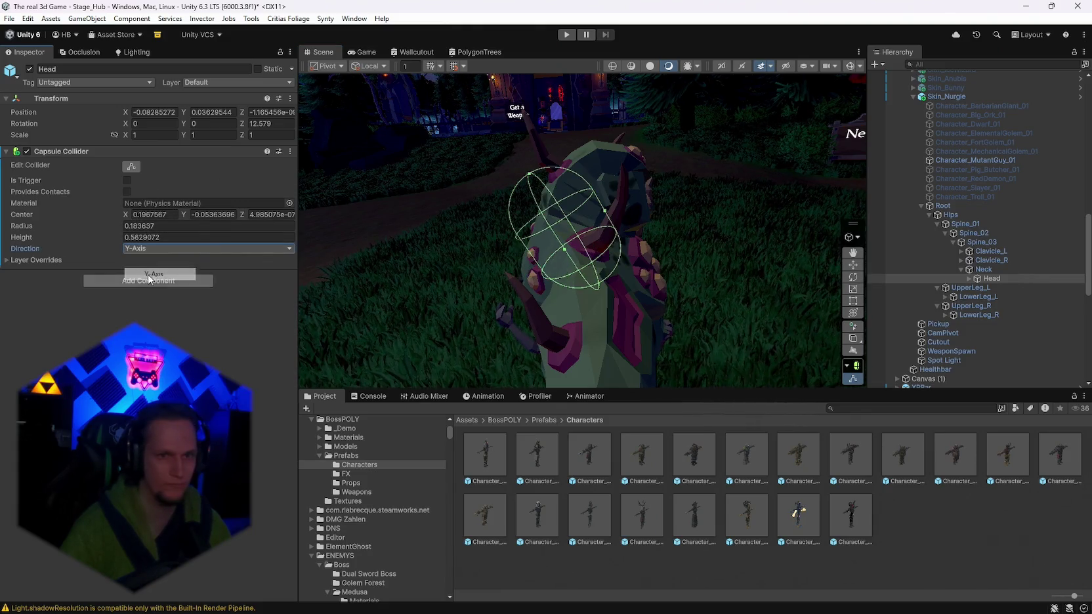
{"action": "left_click_drag", "start_coordinate": [426, 249], "coordinate": [555, 247]}
{"action": "left_click", "coordinate": [146, 248]}
{"action": "left_click", "coordinate": [154, 261]}
{"action": "mouse_move", "coordinate": [407, 246]}
{"action": "left_mouse_down"}
{"action": "mouse_move", "coordinate": [451, 246]}
{"action": "mouse_move", "coordinate": [382, 246]}
{"action": "mouse_move", "coordinate": [690, 235]}
{"action": "left_mouse_up"}
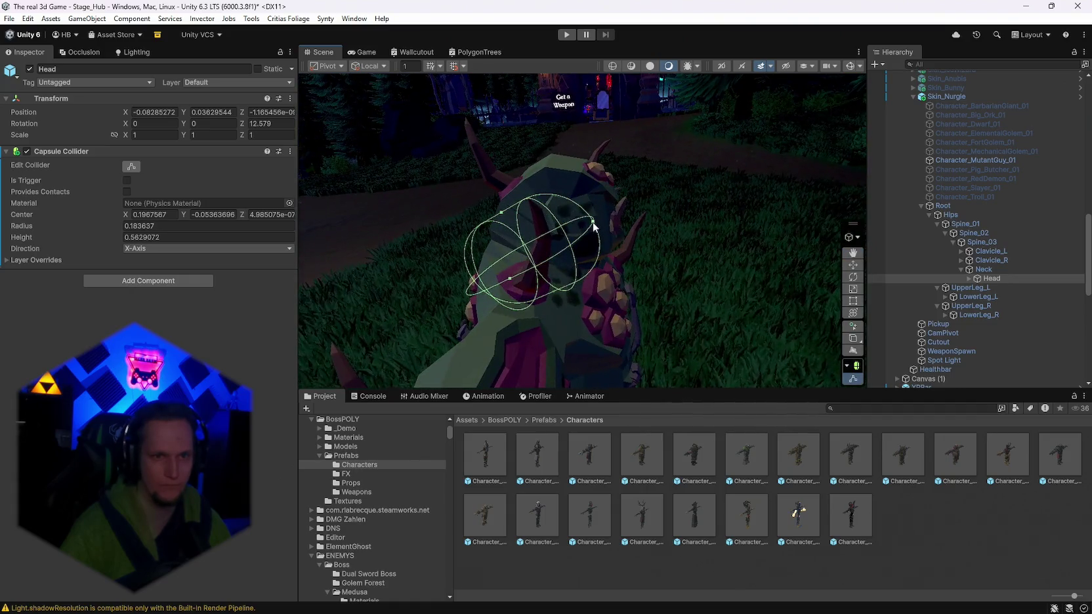
{"action": "mouse_move", "coordinate": [611, 215]}
{"action": "left_mouse_down"}
{"action": "mouse_move", "coordinate": [629, 219]}
{"action": "mouse_move", "coordinate": [588, 218]}
{"action": "left_mouse_up"}
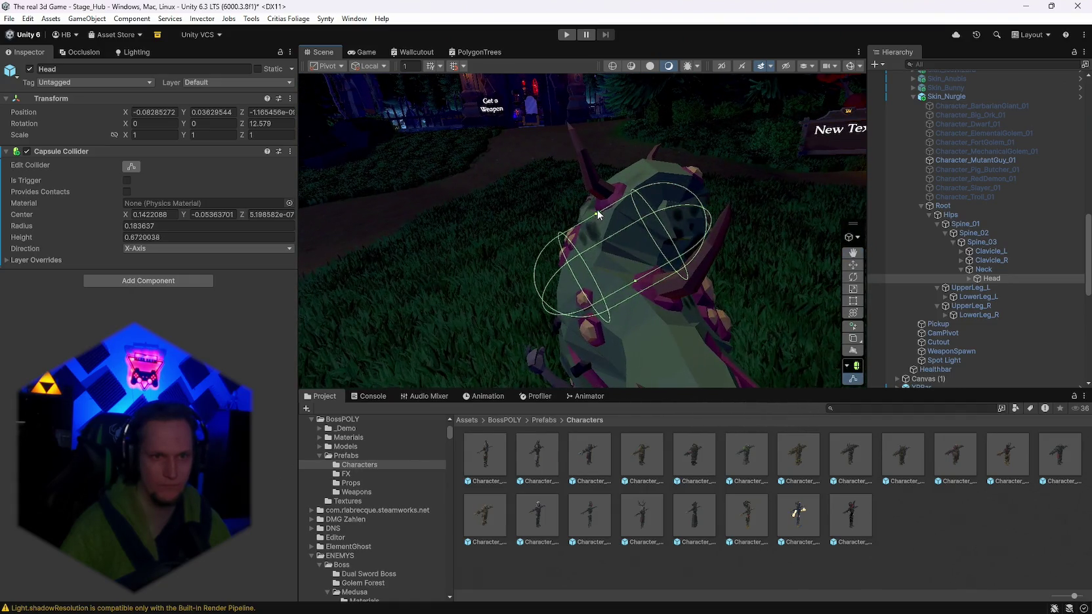
{"action": "left_click_drag", "start_coordinate": [572, 172], "coordinate": [637, 276]}
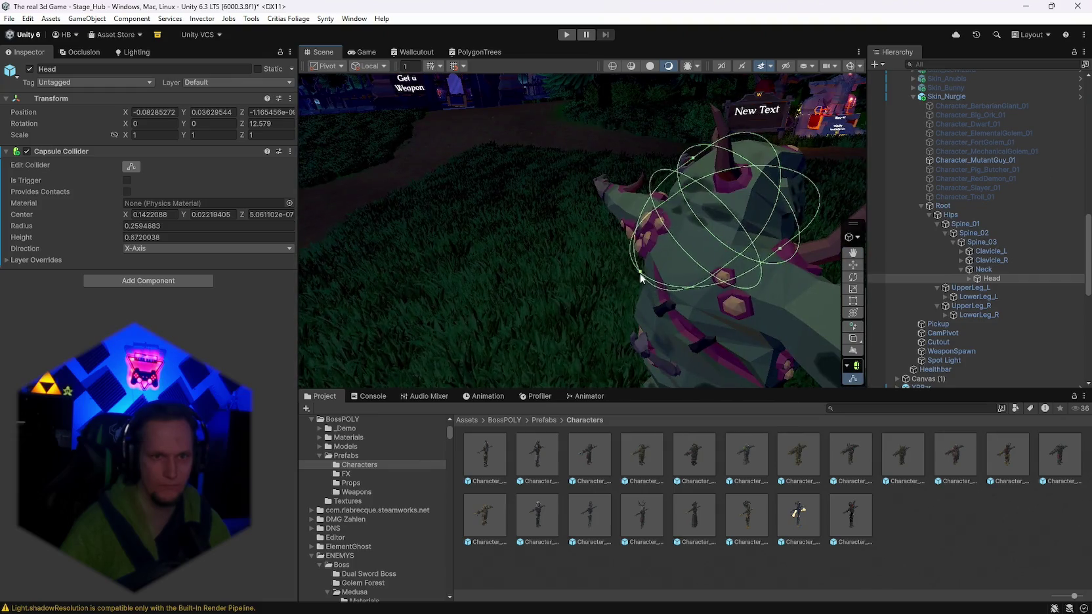
{"action": "mouse_move", "coordinate": [685, 234]}
{"action": "left_mouse_down"}
{"action": "mouse_move", "coordinate": [890, 205]}
{"action": "mouse_move", "coordinate": [1063, 208]}
{"action": "mouse_move", "coordinate": [484, 203]}
{"action": "mouse_move", "coordinate": [520, 207]}
{"action": "left_mouse_up"}
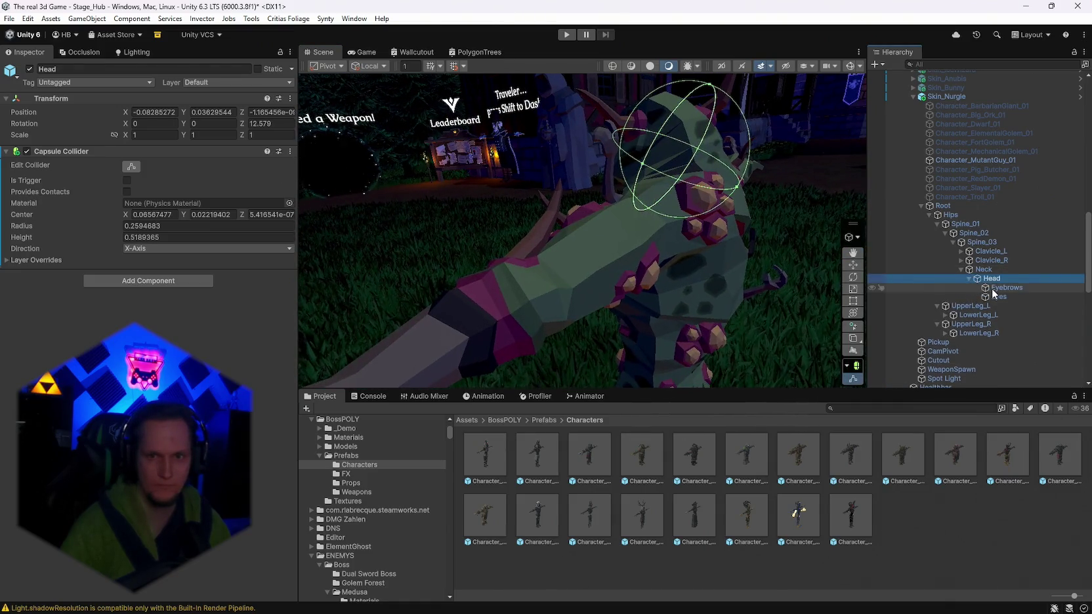
Expand the Head and both clavicle bones and select the shoulder bone Shoulder_R.
{"action": "left_click", "coordinate": [993, 288]}
{"action": "mouse_move", "coordinate": [787, 197]}
{"action": "left_mouse_down"}
{"action": "mouse_move", "coordinate": [860, 179]}
{"action": "mouse_move", "coordinate": [870, 222]}
{"action": "left_mouse_up"}
{"action": "left_click", "coordinate": [962, 251]}
{"action": "left_click", "coordinate": [962, 269]}
{"action": "double_click", "coordinate": [929, 260]}
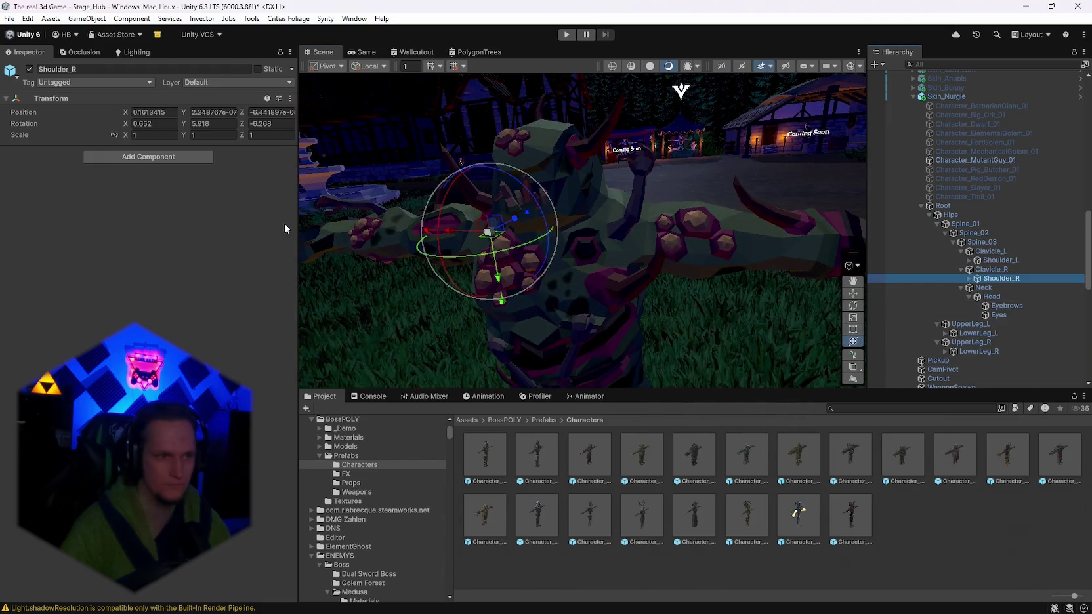
Paste the copied capsule collider onto Shoulder_R as a new component.
{"action": "right_click", "coordinate": [35, 98]}
{"action": "mouse_move", "coordinate": [98, 235]}
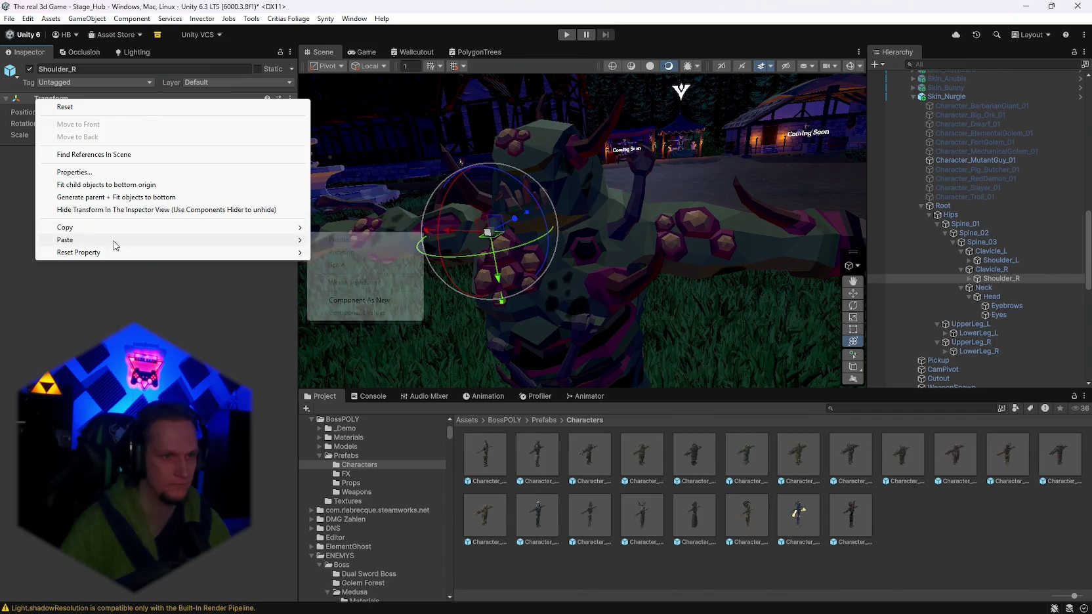
{"action": "left_click", "coordinate": [364, 299]}
{"action": "mouse_move", "coordinate": [453, 310]}
{"action": "left_mouse_down"}
{"action": "mouse_move", "coordinate": [362, 277]}
{"action": "mouse_move", "coordinate": [526, 277]}
{"action": "mouse_move", "coordinate": [604, 255]}
{"action": "mouse_move", "coordinate": [603, 234]}
{"action": "mouse_move", "coordinate": [578, 255]}
{"action": "mouse_move", "coordinate": [129, 160]}
{"action": "left_mouse_up"}
Copy Shoulder_R's collider onto Shoulder_L and mirror it to Center X -0.22.
{"action": "right_click", "coordinate": [79, 151]}
{"action": "left_click", "coordinate": [131, 248]}
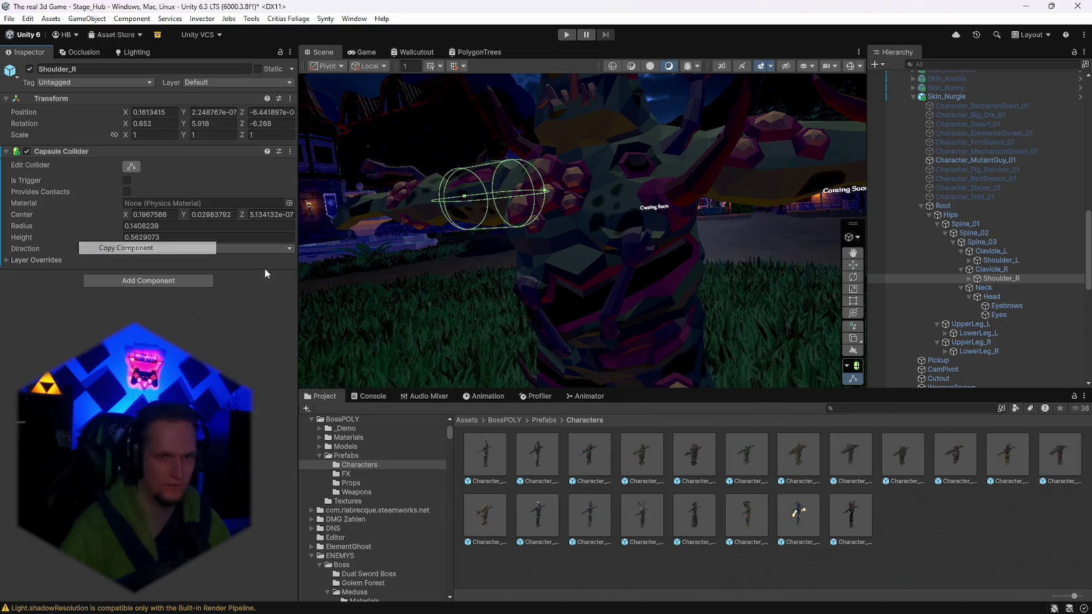
{"action": "left_click", "coordinate": [993, 263]}
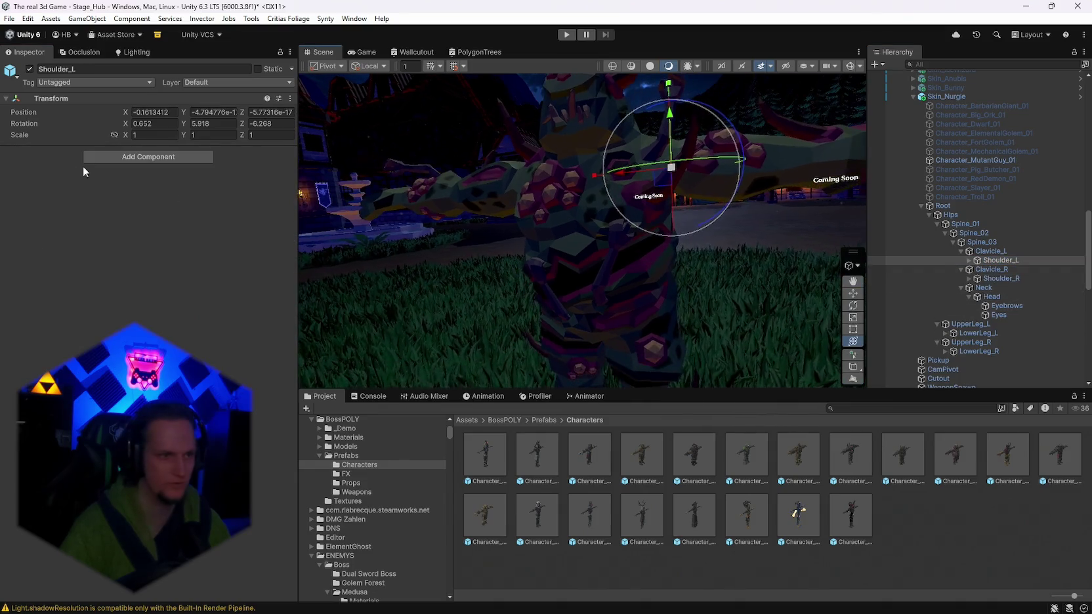
{"action": "right_click", "coordinate": [56, 98]}
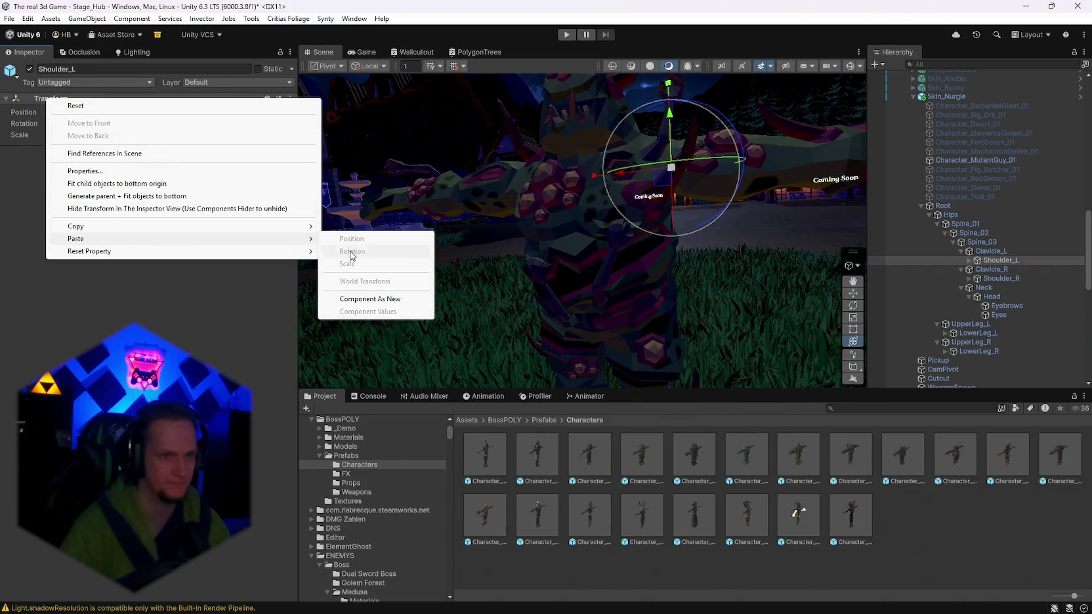
{"action": "left_click", "coordinate": [374, 299]}
{"action": "left_click", "coordinate": [129, 168]}
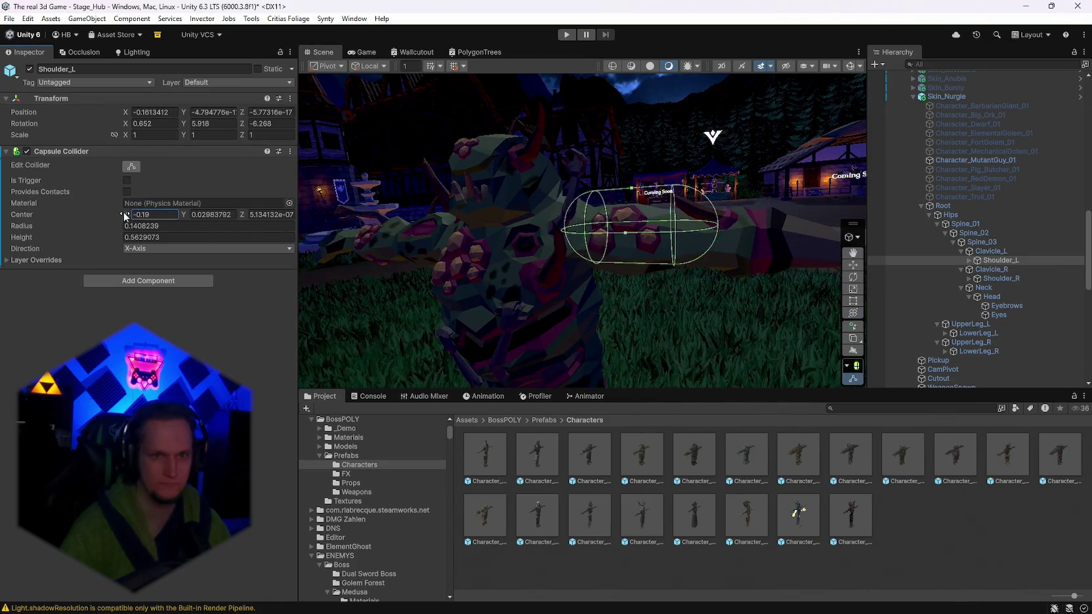
{"action": "mouse_move", "coordinate": [591, 249]}
{"action": "left_mouse_down"}
{"action": "mouse_move", "coordinate": [551, 256]}
{"action": "mouse_move", "coordinate": [537, 241]}
{"action": "left_mouse_up"}
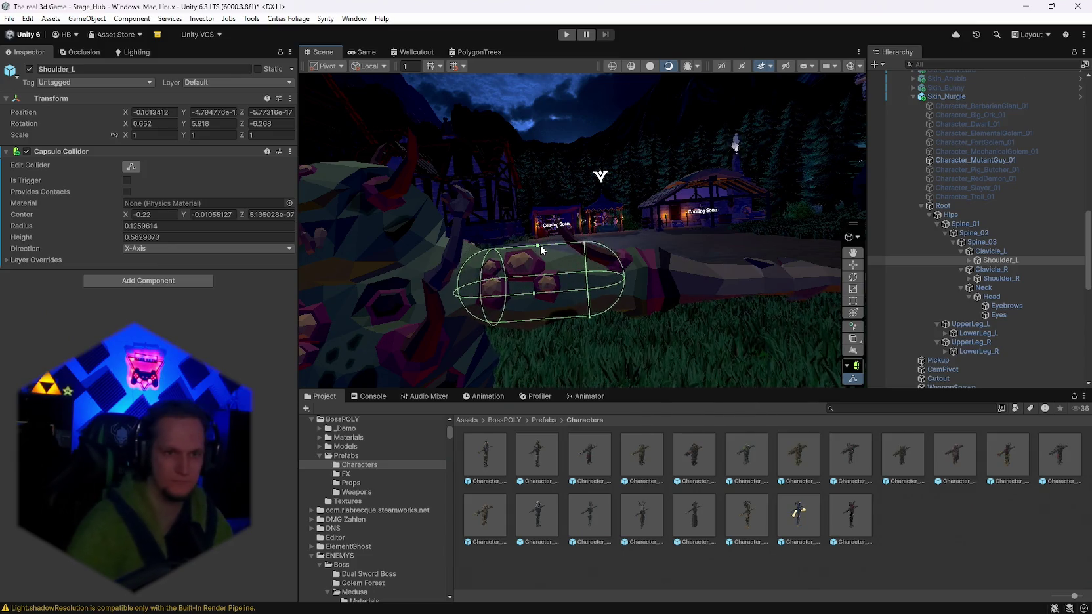
{"action": "mouse_move", "coordinate": [580, 328]}
{"action": "left_mouse_down"}
{"action": "mouse_move", "coordinate": [585, 319]}
{"action": "mouse_move", "coordinate": [563, 310]}
{"action": "mouse_move", "coordinate": [570, 363]}
{"action": "mouse_move", "coordinate": [320, 425]}
{"action": "mouse_move", "coordinate": [533, 414]}
{"action": "mouse_move", "coordinate": [580, 333]}
{"action": "left_mouse_up"}
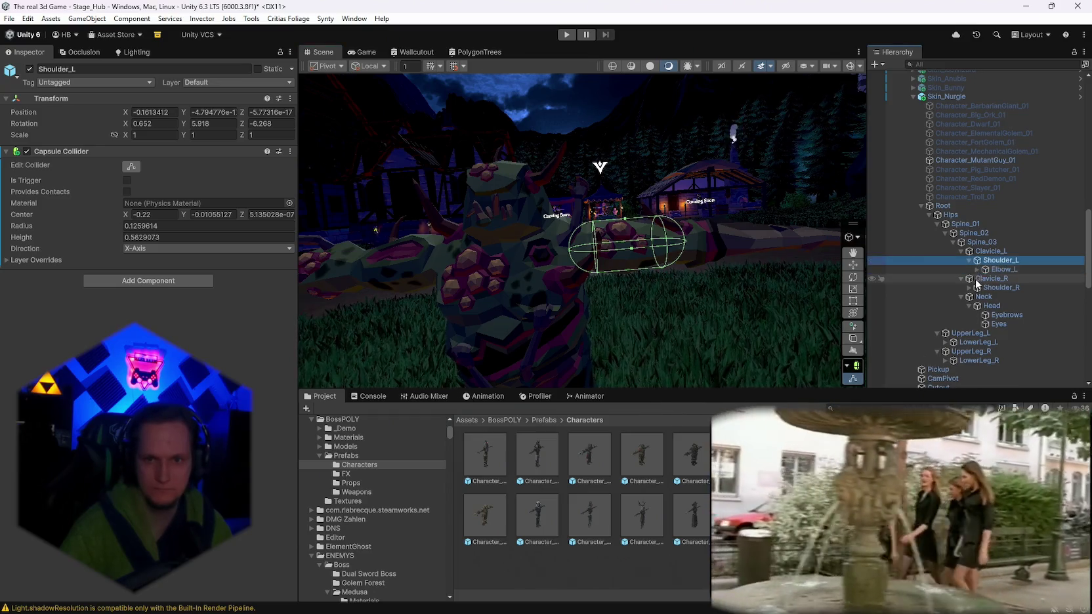
Paste the copied capsule collider onto Hand_R as a new component and frame it.
{"action": "double_click", "coordinate": [996, 269]}
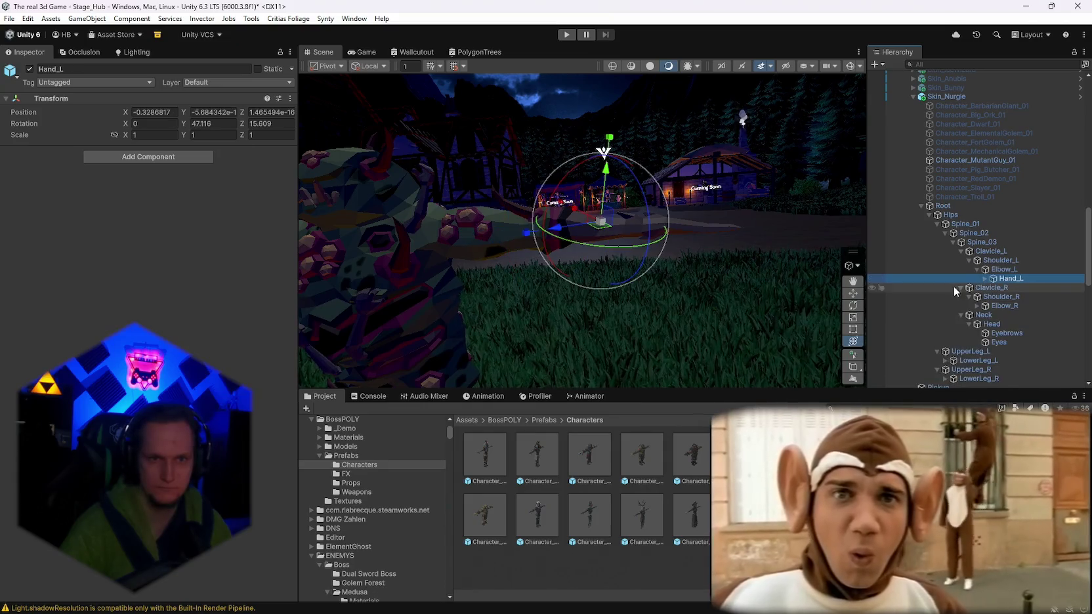
{"action": "double_click", "coordinate": [1000, 316]}
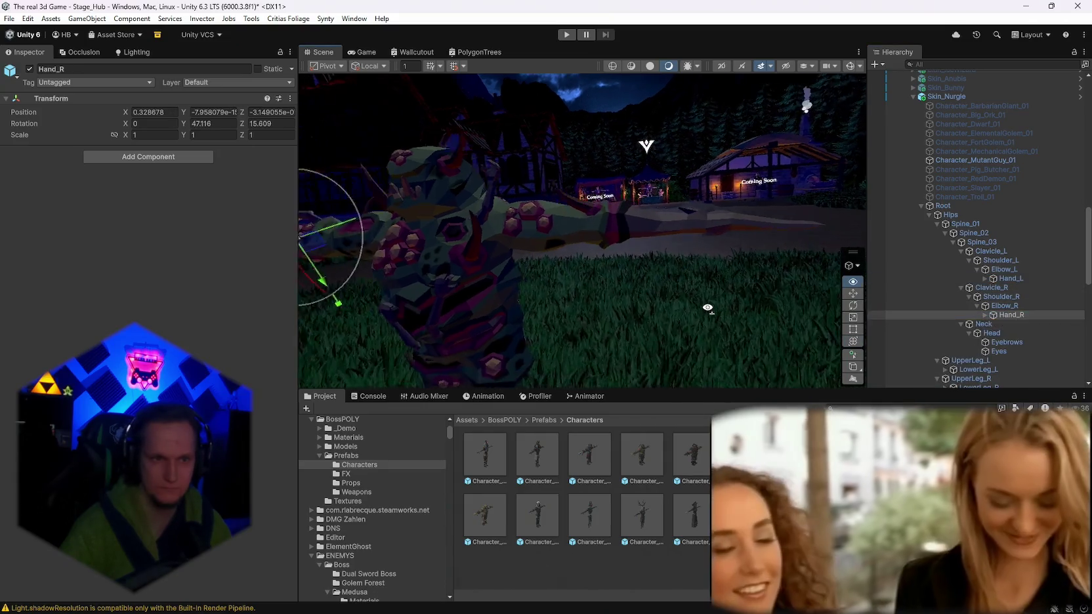
{"action": "right_click", "coordinate": [45, 98]}
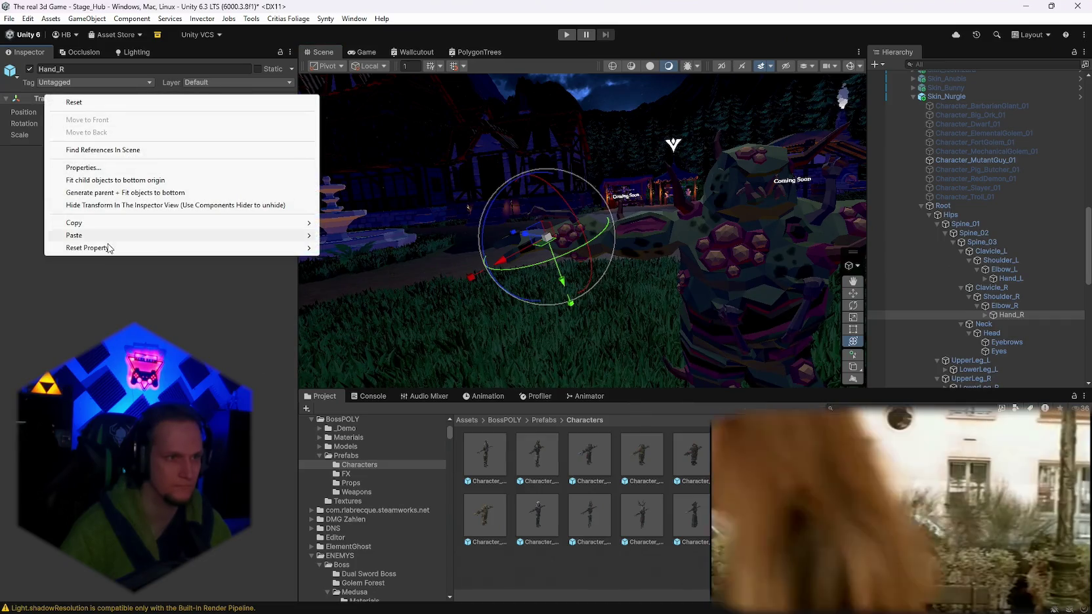
{"action": "left_click", "coordinate": [354, 296]}
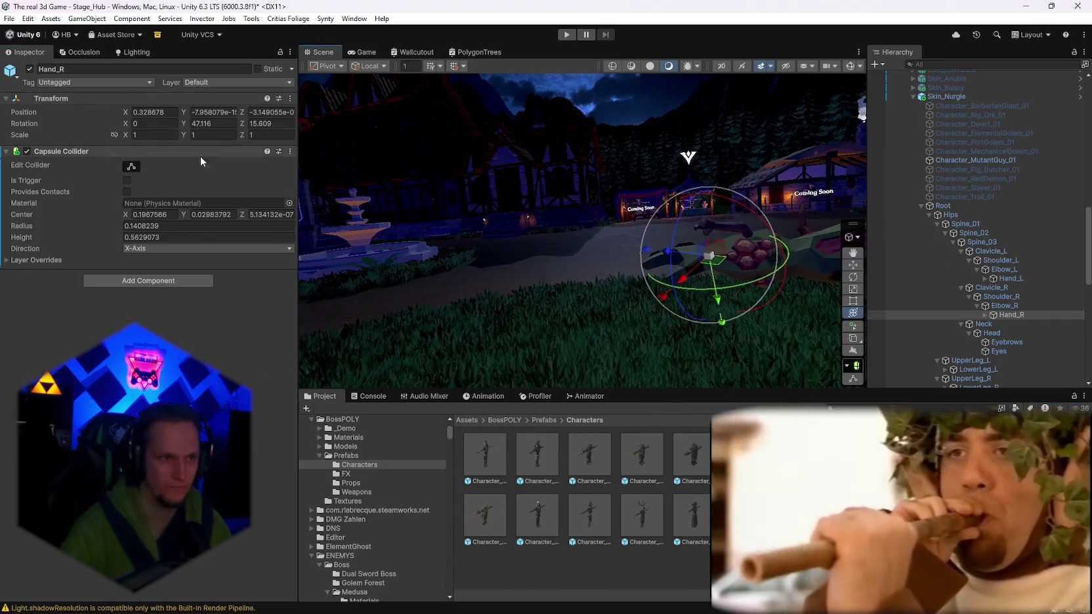
{"action": "left_click_drag", "start_coordinate": [498, 262], "coordinate": [740, 321]}
{"action": "key", "text": "f"}
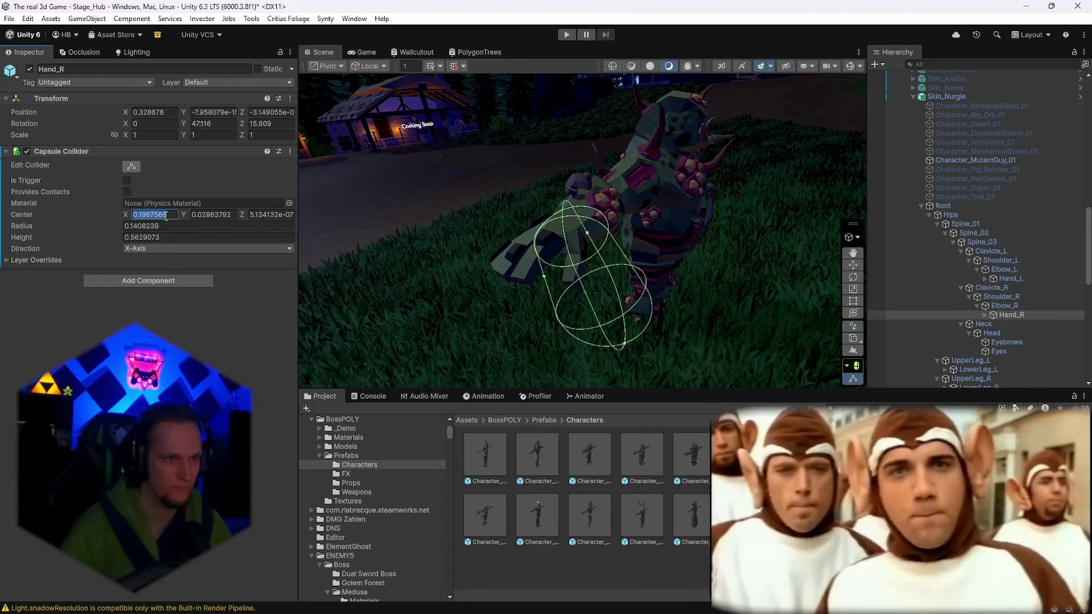
Try the Y, X and Z directions for the hand collider to find the best alignment.
{"action": "left_click", "coordinate": [161, 250]}
{"action": "left_click", "coordinate": [161, 271]}
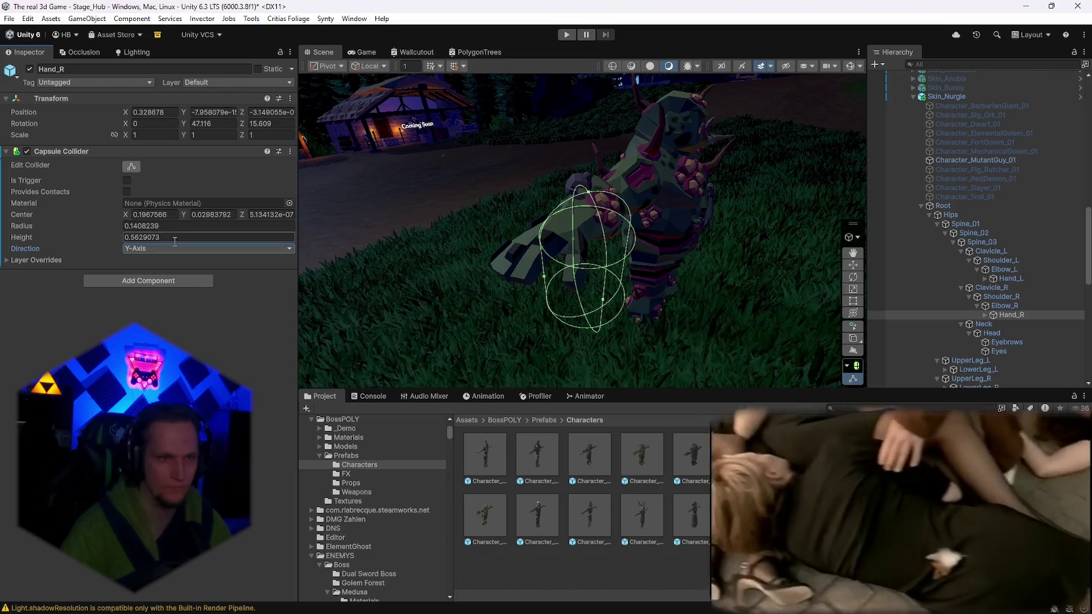
{"action": "left_click", "coordinate": [139, 249]}
{"action": "left_click", "coordinate": [141, 260]}
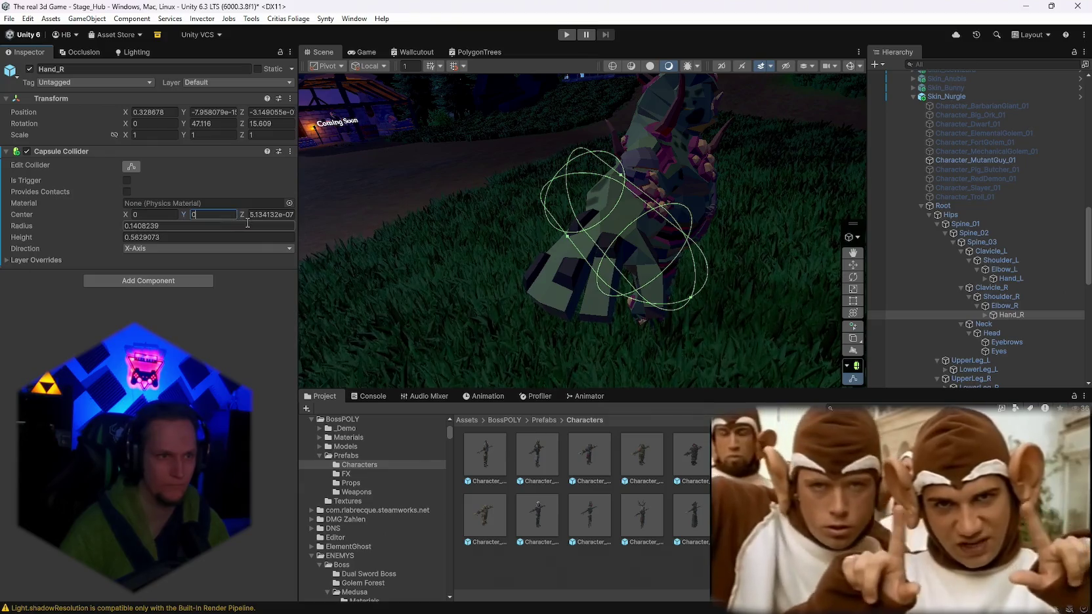
{"action": "mouse_move", "coordinate": [578, 263]}
{"action": "left_mouse_down"}
{"action": "mouse_move", "coordinate": [529, 252]}
{"action": "mouse_move", "coordinate": [528, 269]}
{"action": "mouse_move", "coordinate": [499, 266]}
{"action": "left_mouse_up"}
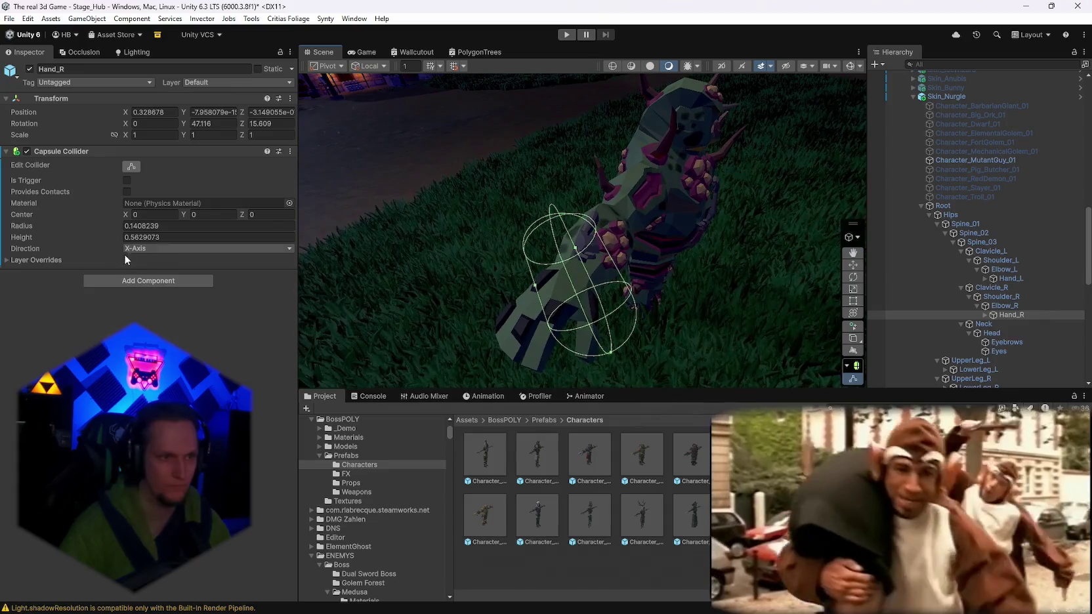
{"action": "left_click", "coordinate": [155, 287]}
{"action": "mouse_move", "coordinate": [328, 285]}
{"action": "left_mouse_down"}
{"action": "mouse_move", "coordinate": [541, 293]}
{"action": "mouse_move", "coordinate": [670, 334]}
{"action": "mouse_move", "coordinate": [679, 272]}
{"action": "mouse_move", "coordinate": [656, 269]}
{"action": "left_mouse_up"}
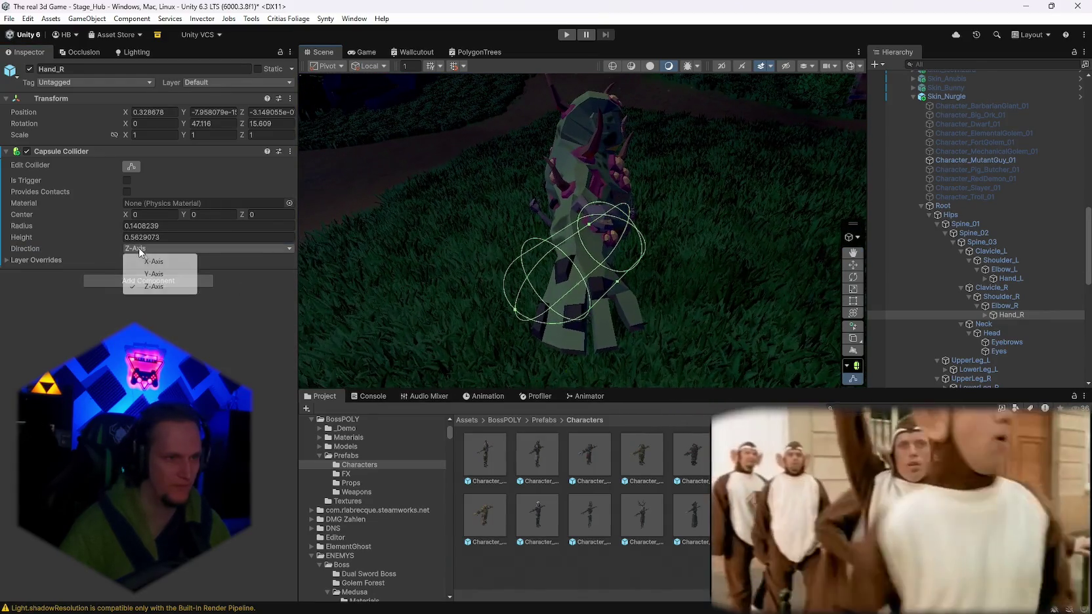
{"action": "left_click", "coordinate": [154, 262]}
{"action": "mouse_move", "coordinate": [594, 252]}
{"action": "left_mouse_down"}
{"action": "mouse_move", "coordinate": [590, 227]}
{"action": "mouse_move", "coordinate": [527, 243]}
{"action": "left_mouse_up"}
Shorten the hand collider to height 0.2816482 and stand it along the Y axis.
{"action": "left_click", "coordinate": [168, 214]}
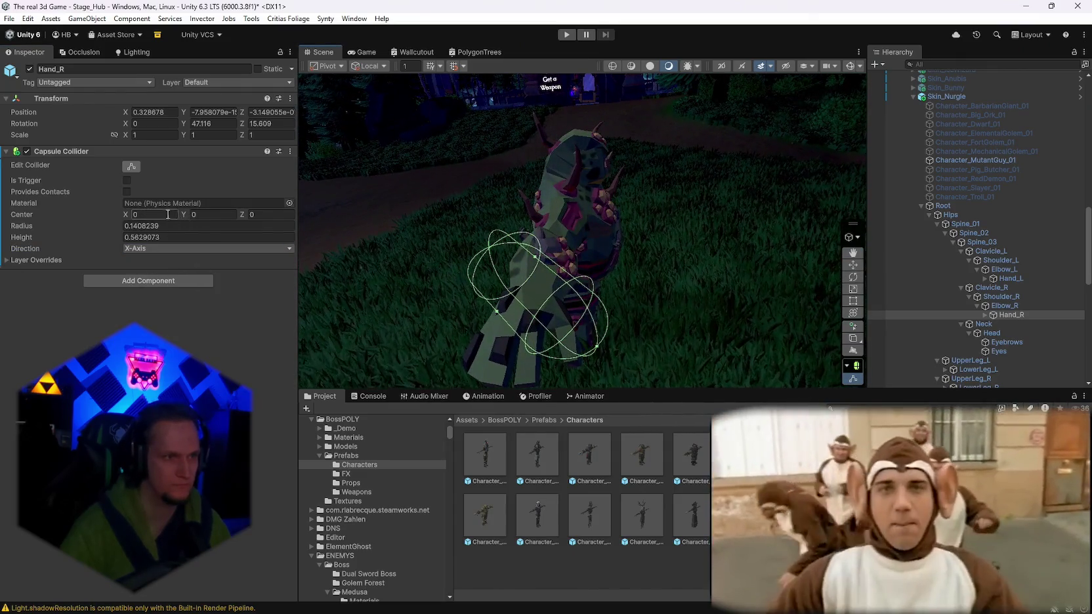
{"action": "mouse_move", "coordinate": [545, 295]}
{"action": "left_mouse_down"}
{"action": "mouse_move", "coordinate": [463, 297]}
{"action": "mouse_move", "coordinate": [710, 300]}
{"action": "mouse_move", "coordinate": [860, 287]}
{"action": "mouse_move", "coordinate": [535, 337]}
{"action": "left_mouse_up"}
{"action": "left_click_drag", "start_coordinate": [621, 335], "coordinate": [392, 347]}
{"action": "mouse_move", "coordinate": [561, 284]}
{"action": "left_mouse_down"}
{"action": "mouse_move", "coordinate": [816, 317]}
{"action": "mouse_move", "coordinate": [806, 311]}
{"action": "left_mouse_up"}
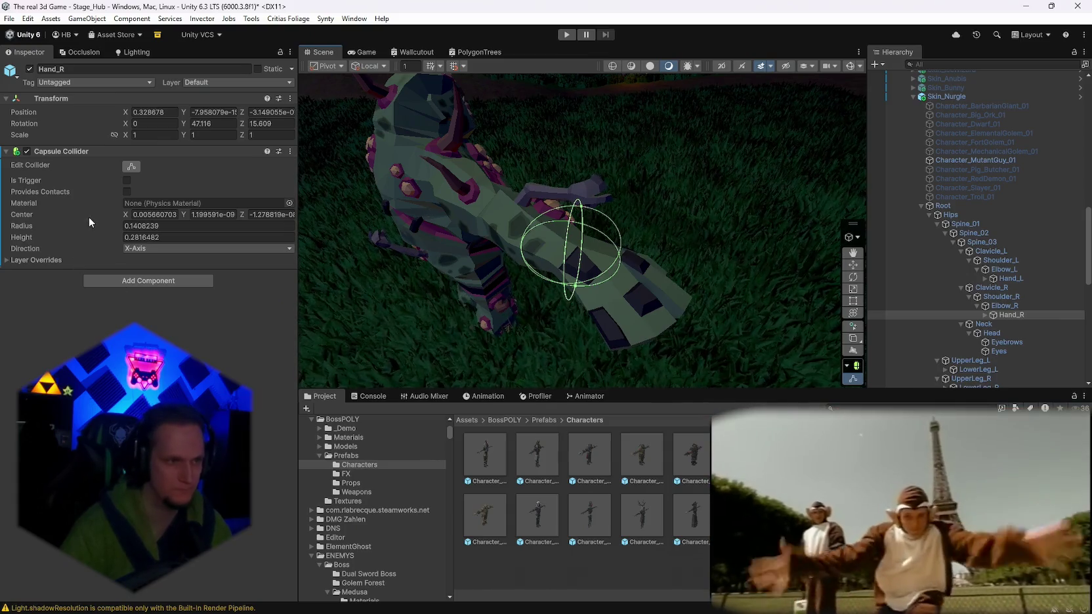
{"action": "left_click_drag", "start_coordinate": [418, 265], "coordinate": [187, 245]}
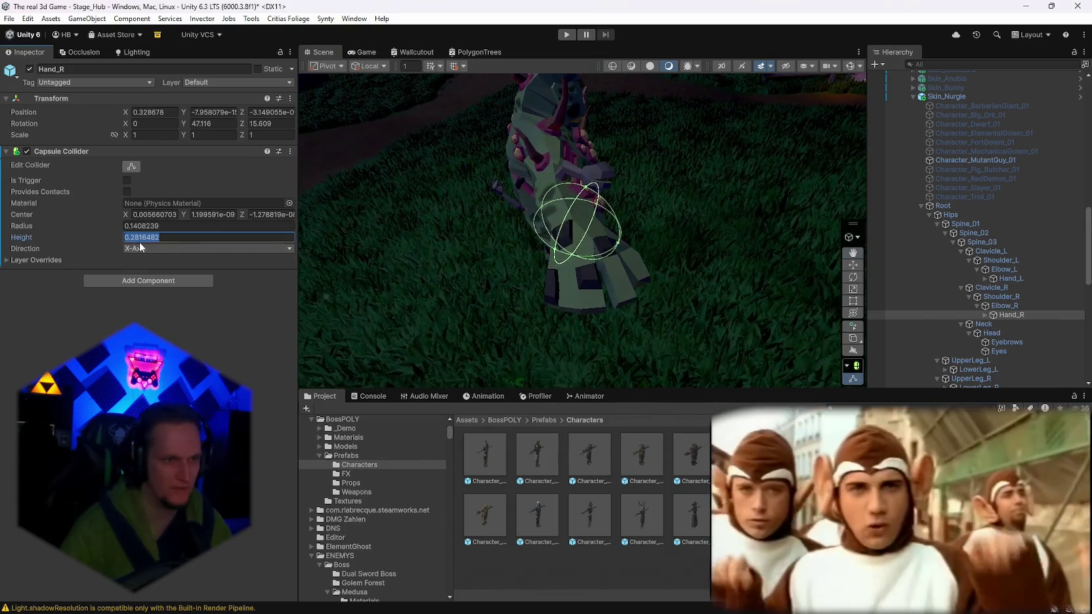
{"action": "left_click", "coordinate": [148, 274]}
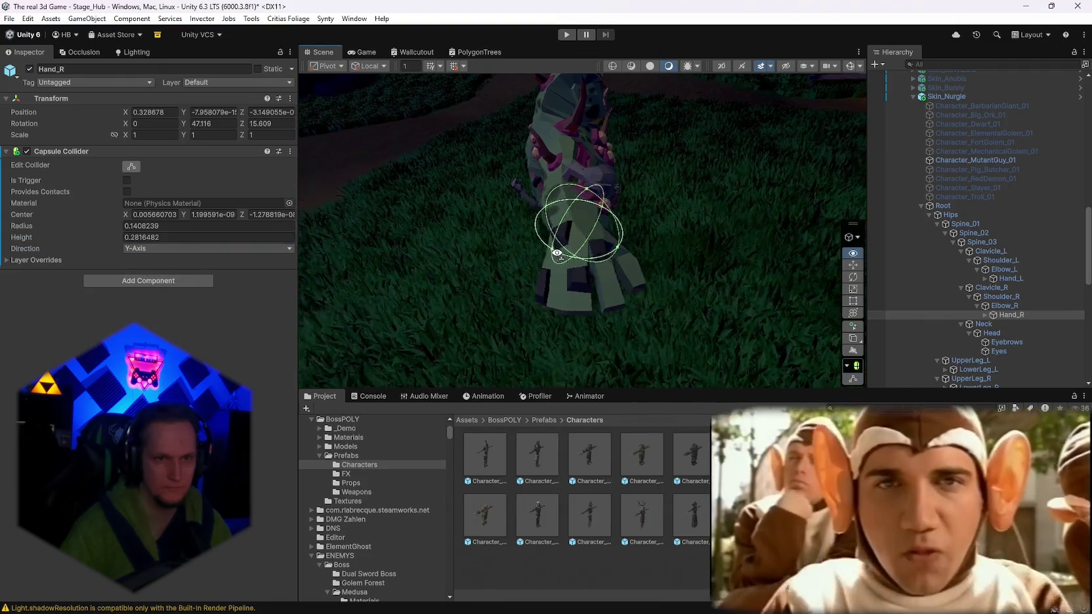
{"action": "left_click_drag", "start_coordinate": [555, 256], "coordinate": [529, 243]}
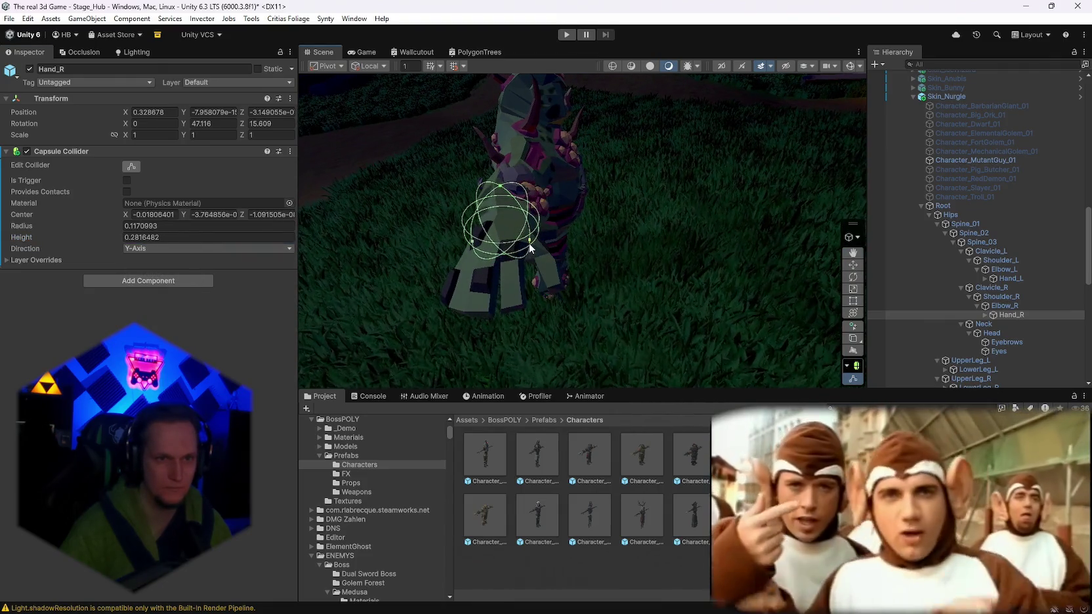
{"action": "left_click_drag", "start_coordinate": [584, 274], "coordinate": [513, 288]}
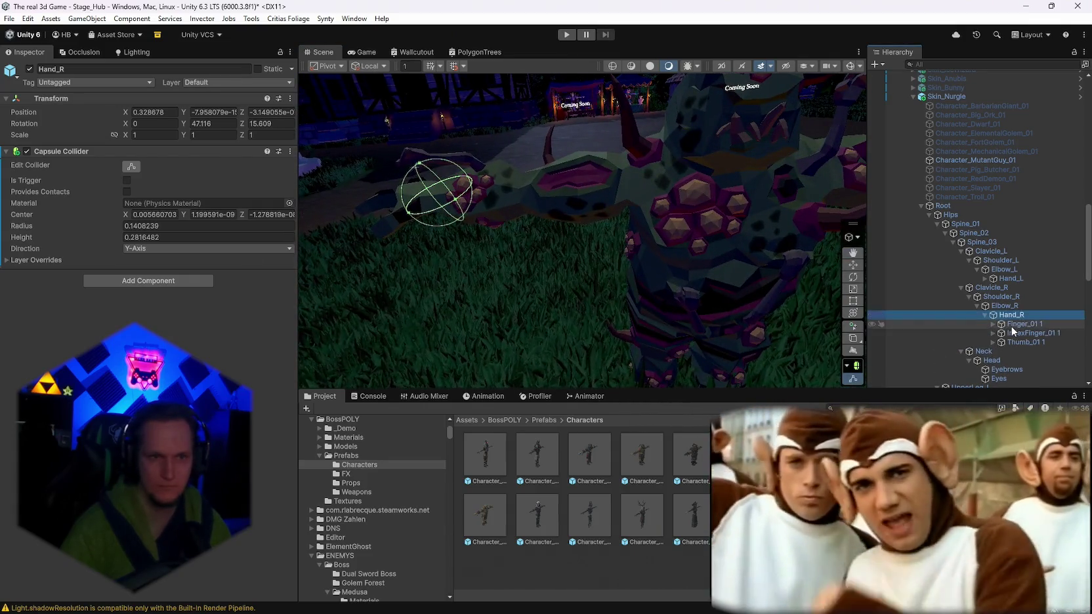
Paste the capsule collider onto the Finger_01 1 bone and apply the copied collider values.
{"action": "double_click", "coordinate": [1011, 326]}
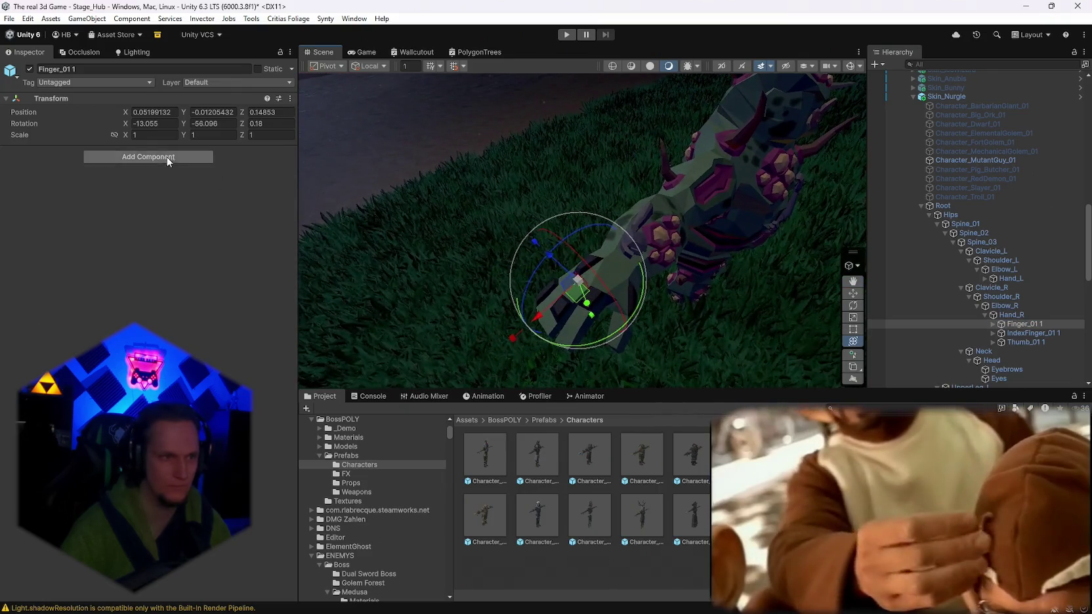
{"action": "right_click", "coordinate": [35, 98]}
{"action": "mouse_move", "coordinate": [106, 240]}
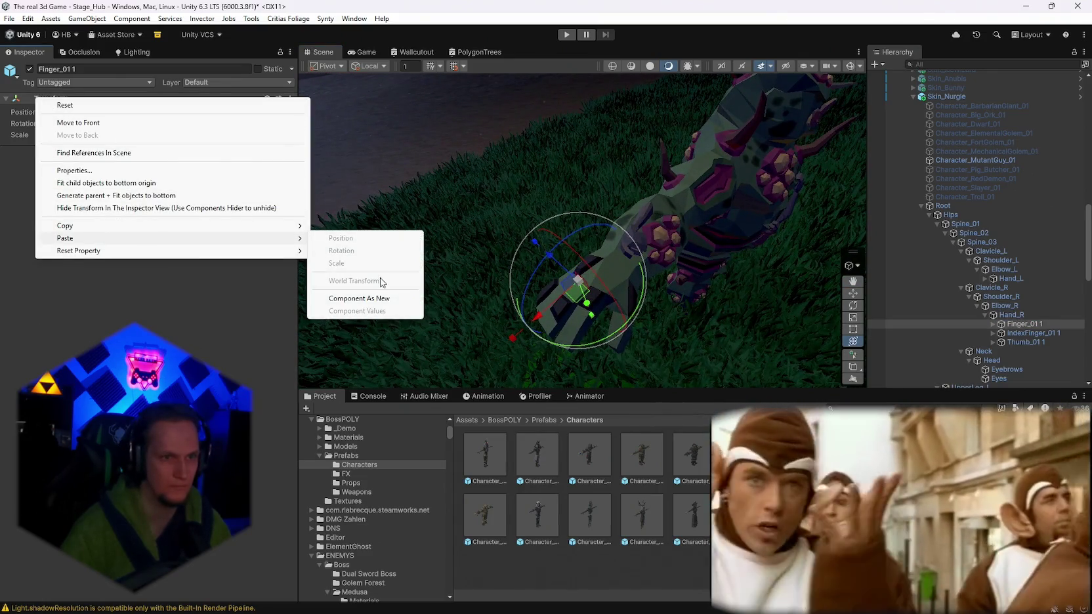
{"action": "left_click", "coordinate": [388, 298]}
{"action": "key", "text": "f"}
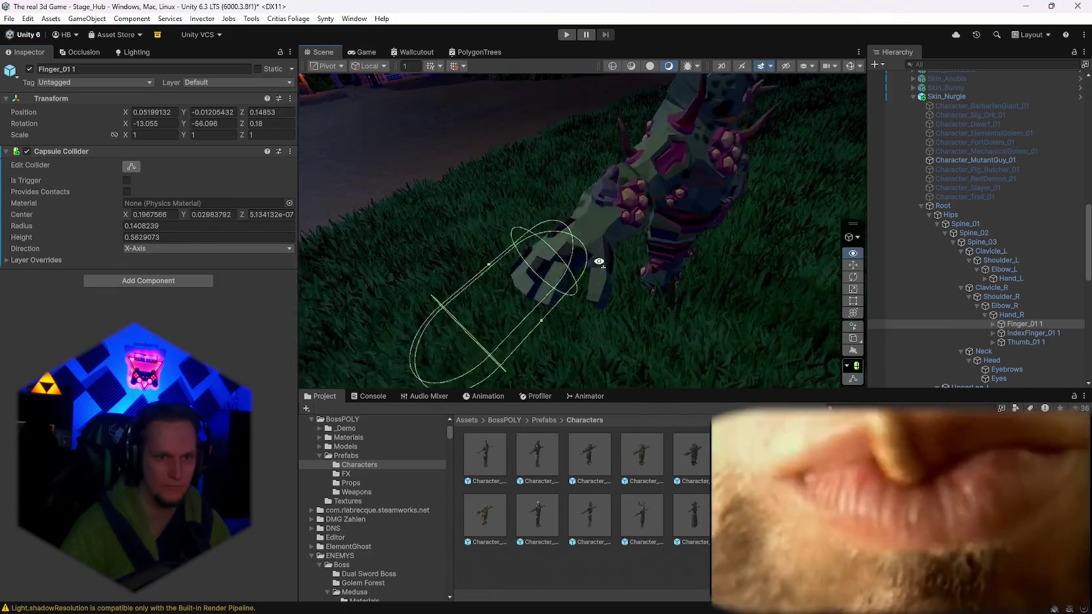
{"action": "left_click_drag", "start_coordinate": [622, 234], "coordinate": [427, 296]}
{"action": "right_click", "coordinate": [88, 151]}
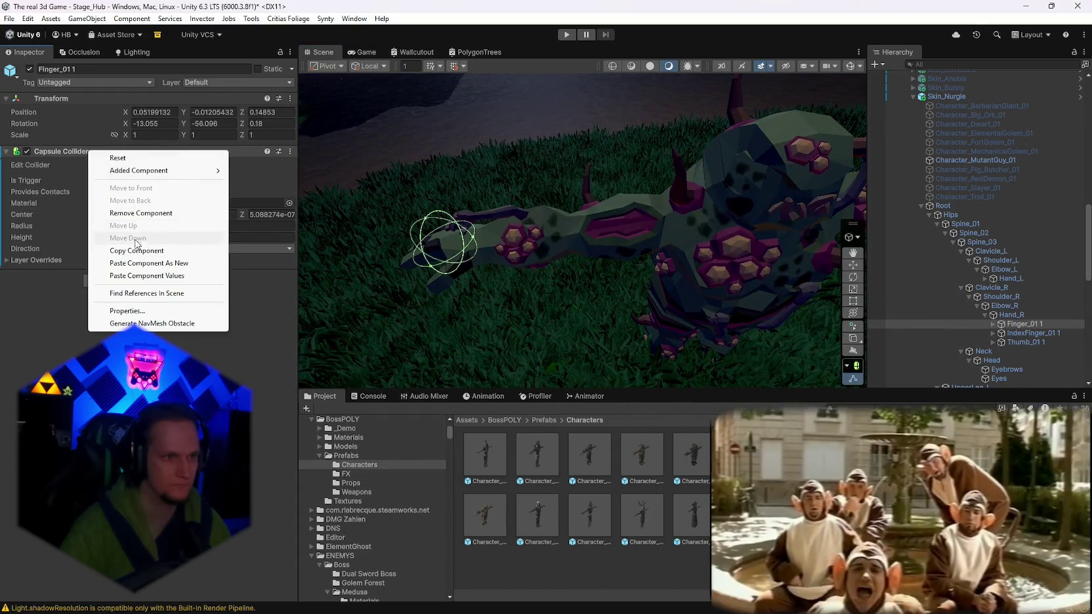
{"action": "left_click", "coordinate": [171, 250]}
{"action": "left_click_drag", "start_coordinate": [559, 234], "coordinate": [610, 217]}
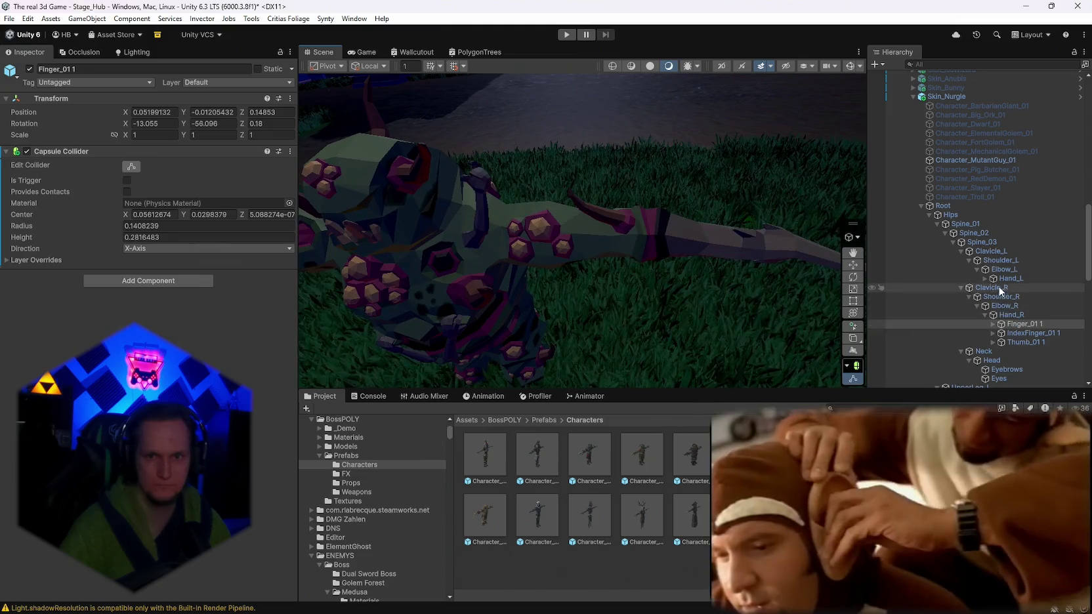
Paste a capsule collider onto Hand_L and resize it to radius 0.073707, height 0.224737.
{"action": "double_click", "coordinate": [1003, 277]}
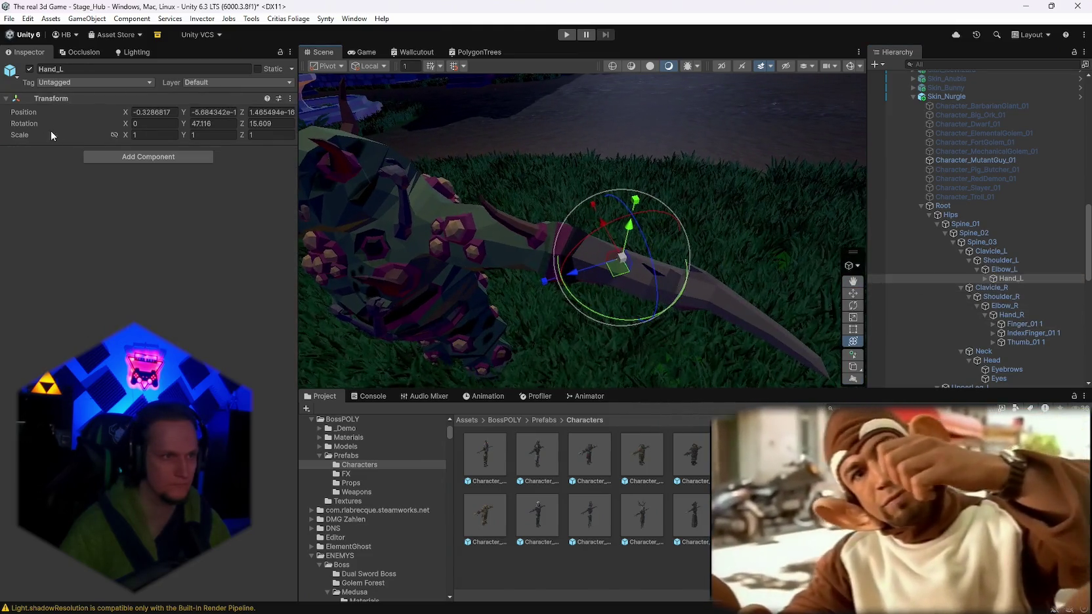
{"action": "right_click", "coordinate": [45, 97]}
{"action": "mouse_move", "coordinate": [160, 235]}
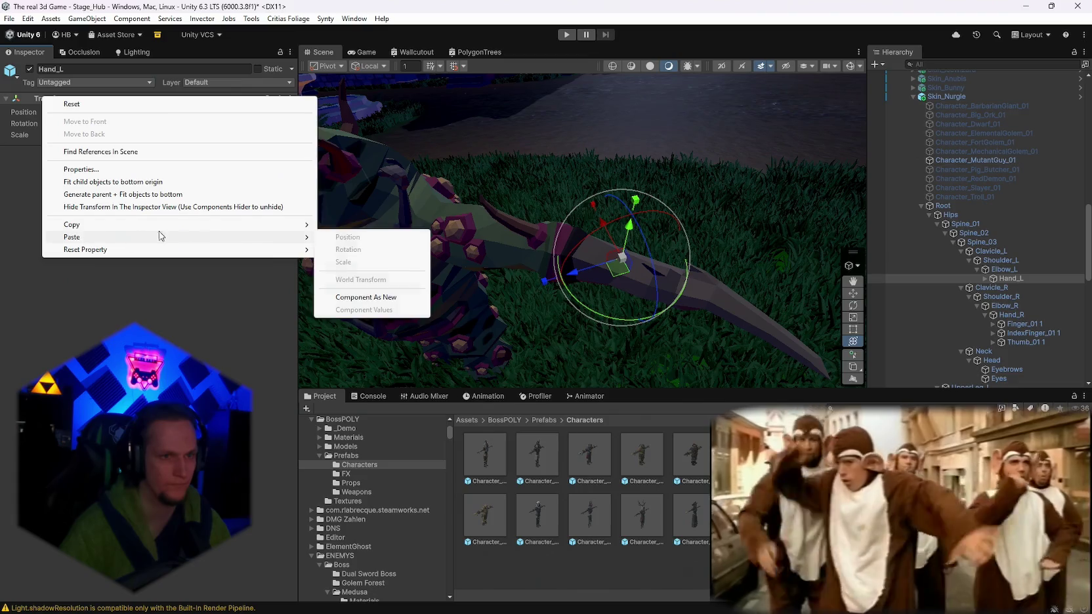
{"action": "left_click", "coordinate": [366, 297]}
{"action": "mouse_move", "coordinate": [568, 283]}
{"action": "left_mouse_down"}
{"action": "mouse_move", "coordinate": [406, 282]}
{"action": "mouse_move", "coordinate": [507, 318]}
{"action": "mouse_move", "coordinate": [497, 303]}
{"action": "mouse_move", "coordinate": [585, 312]}
{"action": "mouse_move", "coordinate": [531, 355]}
{"action": "mouse_move", "coordinate": [525, 311]}
{"action": "left_mouse_up"}
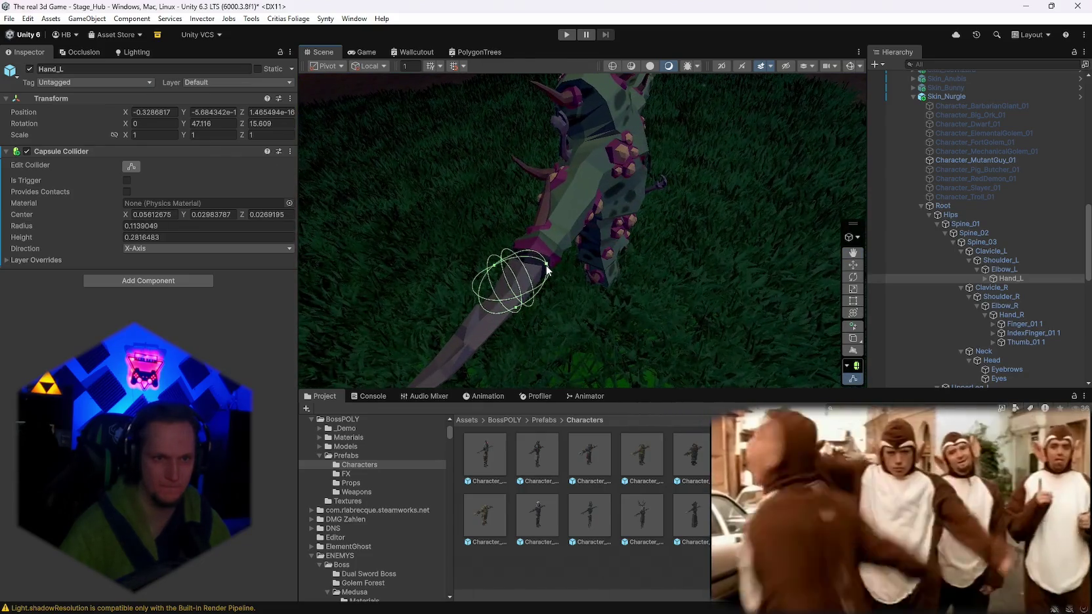
{"action": "mouse_move", "coordinate": [536, 270]}
{"action": "left_mouse_down"}
{"action": "mouse_move", "coordinate": [585, 298]}
{"action": "mouse_move", "coordinate": [775, 244]}
{"action": "mouse_move", "coordinate": [776, 157]}
{"action": "mouse_move", "coordinate": [657, 223]}
{"action": "mouse_move", "coordinate": [642, 254]}
{"action": "mouse_move", "coordinate": [604, 239]}
{"action": "mouse_move", "coordinate": [635, 263]}
{"action": "mouse_move", "coordinate": [565, 274]}
{"action": "mouse_move", "coordinate": [543, 237]}
{"action": "mouse_move", "coordinate": [512, 220]}
{"action": "mouse_move", "coordinate": [538, 236]}
{"action": "mouse_move", "coordinate": [558, 230]}
{"action": "left_mouse_up"}
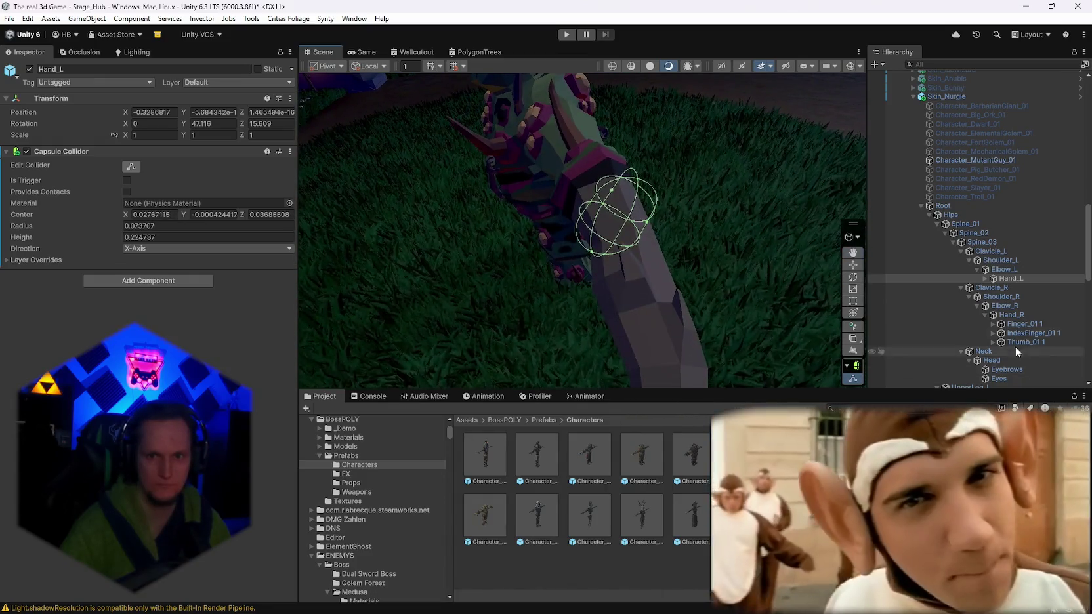
Expand Hand_L and select its Finger_01 and IndexFinger_01 bones.
{"action": "left_click", "coordinate": [984, 278]}
{"action": "left_click", "coordinate": [1012, 287]}
{"action": "mouse_move", "coordinate": [827, 282]}
{"action": "left_mouse_down"}
{"action": "mouse_move", "coordinate": [791, 274]}
{"action": "mouse_move", "coordinate": [970, 297]}
{"action": "left_mouse_up"}
{"action": "left_click", "coordinate": [970, 296]}
{"action": "left_click_drag", "start_coordinate": [787, 275], "coordinate": [801, 279]}
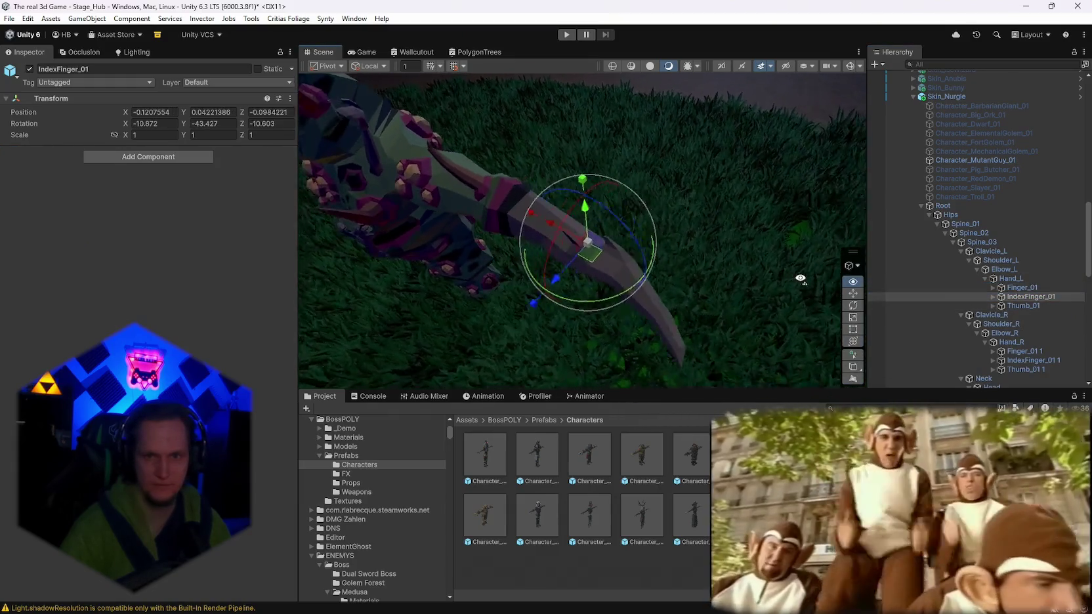
Paste an X-axis capsule collider onto IndexFinger_01 and fit its radius and height to the finger.
{"action": "left_click", "coordinate": [992, 297]}
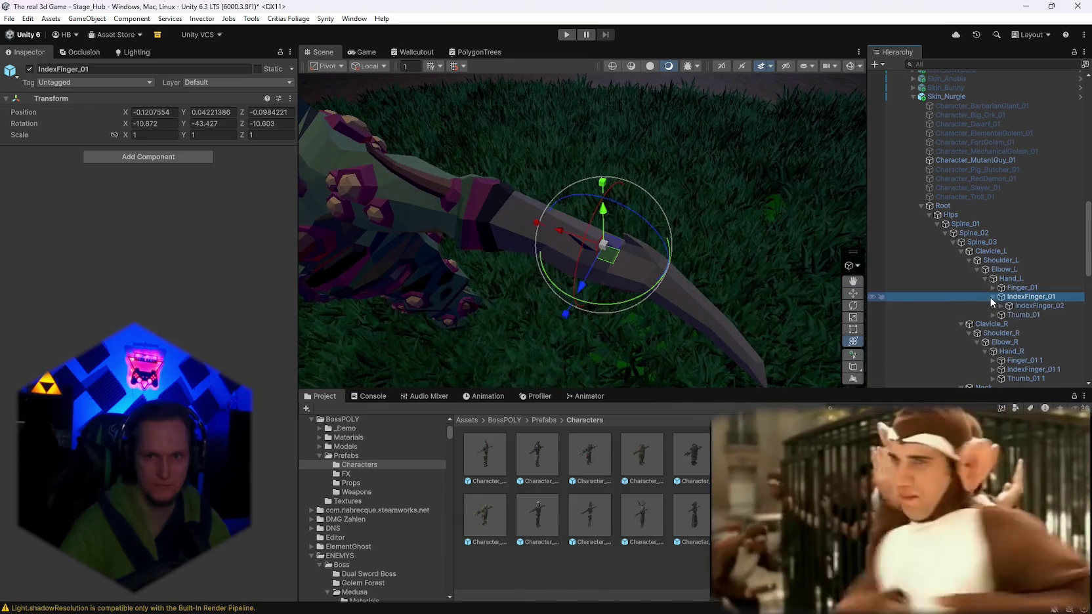
{"action": "left_click", "coordinate": [984, 311]}
{"action": "left_click", "coordinate": [1021, 297]}
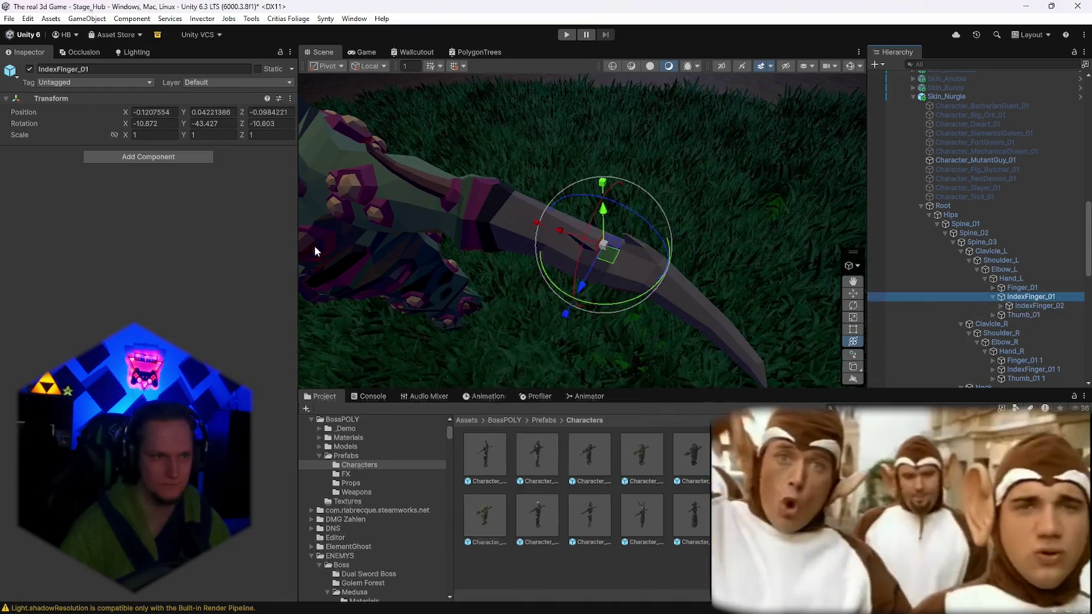
{"action": "key", "text": "ctrl+v"}
{"action": "left_click", "coordinate": [208, 248]}
{"action": "left_click", "coordinate": [146, 259]}
{"action": "left_click_drag", "start_coordinate": [407, 262], "coordinate": [473, 269]}
{"action": "mouse_move", "coordinate": [578, 276]}
{"action": "left_mouse_down"}
{"action": "mouse_move", "coordinate": [610, 279]}
{"action": "mouse_move", "coordinate": [660, 241]}
{"action": "mouse_move", "coordinate": [687, 262]}
{"action": "mouse_move", "coordinate": [653, 256]}
{"action": "mouse_move", "coordinate": [580, 208]}
{"action": "left_mouse_up"}
{"action": "key", "text": "ctrl+z"}
{"action": "mouse_move", "coordinate": [571, 294]}
{"action": "left_mouse_down"}
{"action": "mouse_move", "coordinate": [632, 224]}
{"action": "mouse_move", "coordinate": [606, 191]}
{"action": "mouse_move", "coordinate": [610, 149]}
{"action": "left_mouse_up"}
{"action": "key", "text": "f"}
{"action": "mouse_move", "coordinate": [598, 277]}
{"action": "left_mouse_down"}
{"action": "mouse_move", "coordinate": [585, 216]}
{"action": "mouse_move", "coordinate": [601, 164]}
{"action": "mouse_move", "coordinate": [649, 326]}
{"action": "mouse_move", "coordinate": [499, 282]}
{"action": "mouse_move", "coordinate": [468, 250]}
{"action": "mouse_move", "coordinate": [529, 249]}
{"action": "mouse_move", "coordinate": [639, 215]}
{"action": "mouse_move", "coordinate": [617, 172]}
{"action": "mouse_move", "coordinate": [578, 138]}
{"action": "mouse_move", "coordinate": [511, 146]}
{"action": "mouse_move", "coordinate": [592, 225]}
{"action": "mouse_move", "coordinate": [835, 327]}
{"action": "mouse_move", "coordinate": [511, 247]}
{"action": "left_mouse_up"}
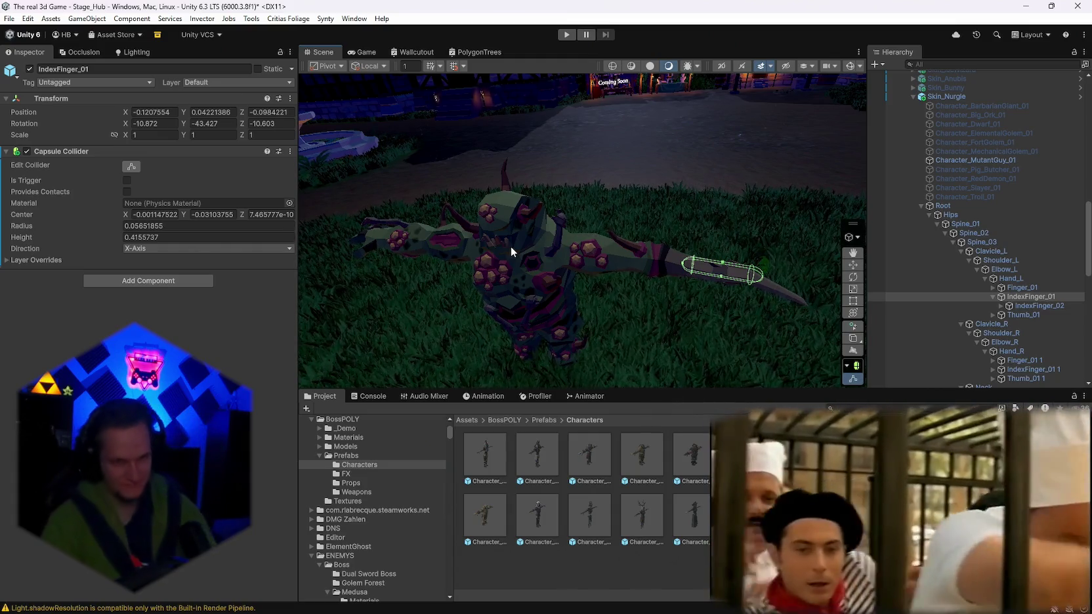
Check the finger and Hand_L colliders, then select Skin_Nurgle and frame the whole character.
{"action": "scroll", "coordinate": [609, 284], "scroll_direction": "up", "scroll_amount": 5}
{"action": "scroll", "coordinate": [614, 286], "scroll_direction": "down", "scroll_amount": 5}
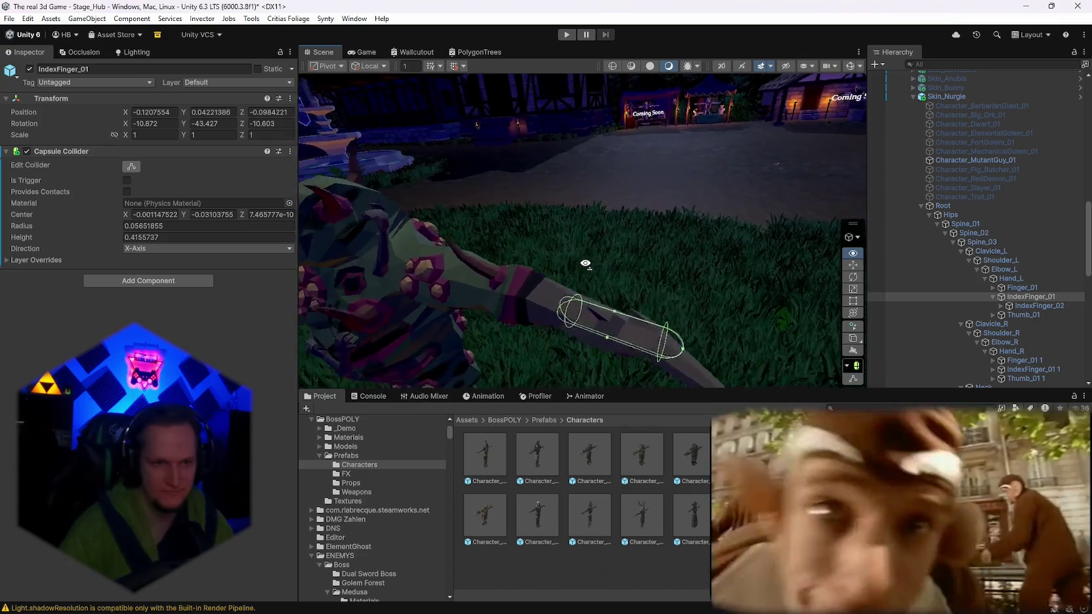
{"action": "left_click_drag", "start_coordinate": [591, 261], "coordinate": [724, 275]}
{"action": "left_click_drag", "start_coordinate": [701, 231], "coordinate": [846, 250]}
{"action": "scroll", "coordinate": [1061, 332], "scroll_direction": "down", "scroll_amount": 3}
{"action": "left_click", "coordinate": [1014, 266]}
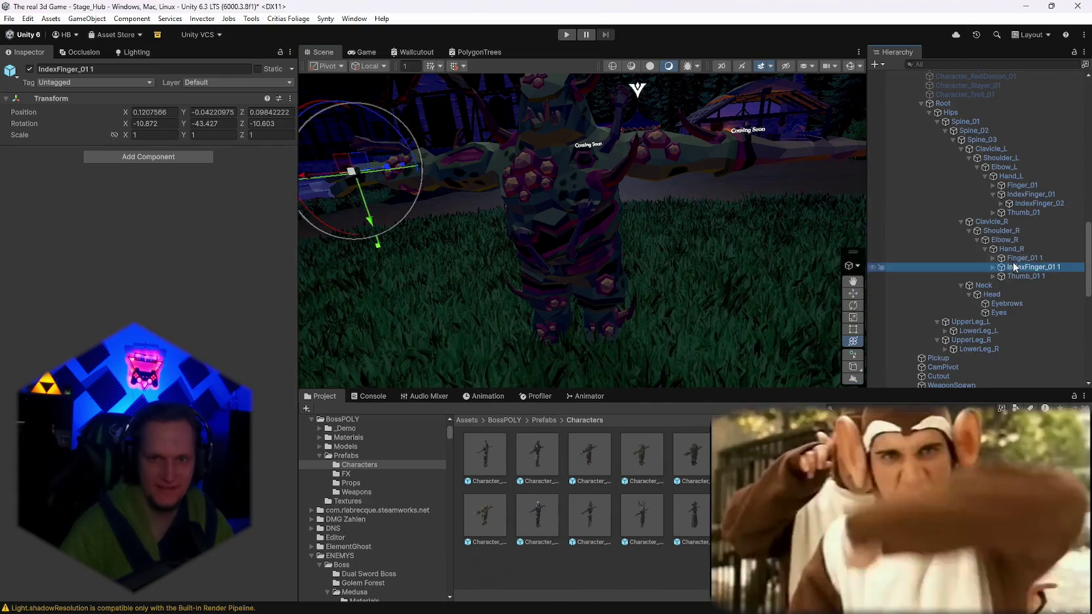
{"action": "scroll", "coordinate": [984, 282], "scroll_direction": "up", "scroll_amount": 1}
{"action": "left_click", "coordinate": [1010, 210]}
{"action": "scroll", "coordinate": [945, 131], "scroll_direction": "up", "scroll_amount": 4}
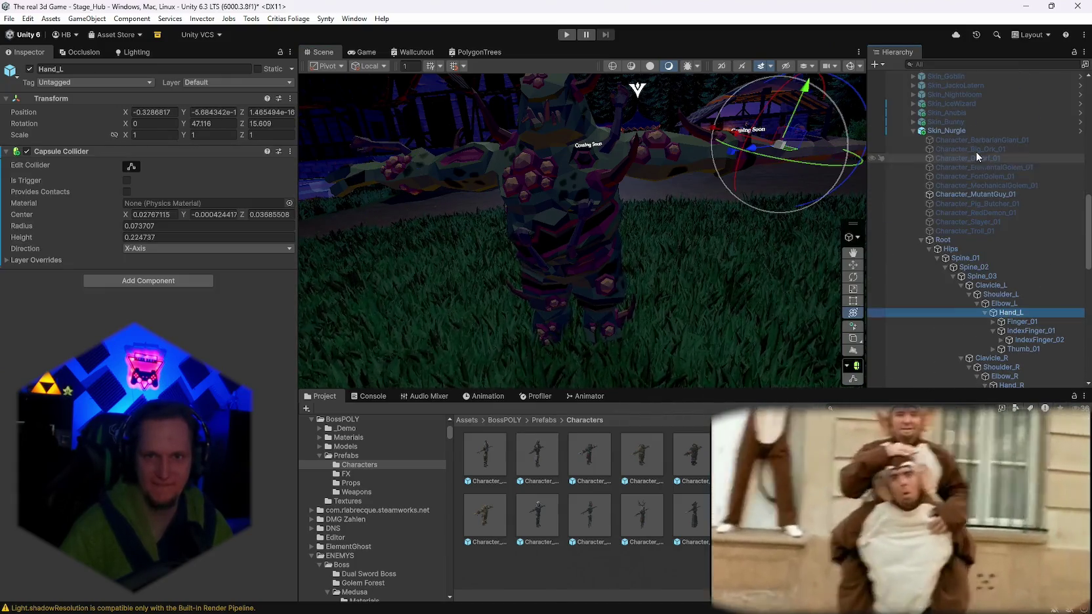
{"action": "double_click", "coordinate": [946, 131]}
{"action": "mouse_move", "coordinate": [828, 83]}
{"action": "left_mouse_down"}
{"action": "mouse_move", "coordinate": [829, 297]}
{"action": "mouse_move", "coordinate": [580, 293]}
{"action": "mouse_move", "coordinate": [646, 311]}
{"action": "mouse_move", "coordinate": [670, 288]}
{"action": "mouse_move", "coordinate": [659, 207]}
{"action": "left_mouse_up"}
{"action": "scroll", "coordinate": [962, 249], "scroll_direction": "up", "scroll_amount": 4}
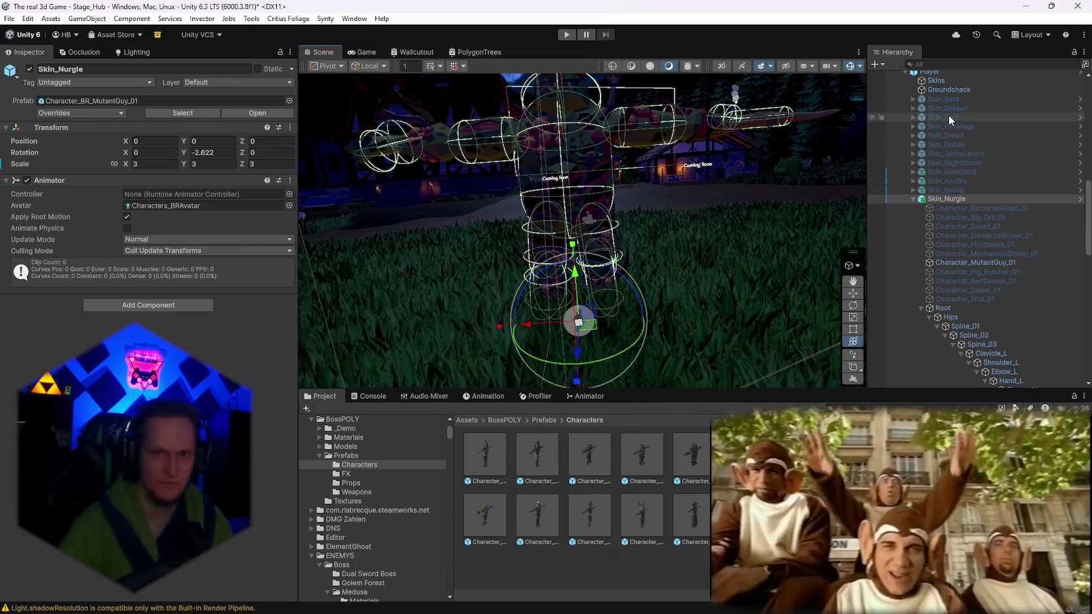
Match Skin_Gold's Animator setup on Skin_Nurgle with Apply Root Motion turned off, then glance at the notes.
{"action": "left_click", "coordinate": [949, 117]}
{"action": "left_click", "coordinate": [156, 194]}
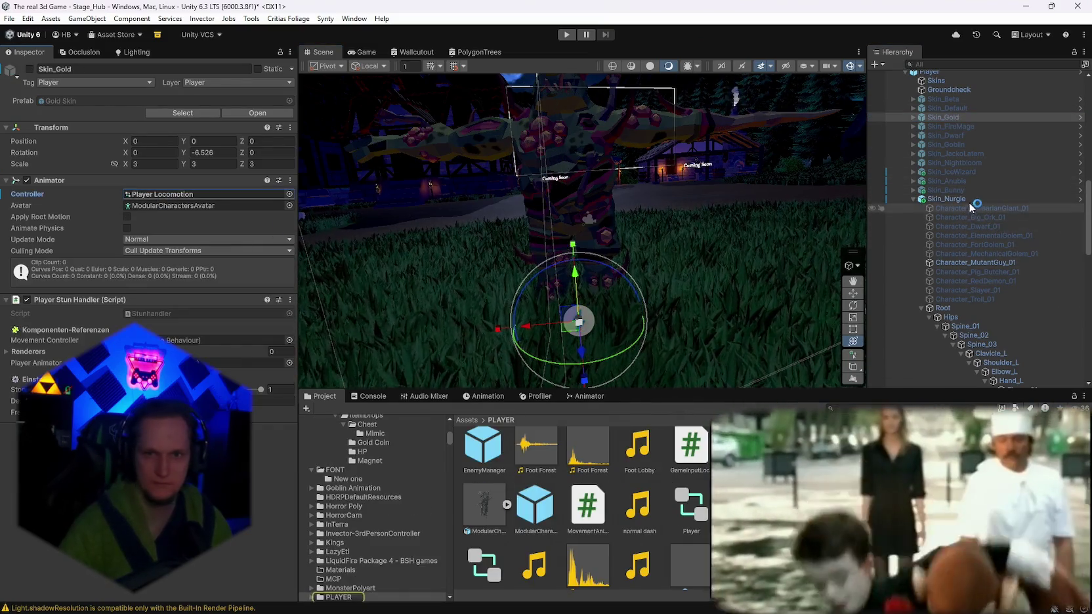
{"action": "left_click", "coordinate": [958, 199]}
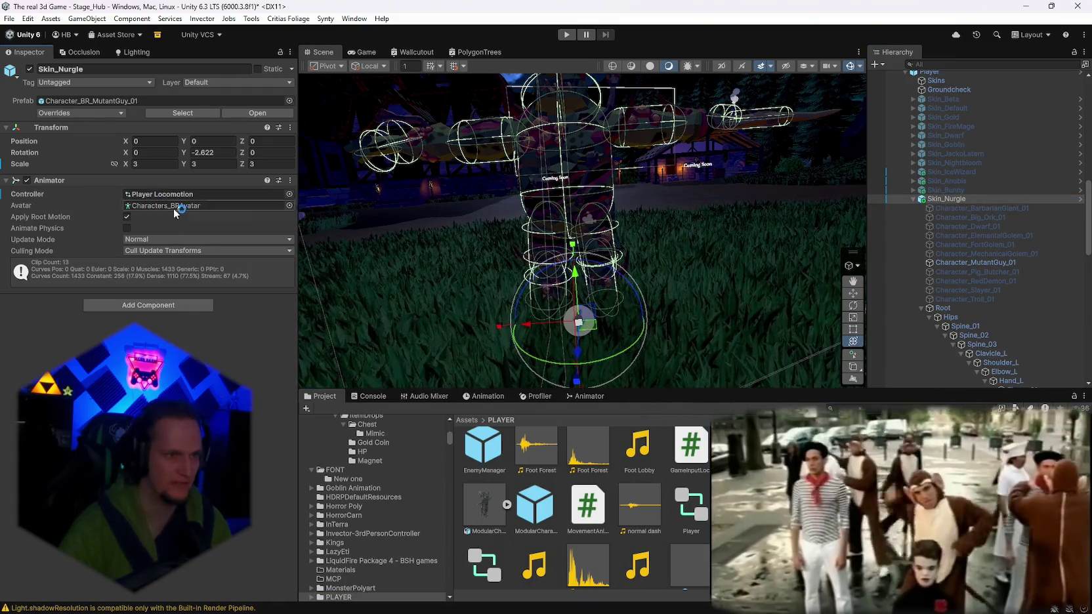
{"action": "left_click", "coordinate": [127, 216]}
{"action": "mouse_move", "coordinate": [736, 263]}
{"action": "left_mouse_down"}
{"action": "mouse_move", "coordinate": [755, 285]}
{"action": "mouse_move", "coordinate": [328, 359]}
{"action": "mouse_move", "coordinate": [296, 297]}
{"action": "mouse_move", "coordinate": [39, 362]}
{"action": "mouse_move", "coordinate": [933, 310]}
{"action": "mouse_move", "coordinate": [735, 257]}
{"action": "mouse_move", "coordinate": [721, 230]}
{"action": "left_mouse_up"}
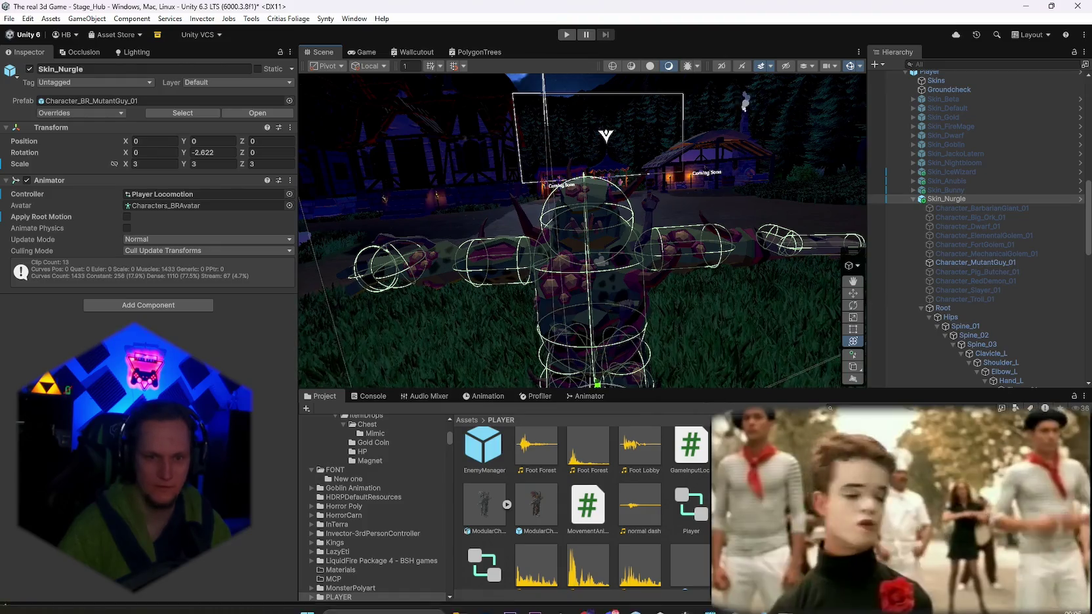
{"action": "left_click", "coordinate": [709, 600]}
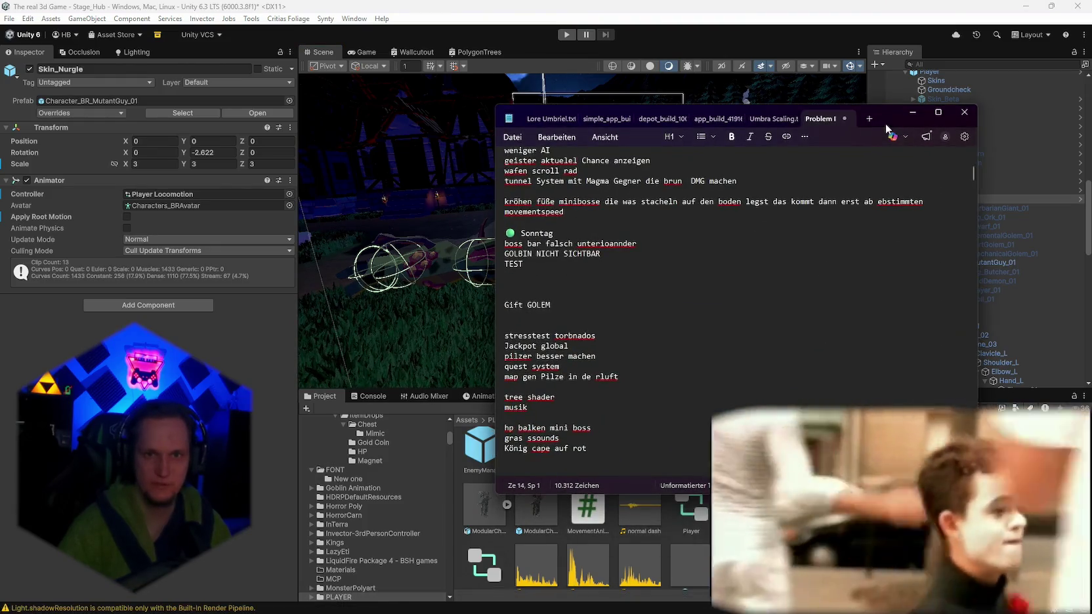
{"action": "left_click", "coordinate": [912, 112]}
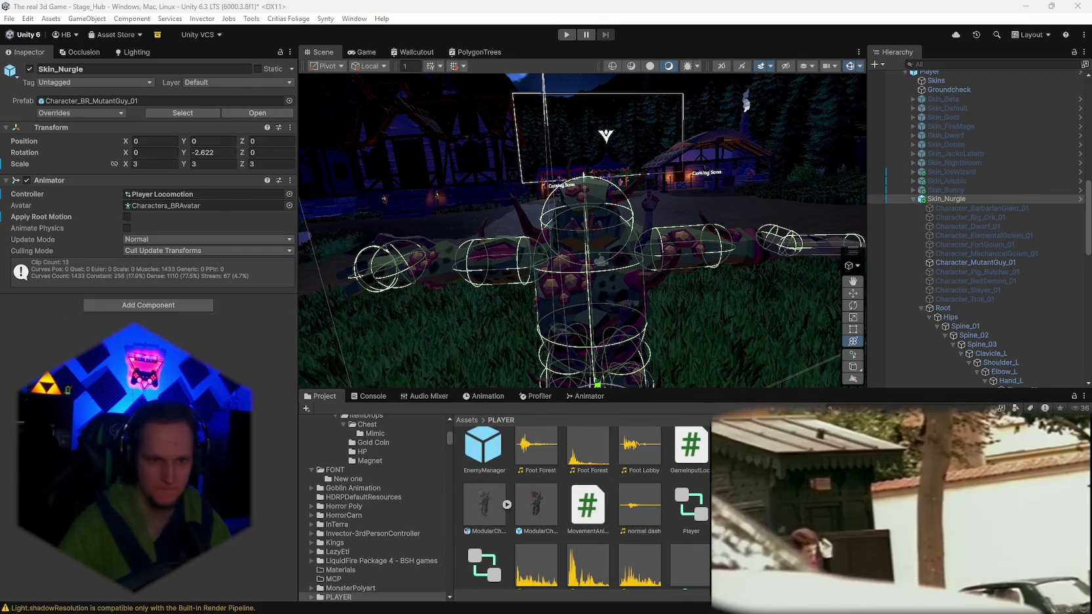
Create a new Nurgle folder inside Assets/PLAYER/Skin.
{"action": "type", "text": "skins"}
{"action": "double_click", "coordinate": [486, 458]}
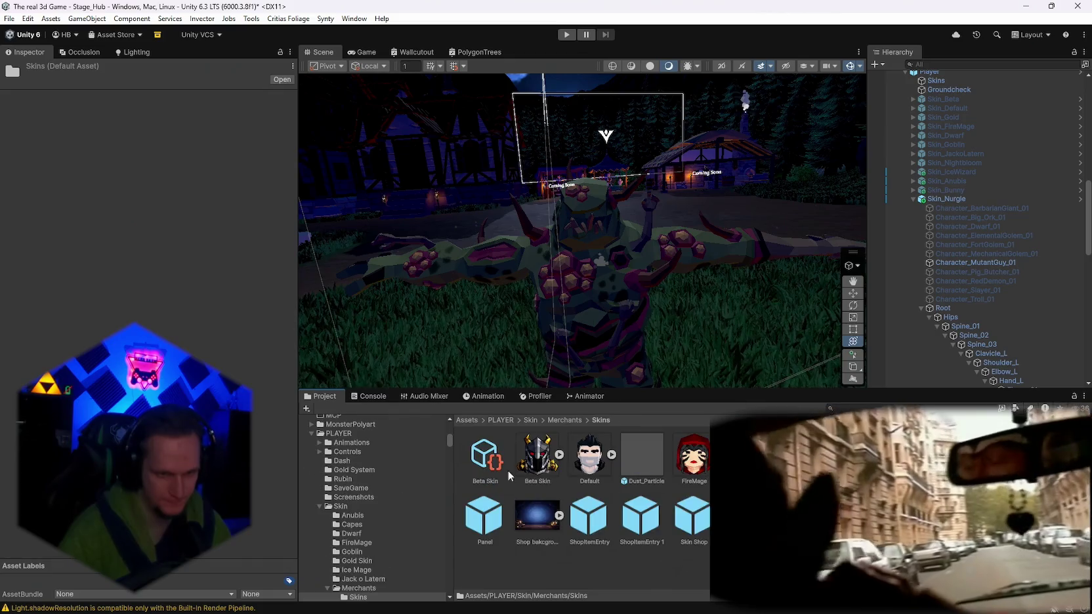
{"action": "scroll", "coordinate": [391, 515], "scroll_direction": "down", "scroll_amount": 2}
{"action": "left_click", "coordinate": [340, 471]}
{"action": "right_click", "coordinate": [639, 548]}
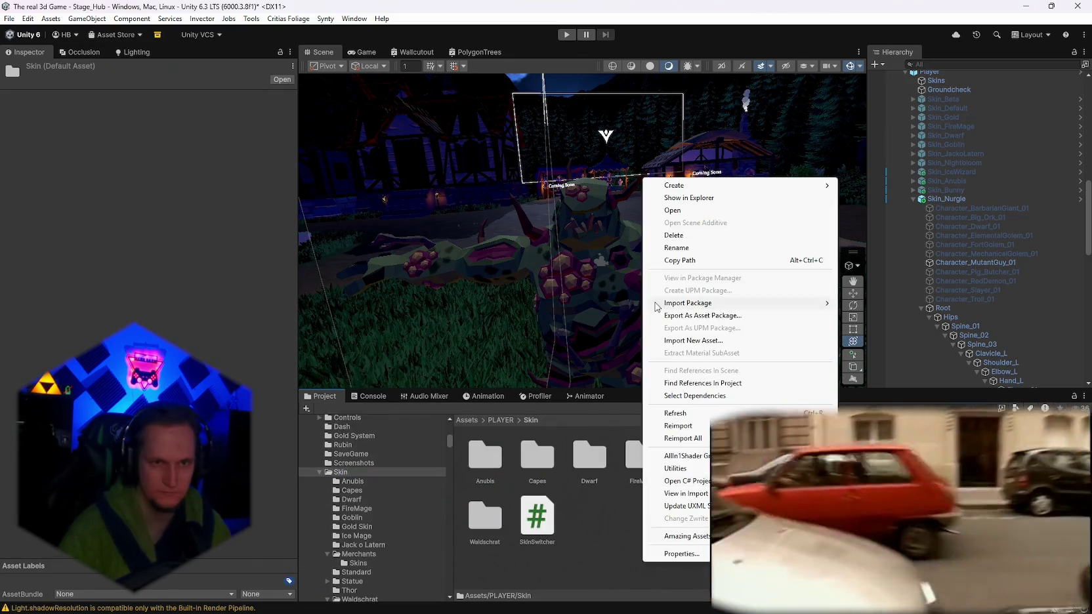
{"action": "mouse_move", "coordinate": [721, 185]}
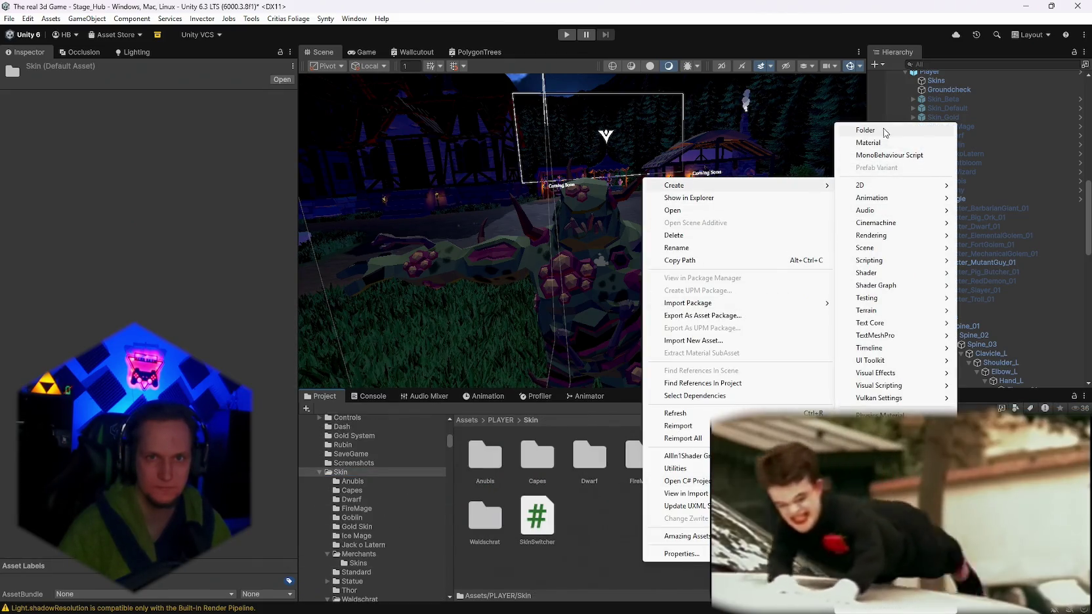
{"action": "left_click", "coordinate": [897, 256]}
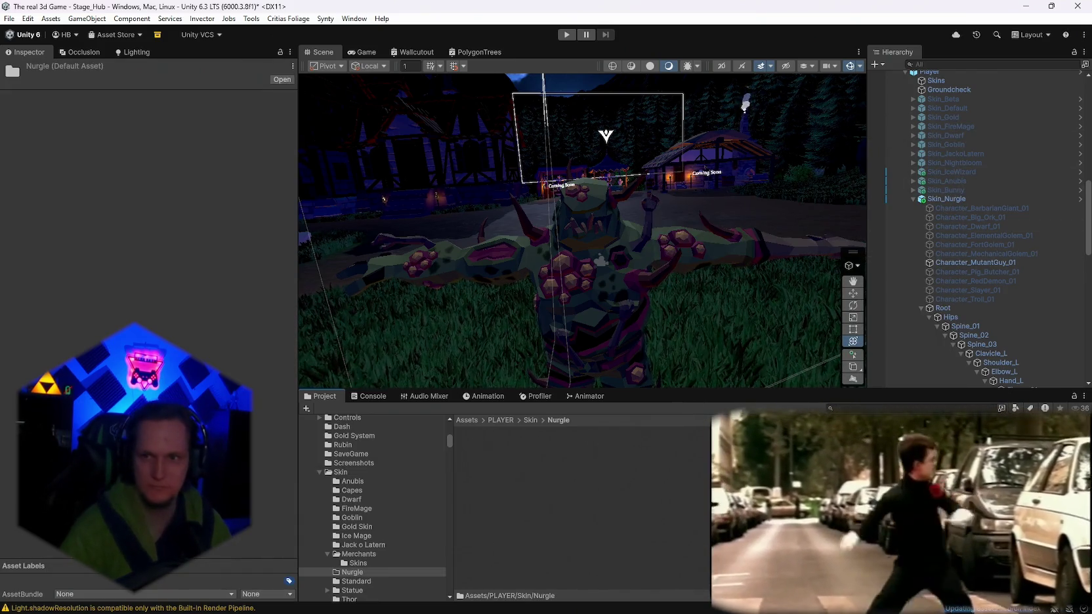
Create a new Merchant Item asset inside the Nurgle folder.
{"action": "right_click", "coordinate": [520, 445]}
{"action": "mouse_move", "coordinate": [588, 68]}
{"action": "mouse_move", "coordinate": [754, 419]}
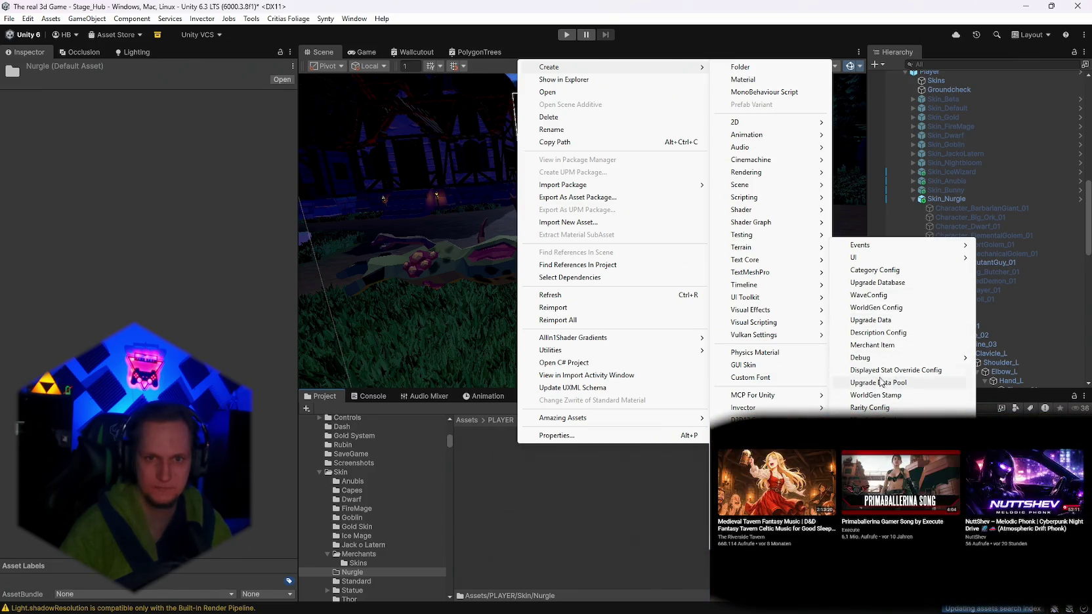
{"action": "left_click", "coordinate": [873, 345]}
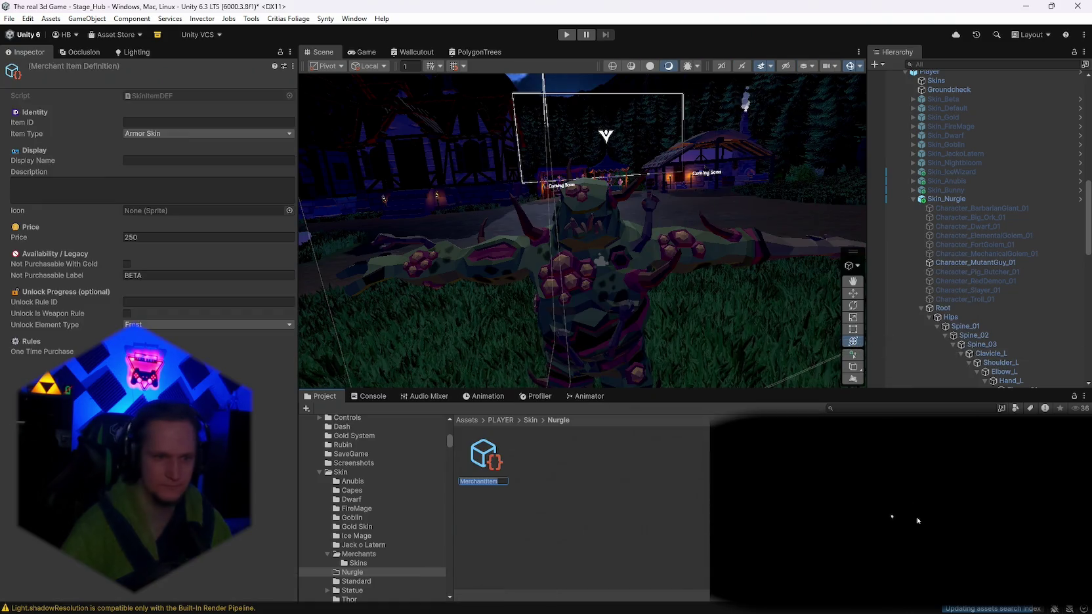
Name the asset Nurgle and give it a Poison weapon unlock rule, not purchasable with gold.
{"action": "type", "text": "le"}
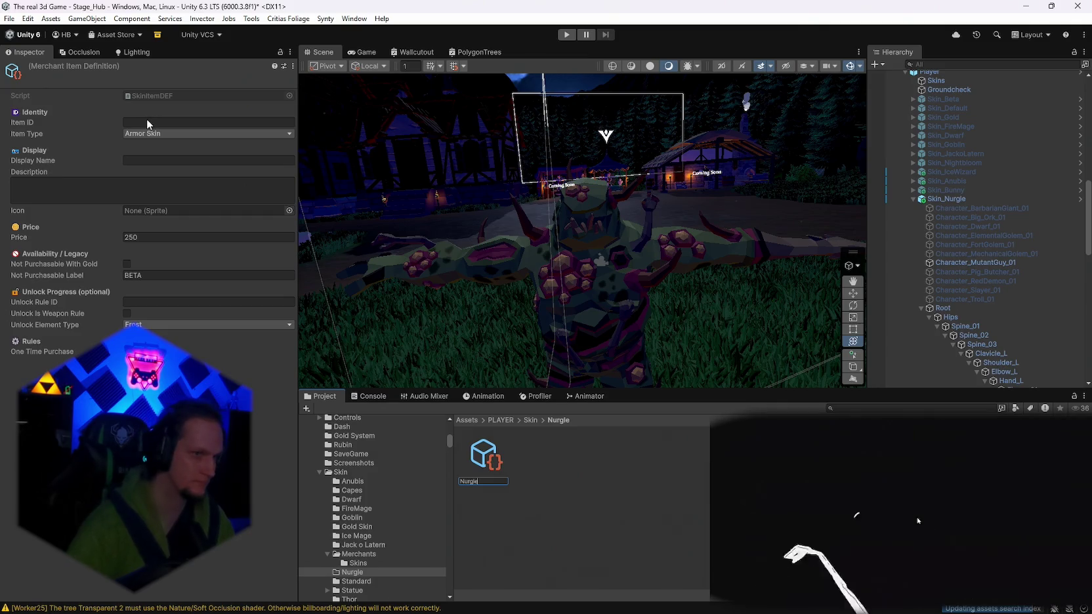
{"action": "key", "text": "Return"}
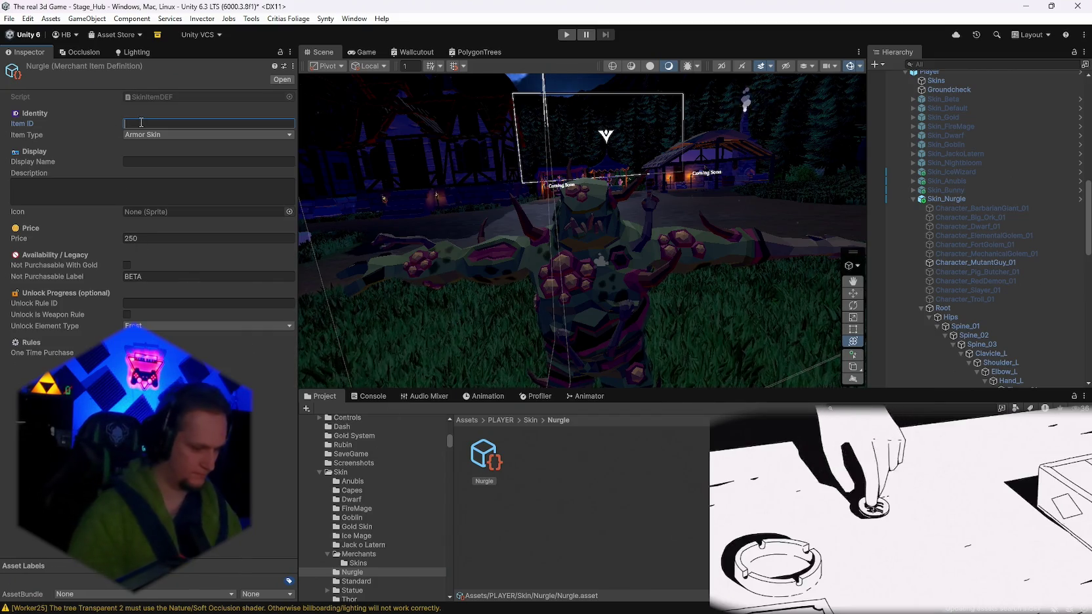
{"action": "type", "text": "in_Nurgle"}
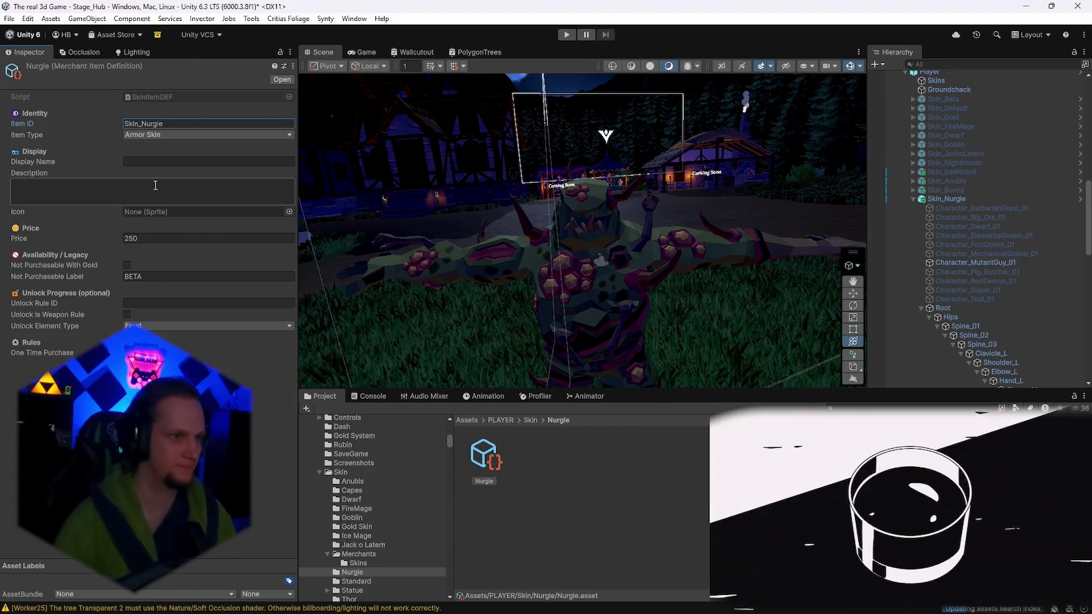
{"action": "type", "text": "Nurg"}
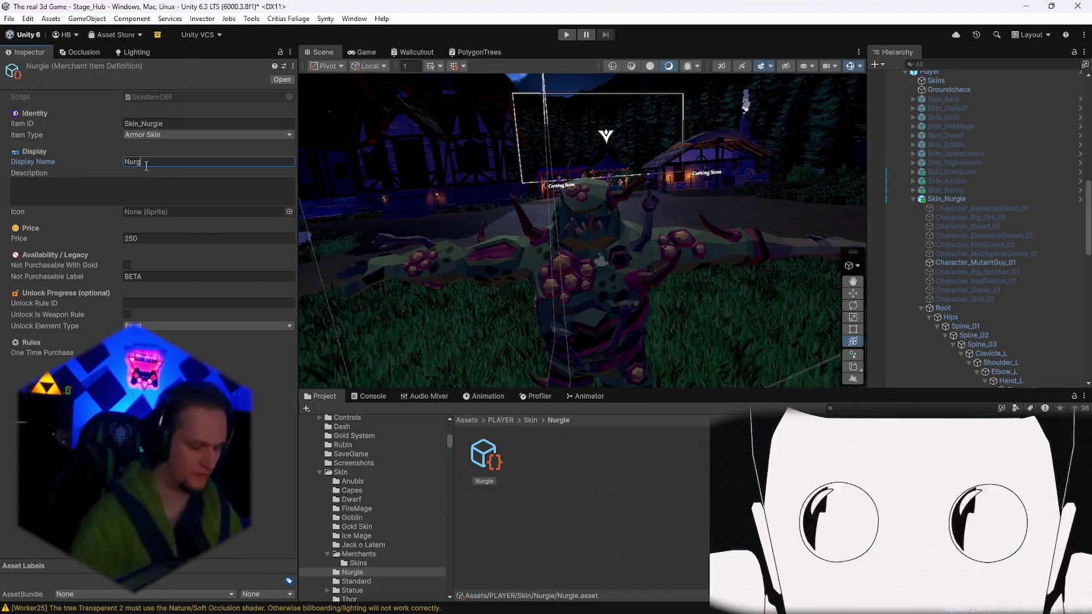
{"action": "type", "text": "le"}
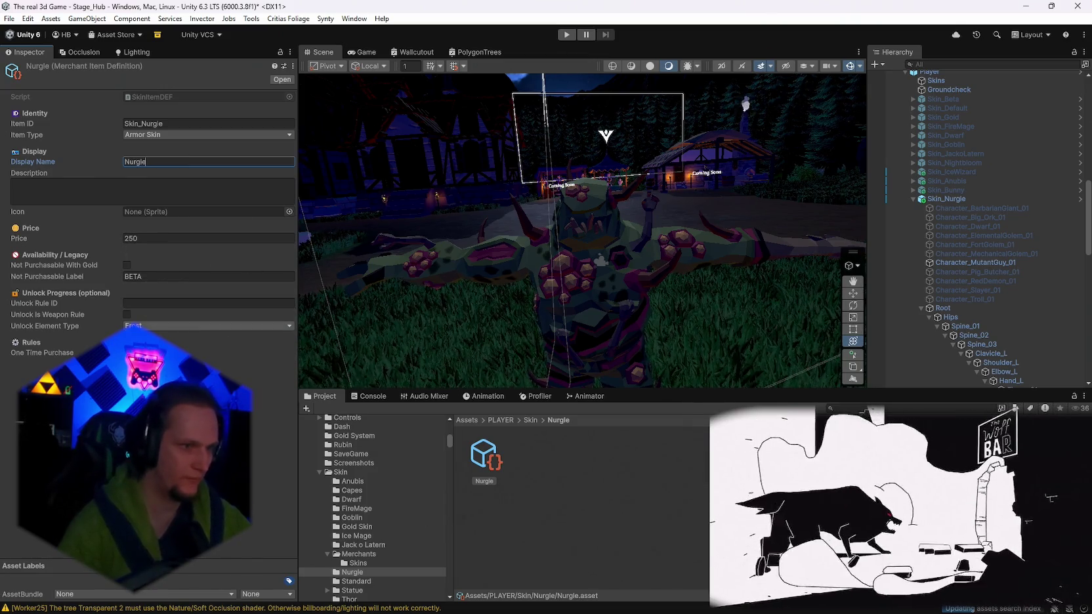
{"action": "left_click", "coordinate": [208, 325]}
{"action": "left_click", "coordinate": [126, 314]}
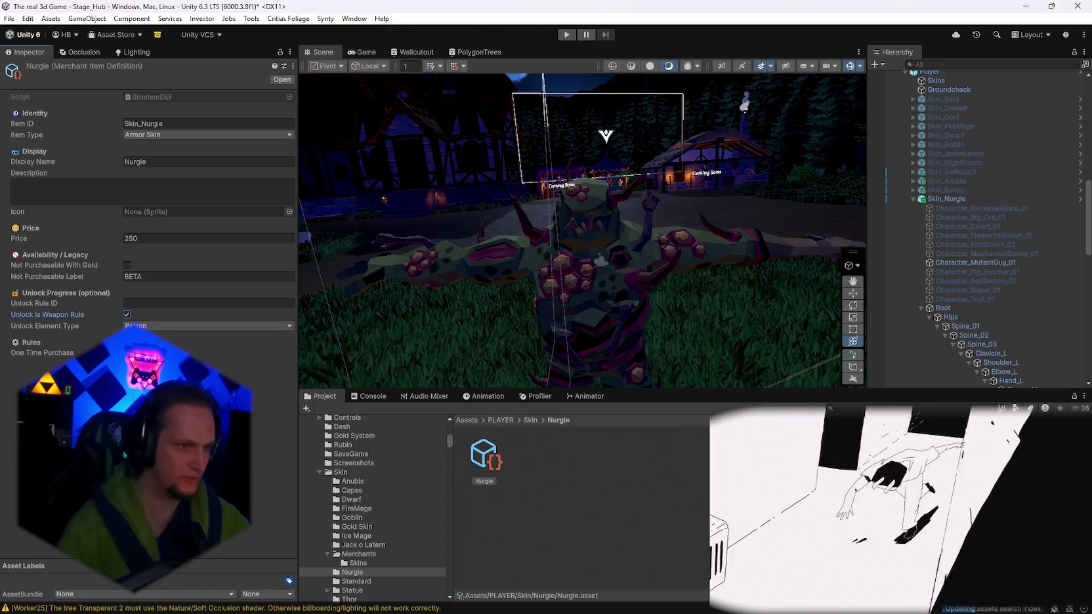
{"action": "left_click", "coordinate": [127, 264]}
{"action": "key", "text": "Return"}
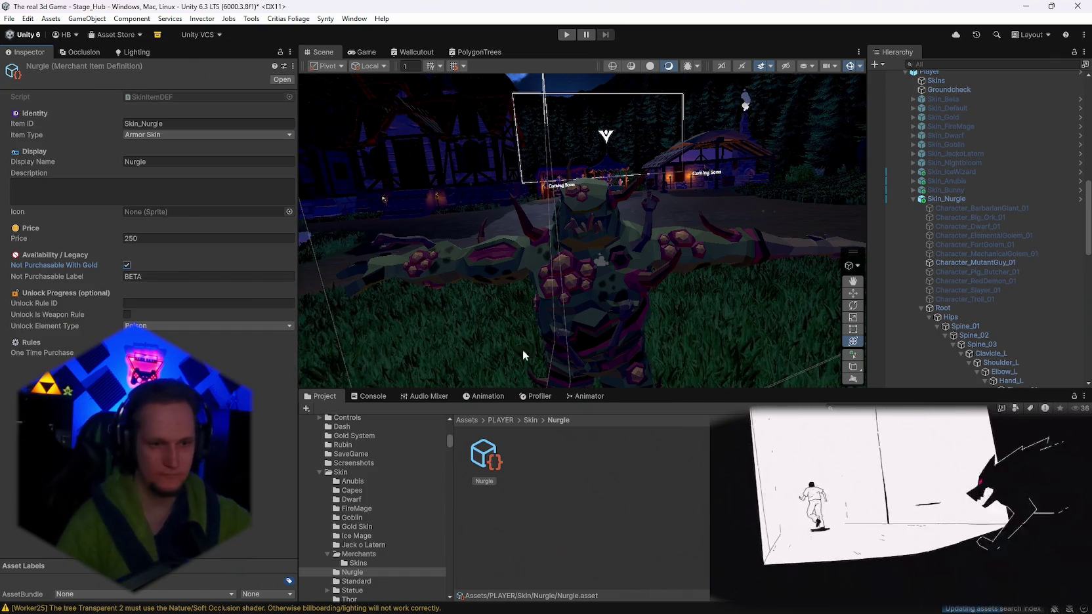
Enter 'poisen' as the not-purchasable label and dismiss the Nurgle folder's context menu.
{"action": "left_click", "coordinate": [152, 274]}
{"action": "type", "text": "poisen"}
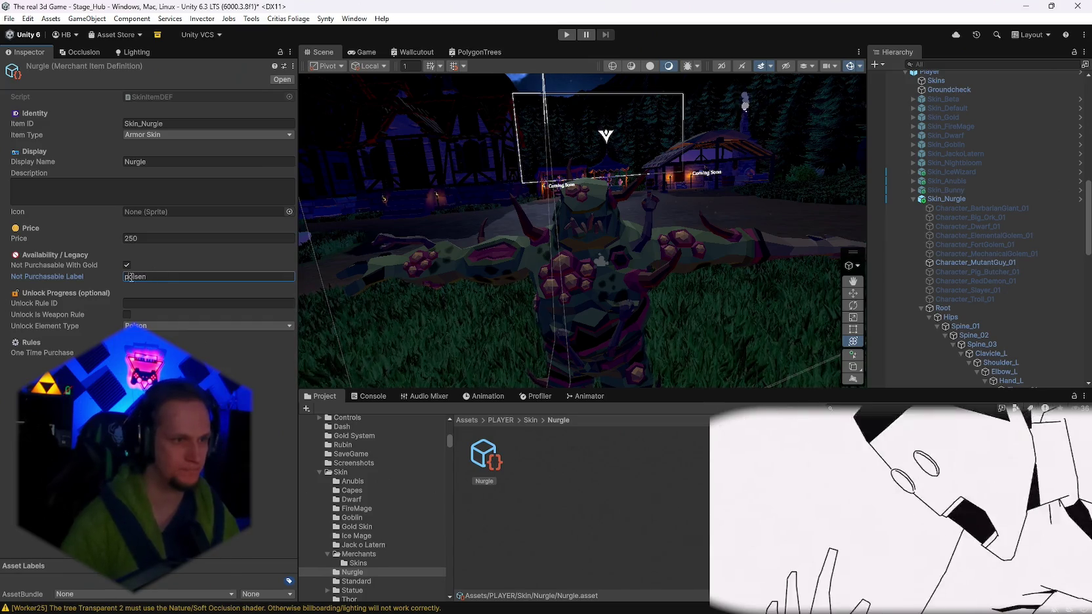
{"action": "right_click", "coordinate": [605, 501]}
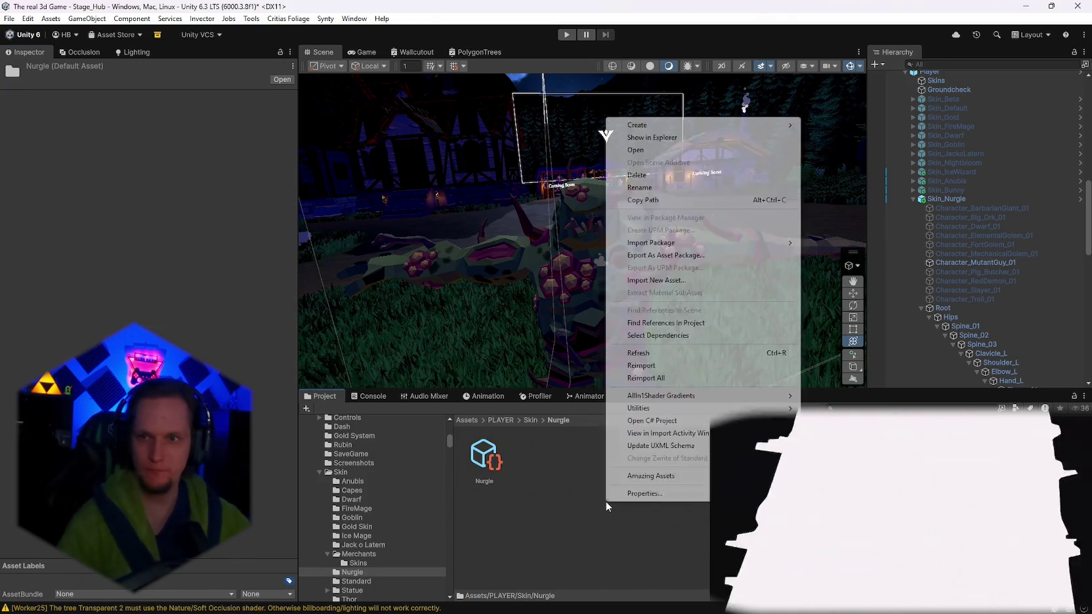
{"action": "left_click", "coordinate": [820, 230]}
{"action": "scroll", "coordinate": [958, 223], "scroll_direction": "up", "scroll_amount": 10}
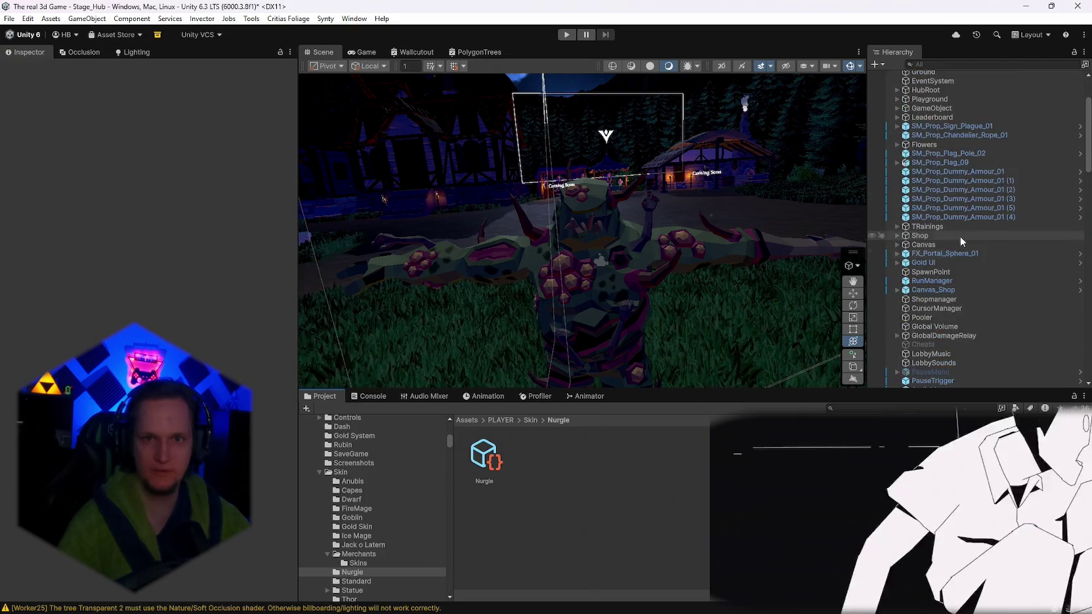
Add a new UnlockManager Armor Unlocks entry with Armor ID Skin_Nurgle and Armor Name Nurgle.
{"action": "scroll", "coordinate": [962, 241], "scroll_direction": "up", "scroll_amount": 3}
{"action": "left_click", "coordinate": [936, 138]}
{"action": "scroll", "coordinate": [216, 351], "scroll_direction": "down", "scroll_amount": 10}
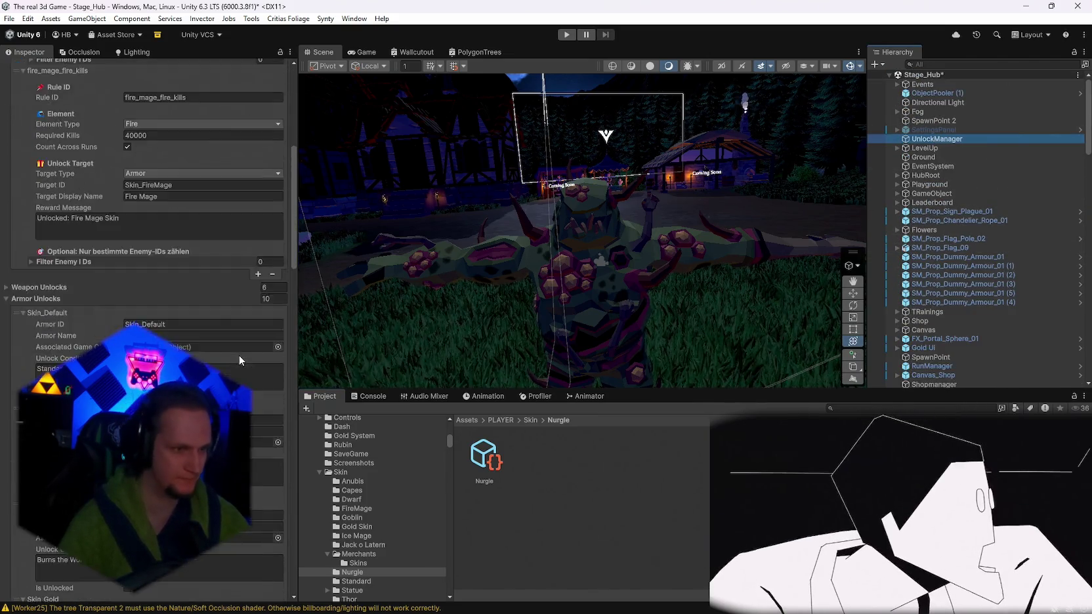
{"action": "scroll", "coordinate": [239, 360], "scroll_direction": "down", "scroll_amount": 15}
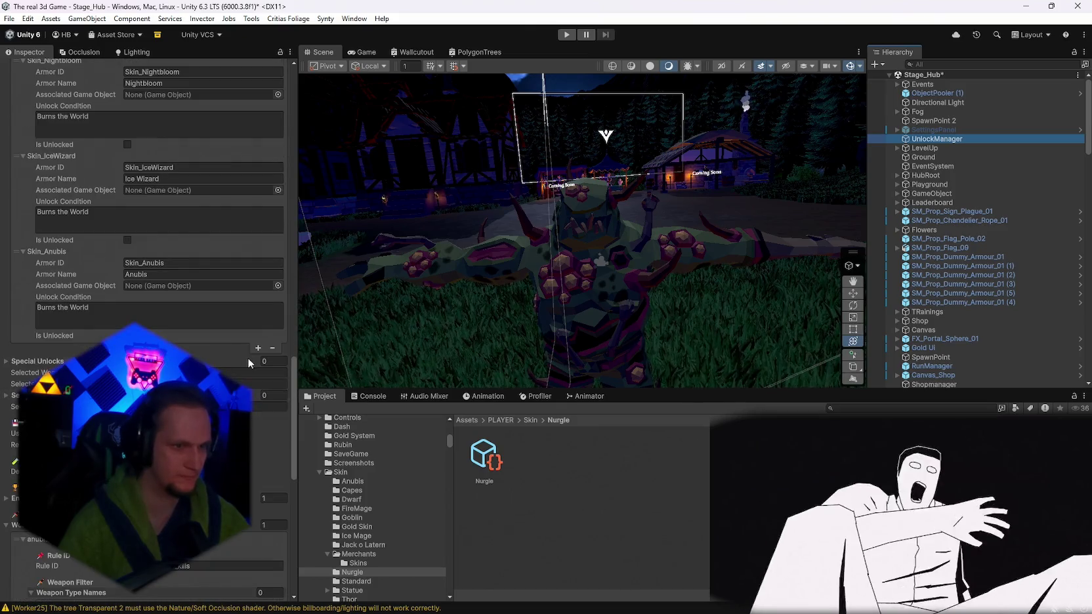
{"action": "left_click", "coordinate": [258, 348]}
{"action": "left_click", "coordinate": [23, 347]}
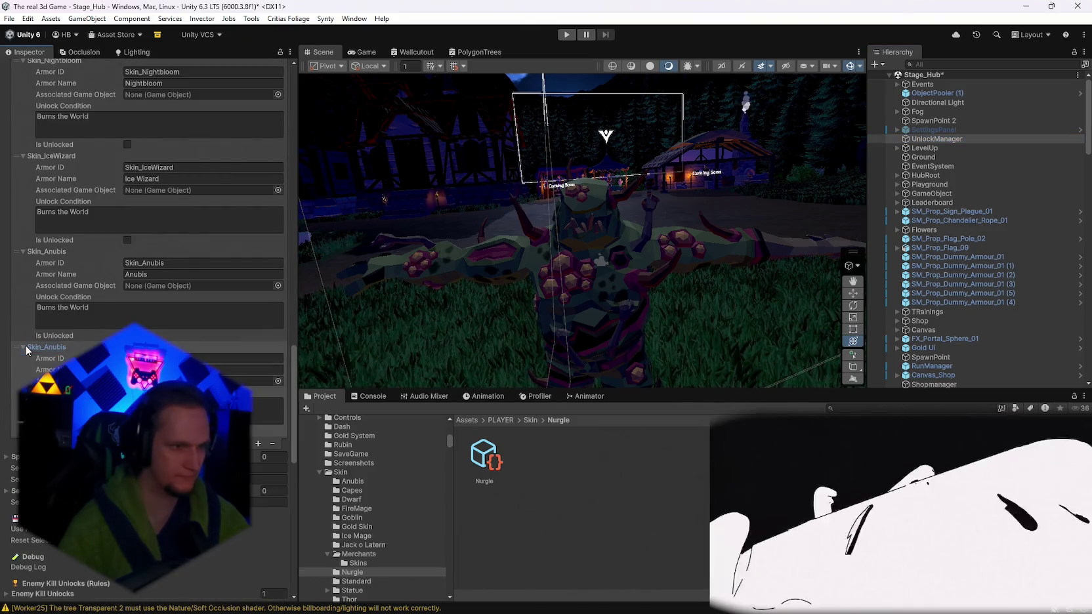
{"action": "left_click", "coordinate": [203, 358]}
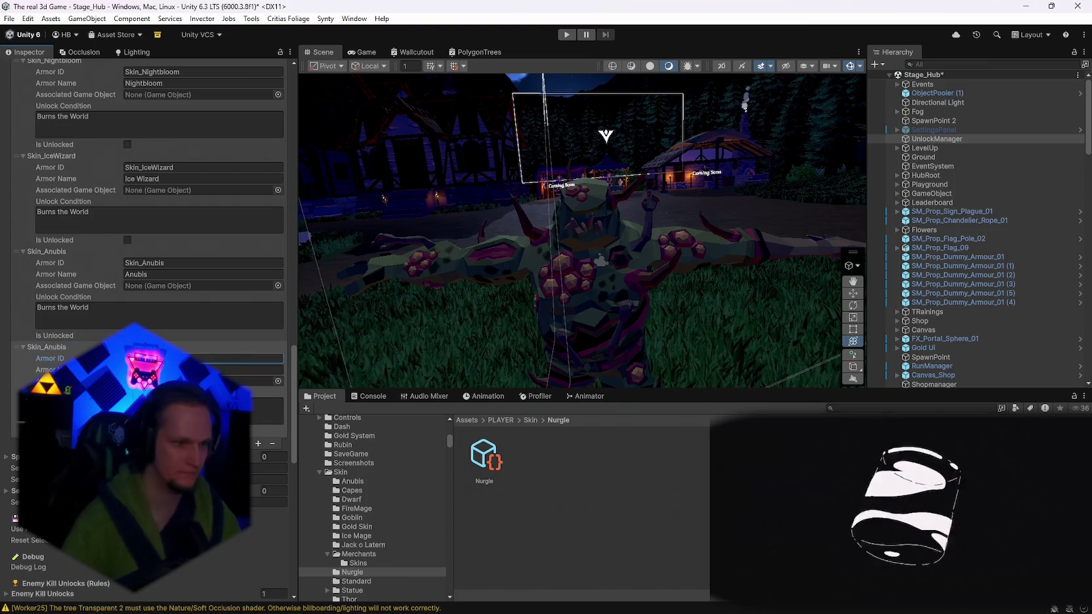
{"action": "type", "text": "Skin_Nurgle"}
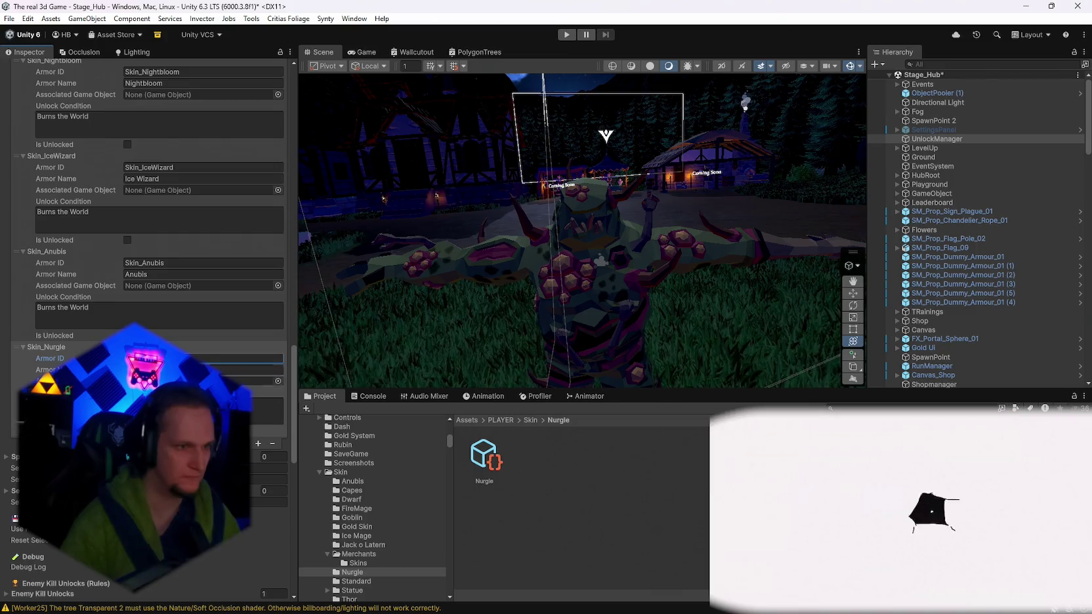
{"action": "left_click", "coordinate": [204, 369]}
{"action": "type", "text": "Nurgle"}
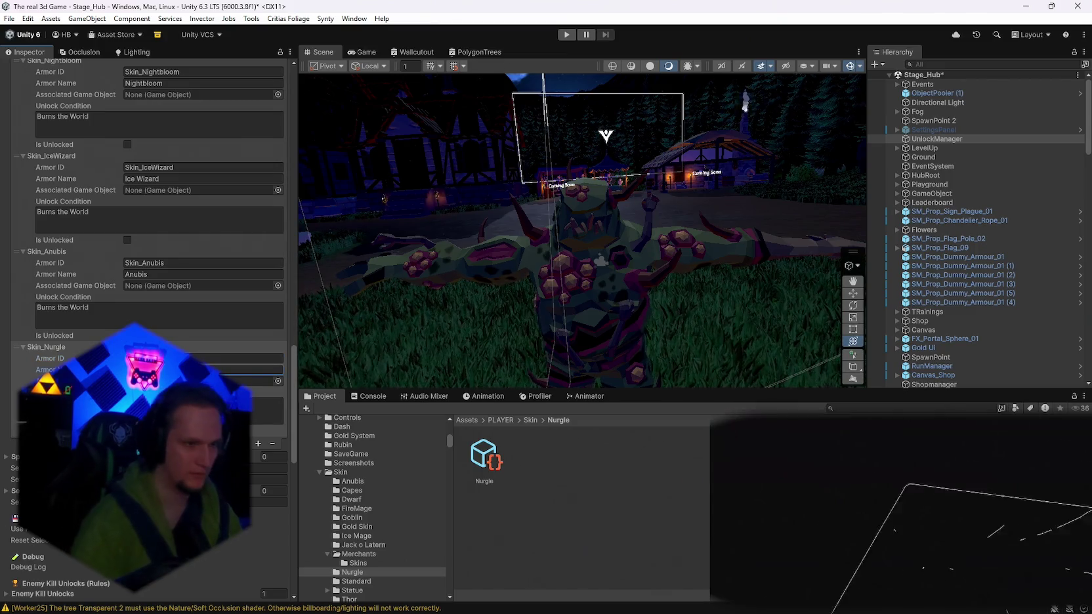
{"action": "scroll", "coordinate": [151, 262], "scroll_direction": "down", "scroll_amount": 4}
{"action": "scroll", "coordinate": [151, 220], "scroll_direction": "up", "scroll_amount": 13}
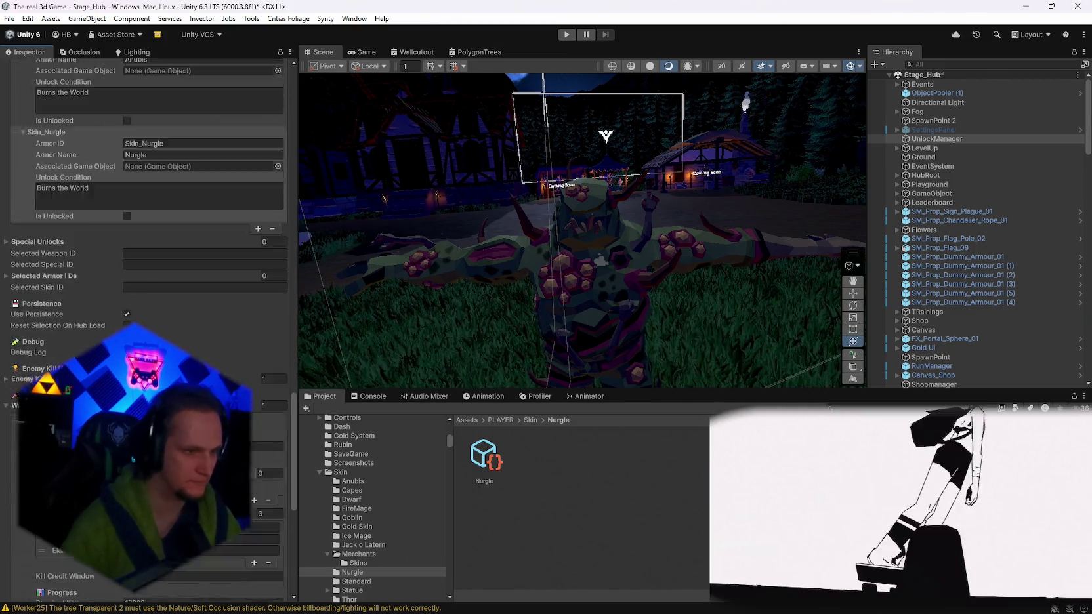
{"action": "scroll", "coordinate": [151, 263], "scroll_direction": "up", "scroll_amount": 10}
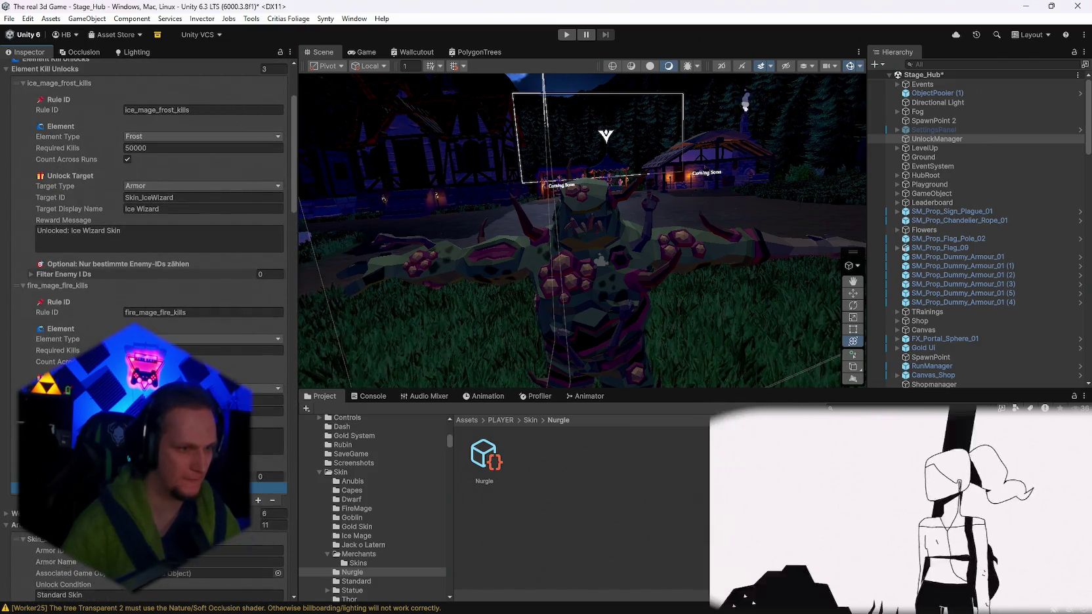
Add rule Nurgle_poisen_kills requiring 15000 Poison kills, copy its ID, and open the Nurgle item's Unlock Rule ID.
{"action": "scroll", "coordinate": [263, 501], "scroll_direction": "down", "scroll_amount": 3}
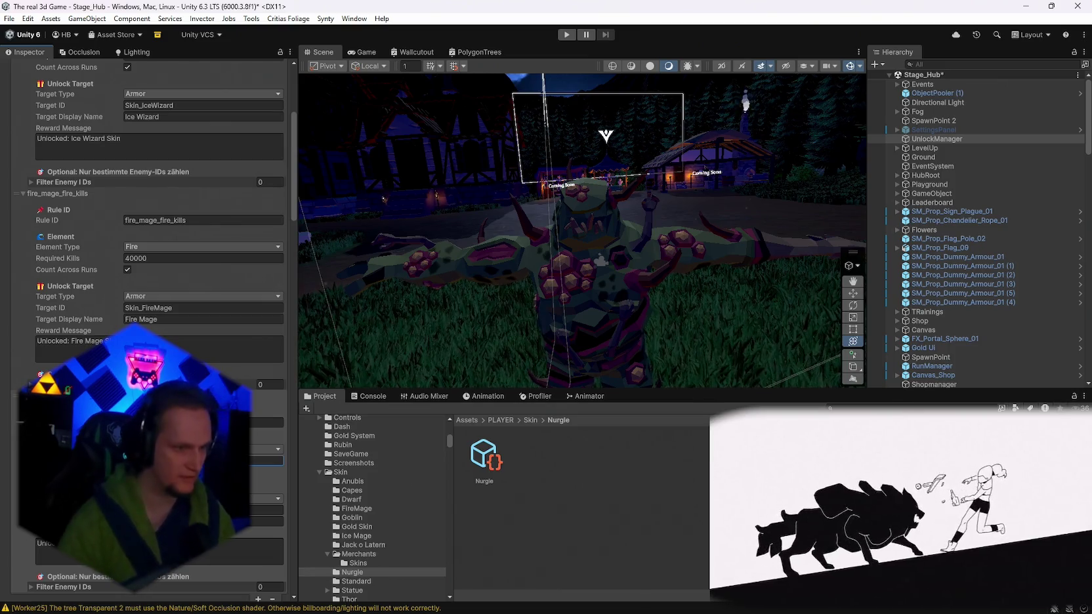
{"action": "scroll", "coordinate": [151, 295], "scroll_direction": "down", "scroll_amount": 1}
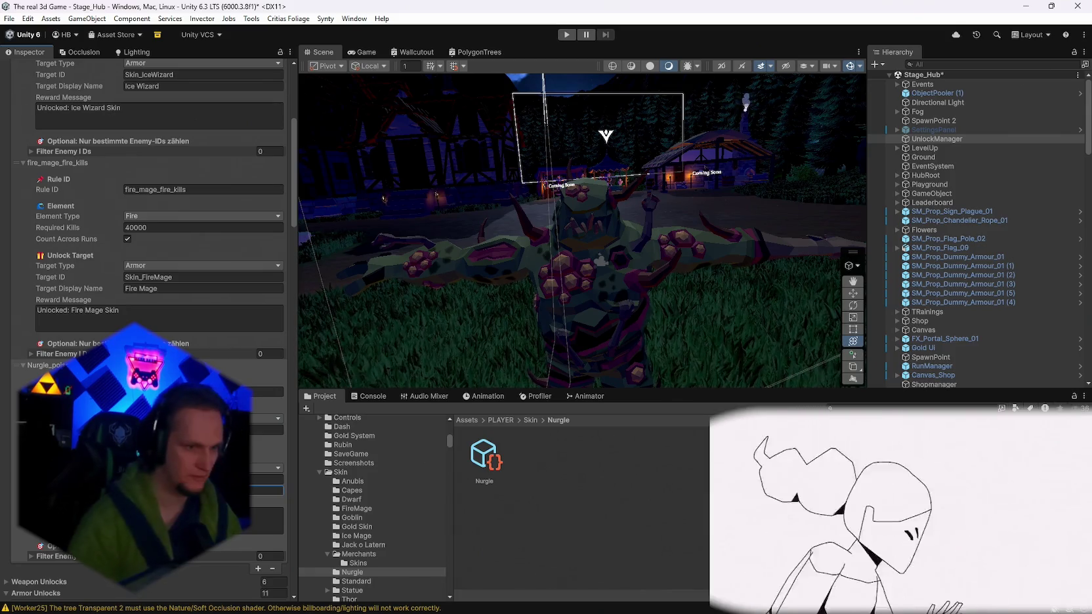
{"action": "left_click", "coordinate": [269, 521]}
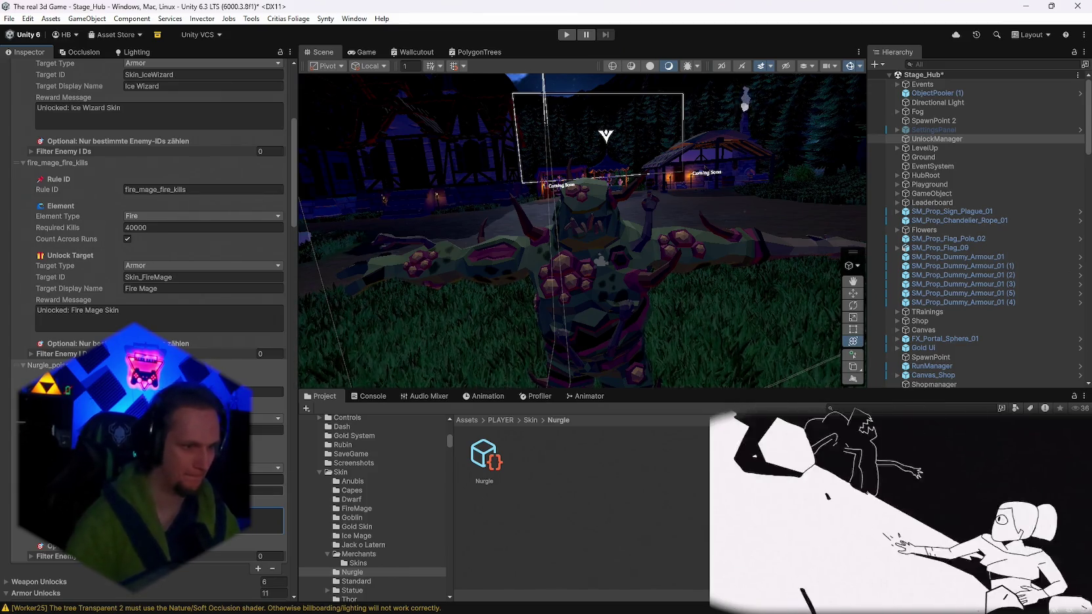
{"action": "scroll", "coordinate": [149, 262], "scroll_direction": "down", "scroll_amount": 4}
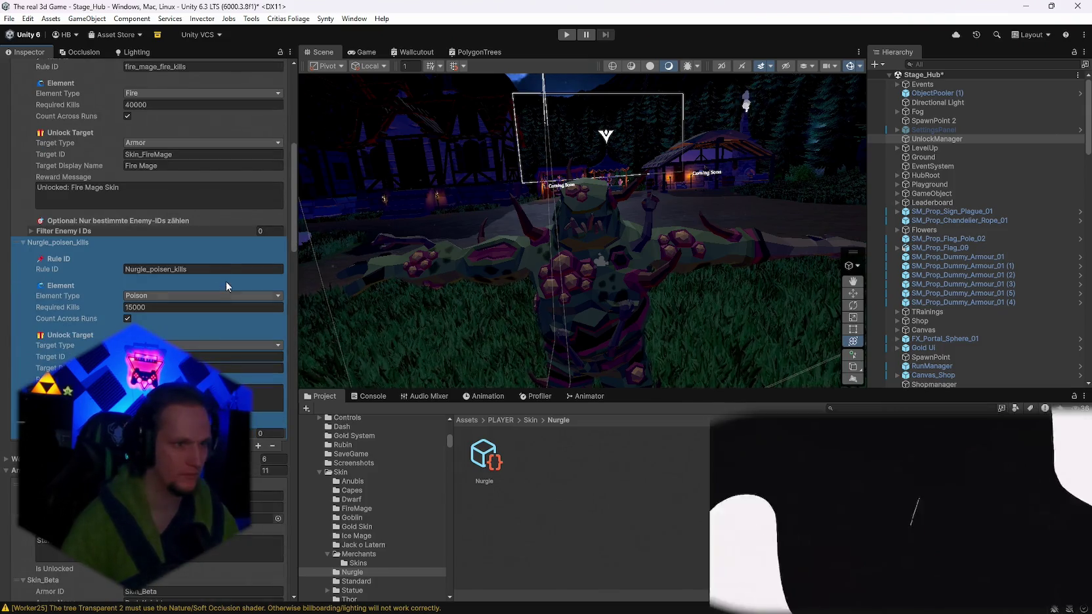
{"action": "left_click", "coordinate": [196, 269]}
{"action": "left_click", "coordinate": [484, 462]}
{"action": "left_click", "coordinate": [139, 302]}
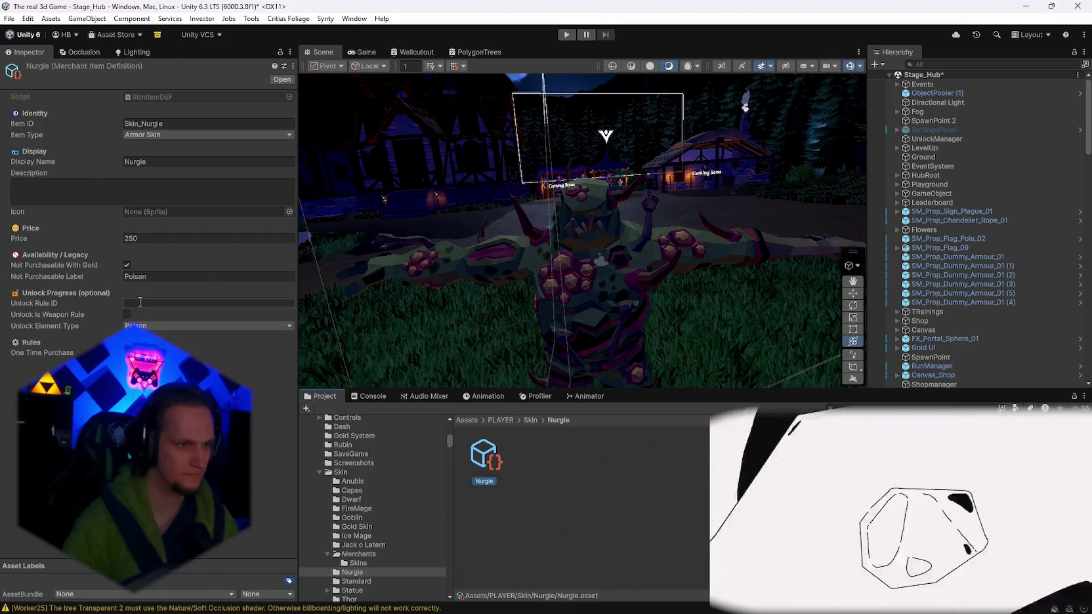
Paste Nurgle_poisen_kills as the Unlock Rule ID and set the label to 'Kill enemies with Poisen'.
{"action": "type", "text": "Nurgle_poisen_kills"}
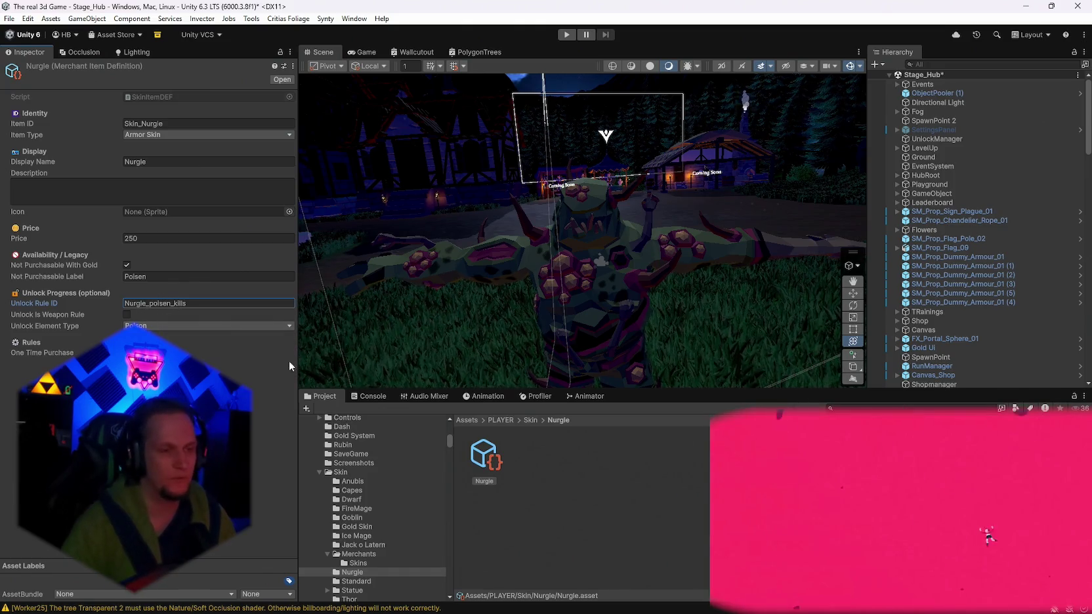
{"action": "left_click", "coordinate": [157, 276]}
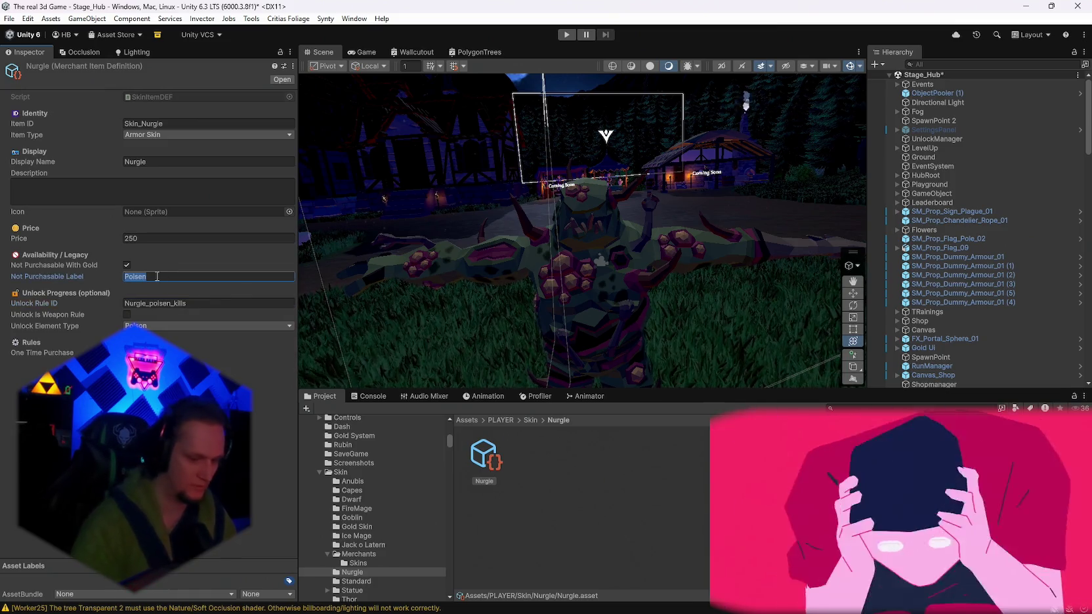
{"action": "type", "text": "Kill enemies with Poisen"}
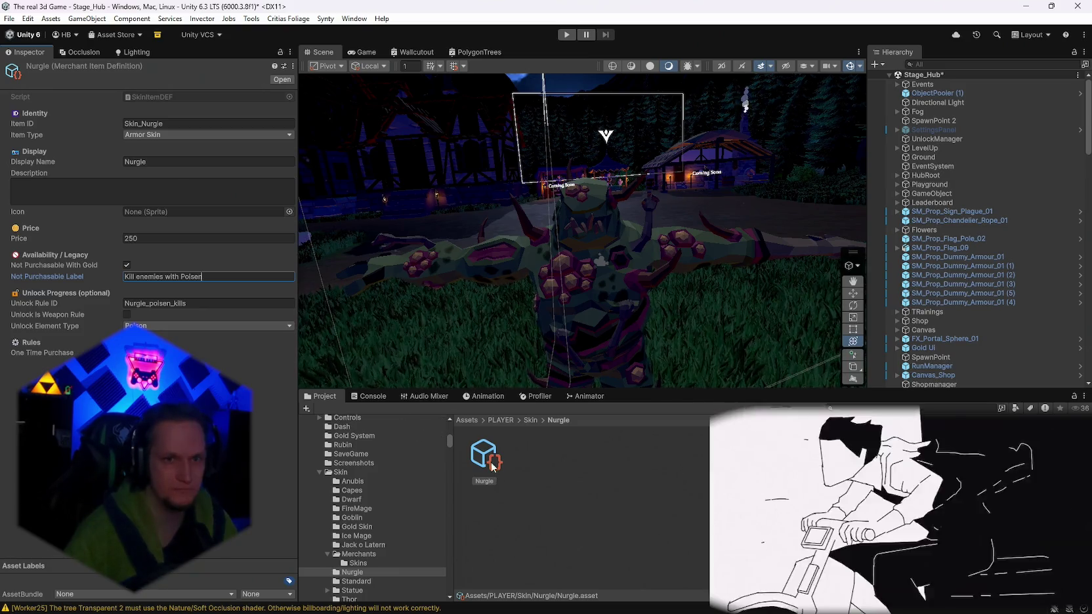
{"action": "scroll", "coordinate": [668, 240], "scroll_direction": "up", "scroll_amount": 5}
{"action": "left_click_drag", "start_coordinate": [668, 241], "coordinate": [679, 270]}
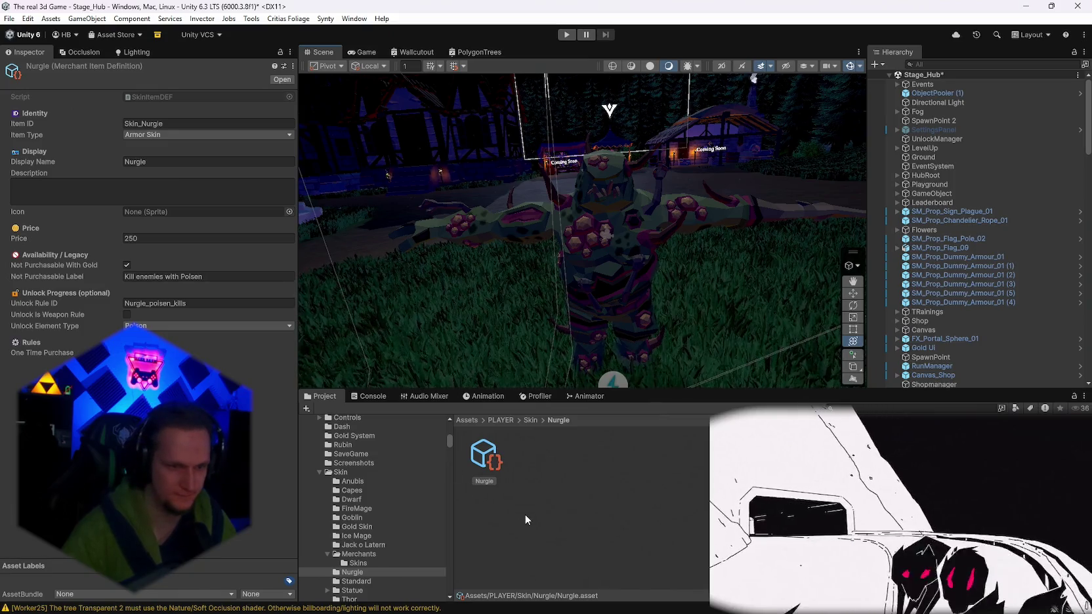
{"action": "scroll", "coordinate": [387, 546], "scroll_direction": "down", "scroll_amount": 4}
{"action": "scroll", "coordinate": [386, 544], "scroll_direction": "up", "scroll_amount": 3}
{"action": "left_click", "coordinate": [360, 529]}
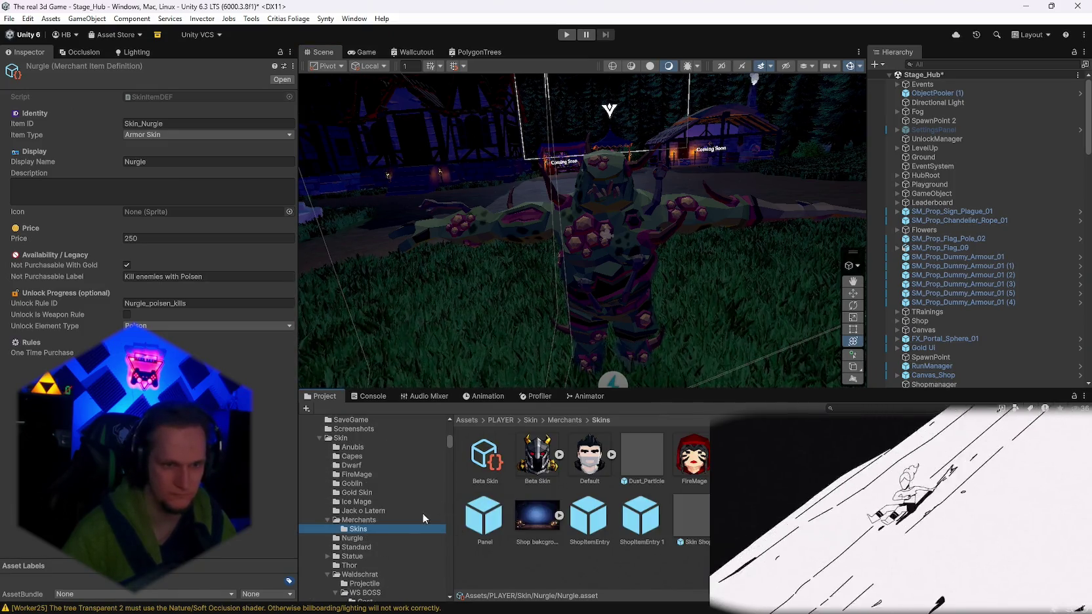
Add the Nurgle item to the Skins catalog's Items and a new entry to the SkinIconLibrary.
{"action": "left_click", "coordinate": [746, 518]}
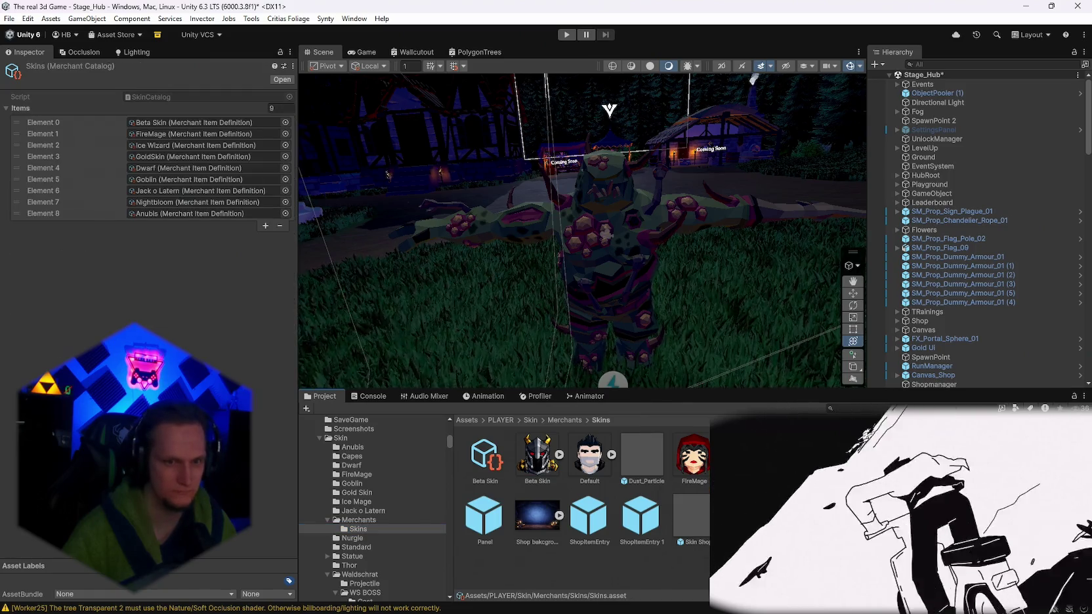
{"action": "left_click", "coordinate": [359, 538]}
{"action": "left_click_drag", "start_coordinate": [484, 456], "coordinate": [163, 233]}
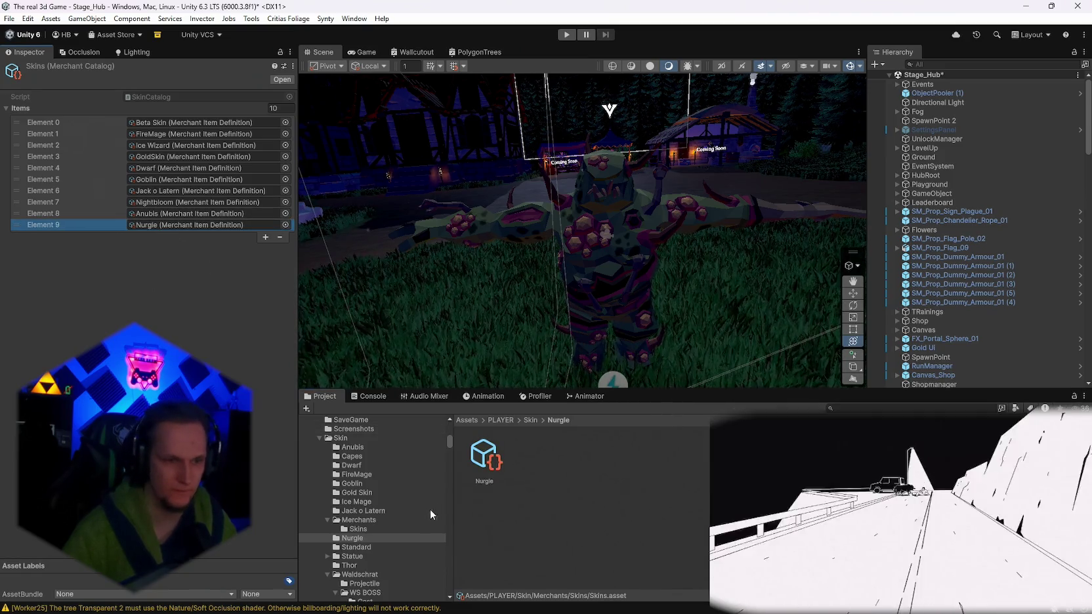
{"action": "left_click", "coordinate": [358, 528]}
{"action": "left_click", "coordinate": [745, 518]}
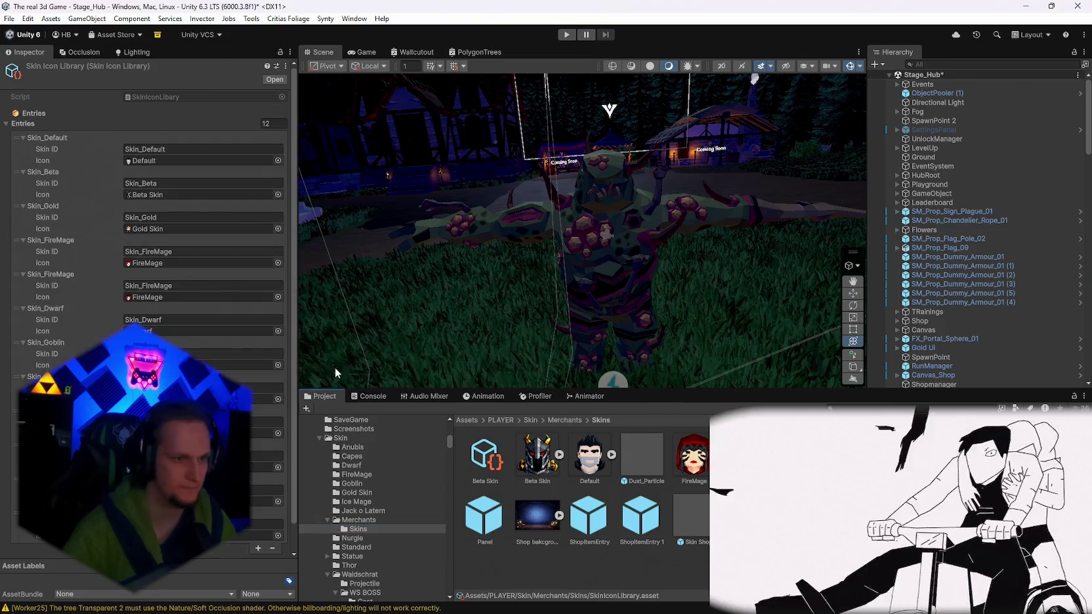
{"action": "scroll", "coordinate": [147, 262], "scroll_direction": "down", "scroll_amount": 1}
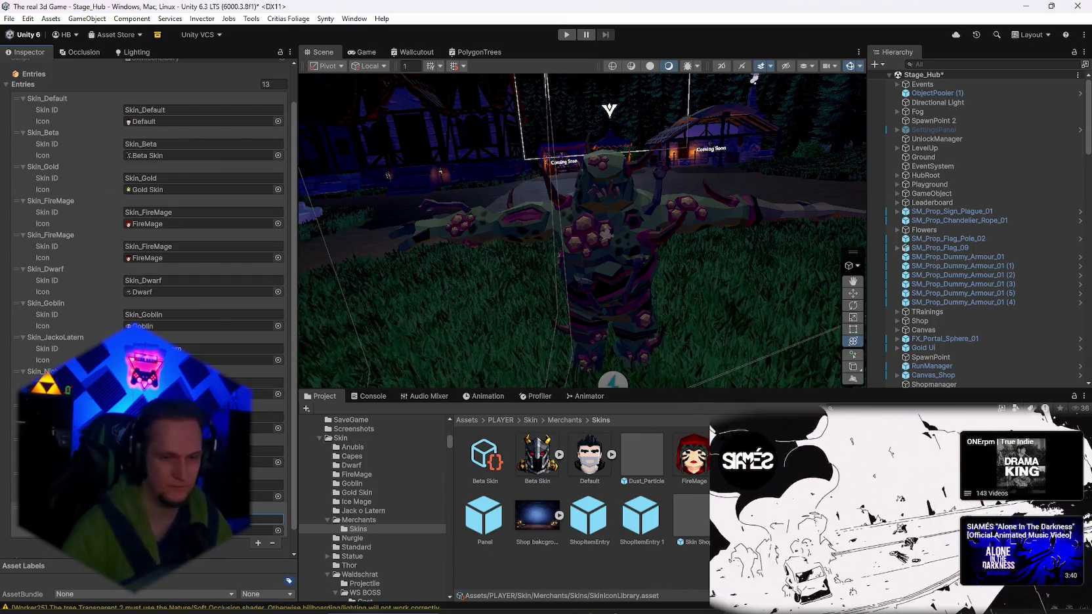
Save Skin_Nurgle from the Hierarchy as an original prefab in the Nurgle folder.
{"action": "left_click", "coordinate": [354, 538]}
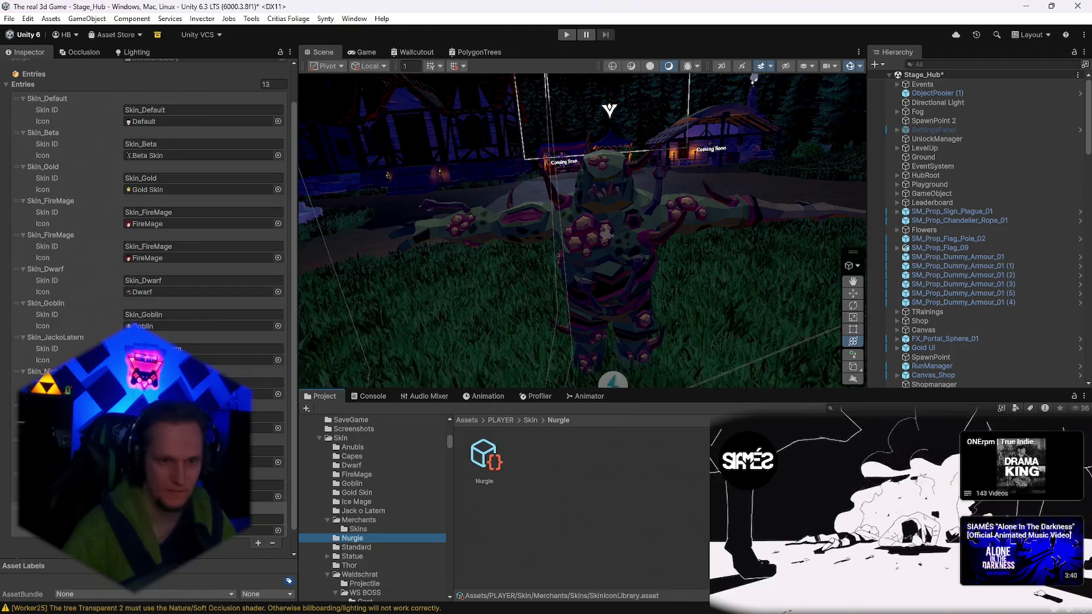
{"action": "scroll", "coordinate": [976, 264], "scroll_direction": "down", "scroll_amount": 10}
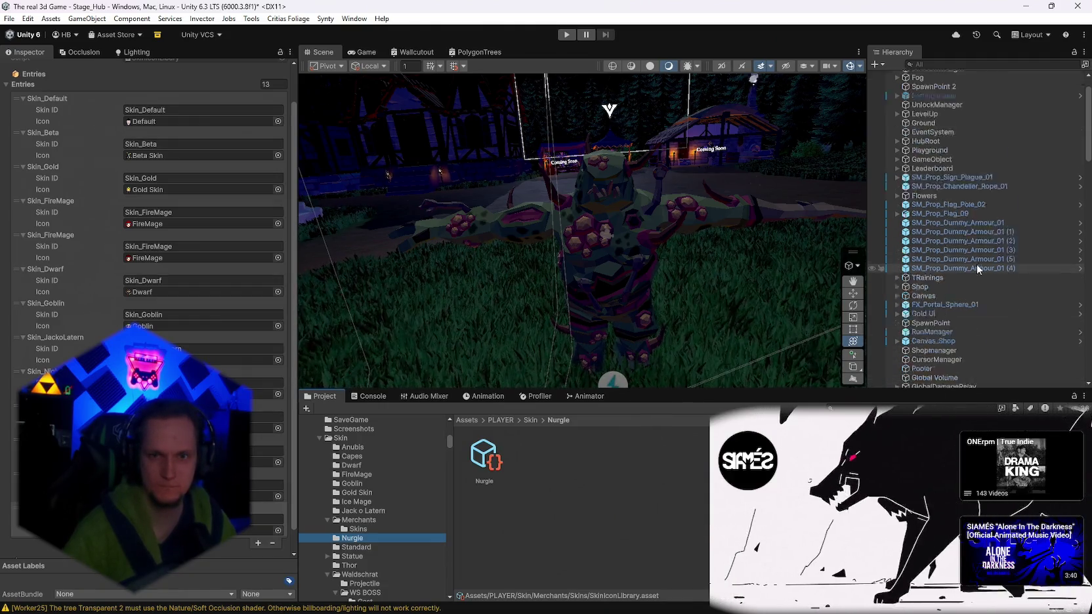
{"action": "mouse_move", "coordinate": [932, 216]}
{"action": "left_mouse_down"}
{"action": "mouse_move", "coordinate": [621, 505]}
{"action": "mouse_move", "coordinate": [591, 485]}
{"action": "left_mouse_up"}
{"action": "left_click", "coordinate": [500, 328]}
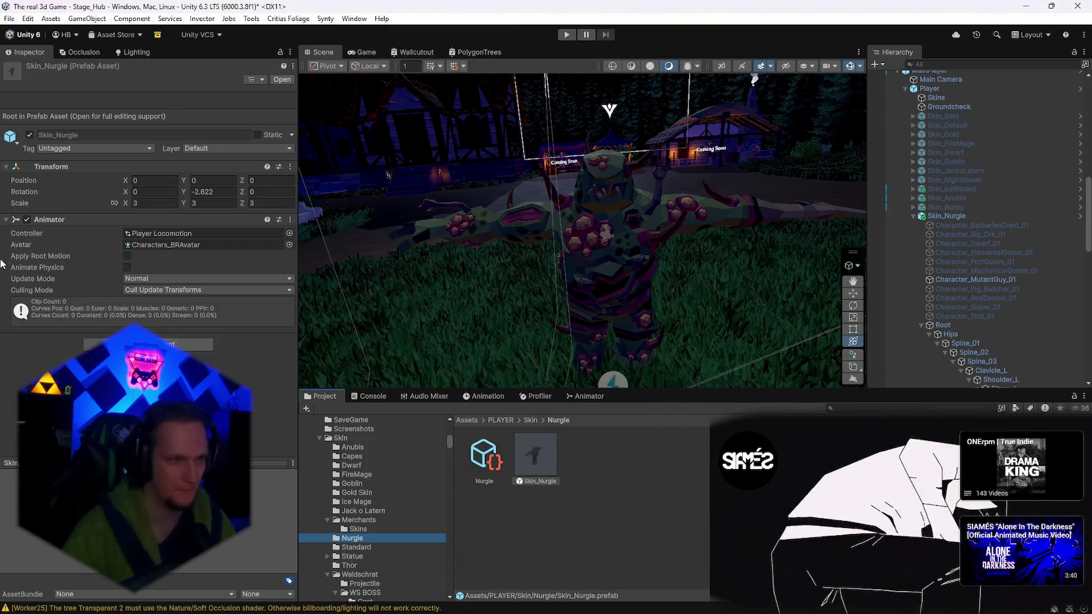
Open the Skin_Nurgle prefab in Prefab Mode and orbit around the textured Nurgle model.
{"action": "double_click", "coordinate": [536, 449]}
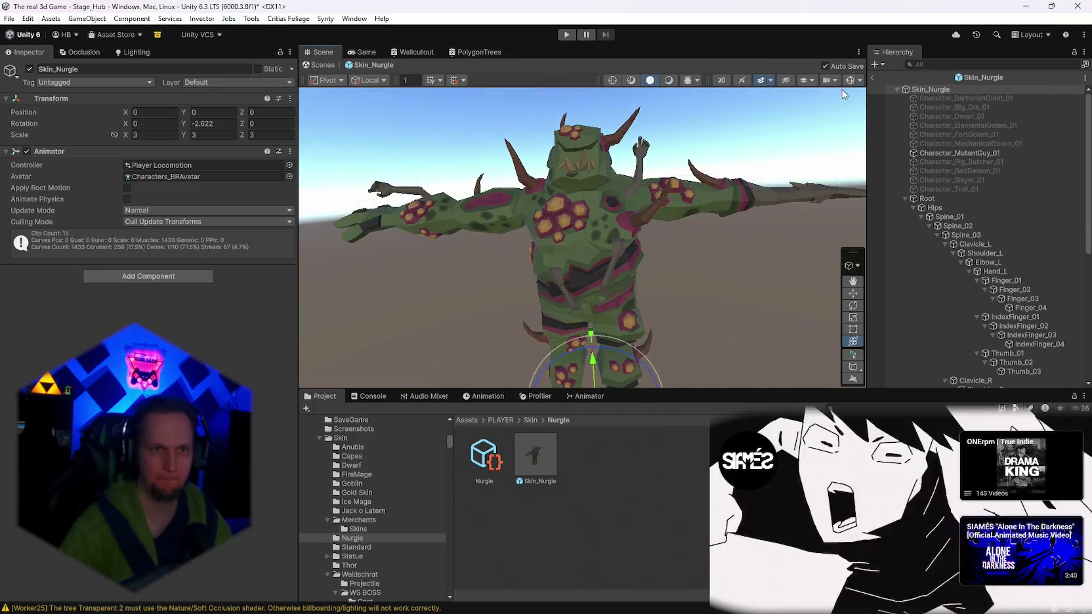
{"action": "scroll", "coordinate": [729, 183], "scroll_direction": "up", "scroll_amount": 5}
{"action": "left_click_drag", "start_coordinate": [729, 184], "coordinate": [731, 184]}
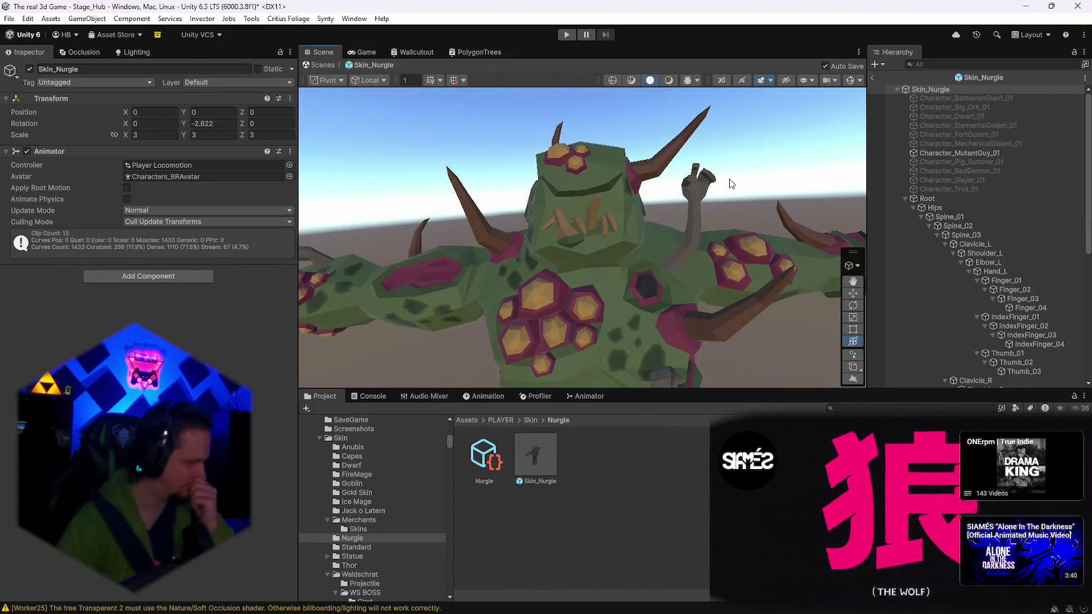
{"action": "left_click_drag", "start_coordinate": [651, 135], "coordinate": [652, 160]}
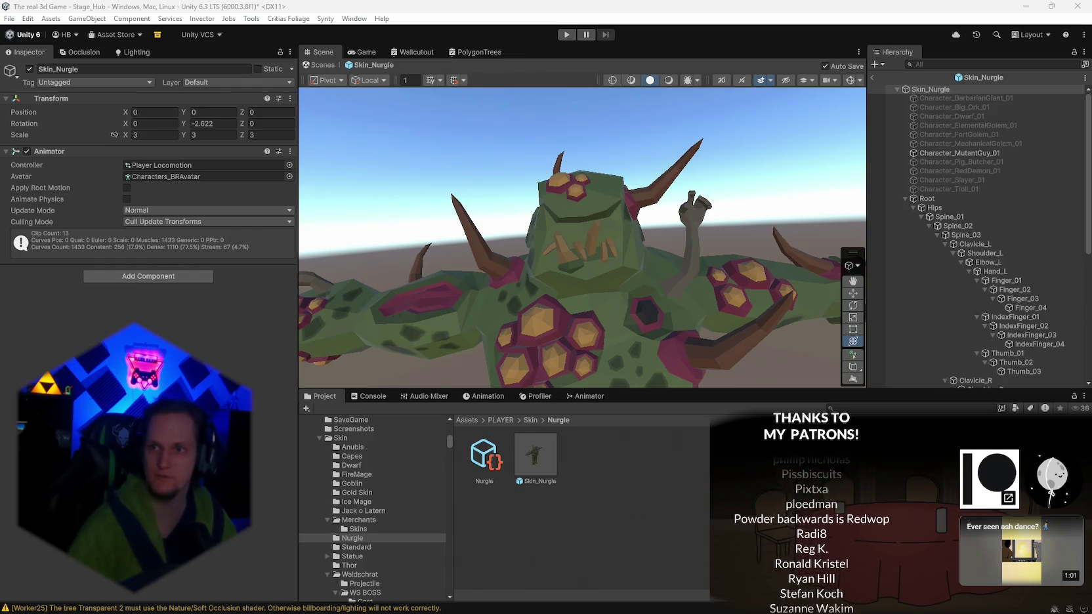
{"action": "key", "text": "alt+Tab"}
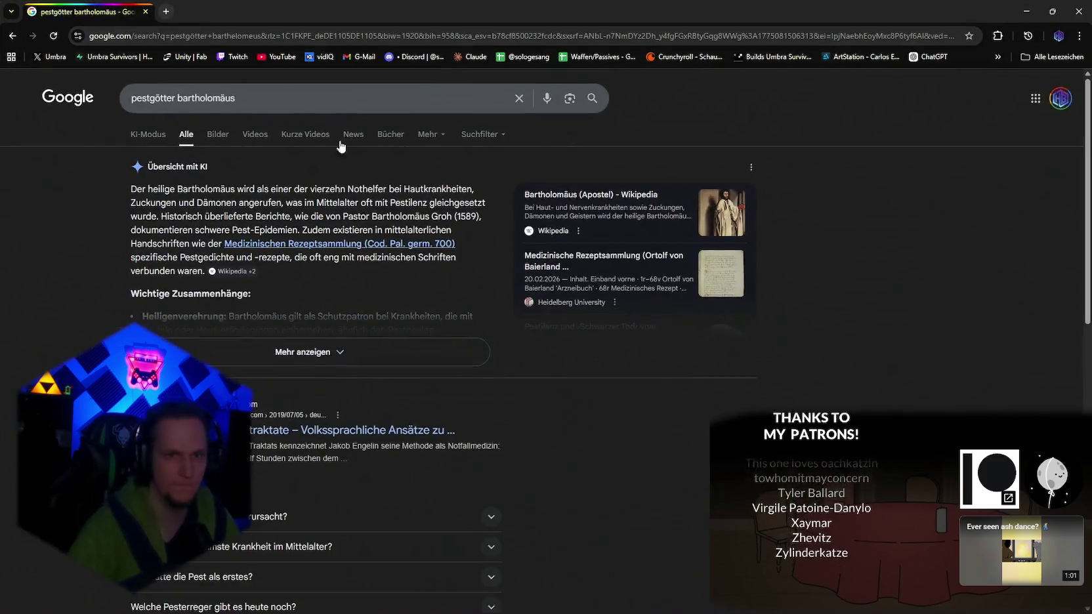
Change the search to 'pestgötter bezzelbub', view its image results, then minimize Chrome.
{"action": "left_click", "coordinate": [220, 136]}
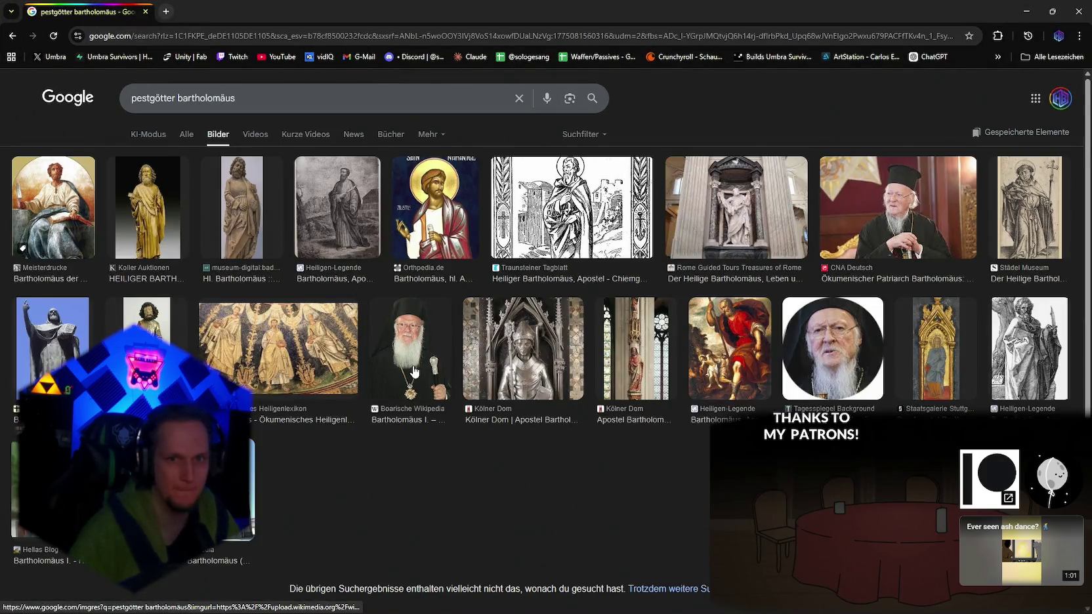
{"action": "left_click", "coordinate": [187, 138]}
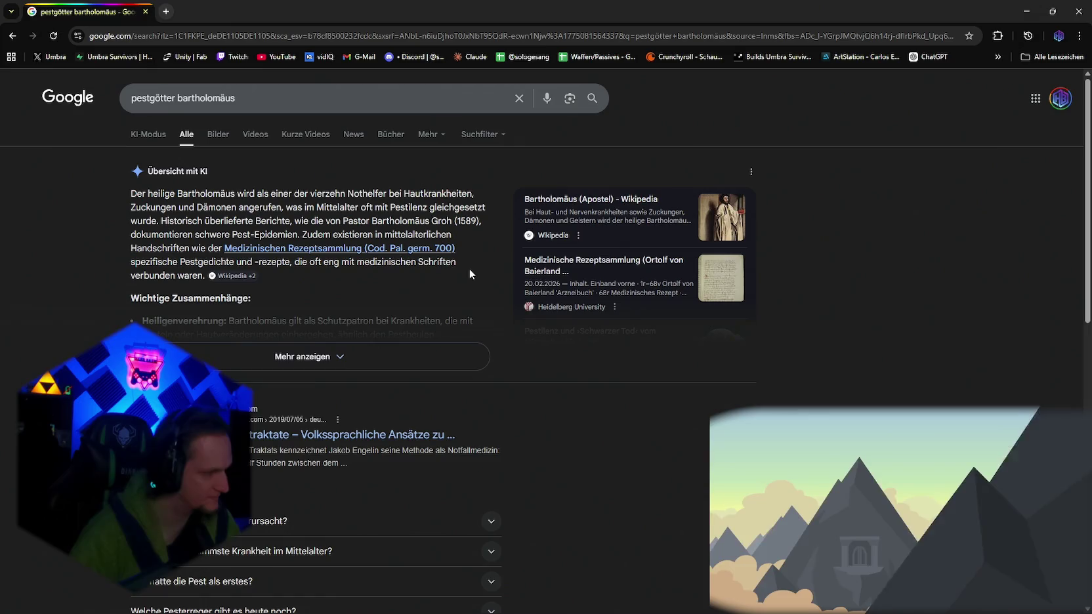
{"action": "double_click", "coordinate": [194, 105]}
{"action": "type", "text": "be"}
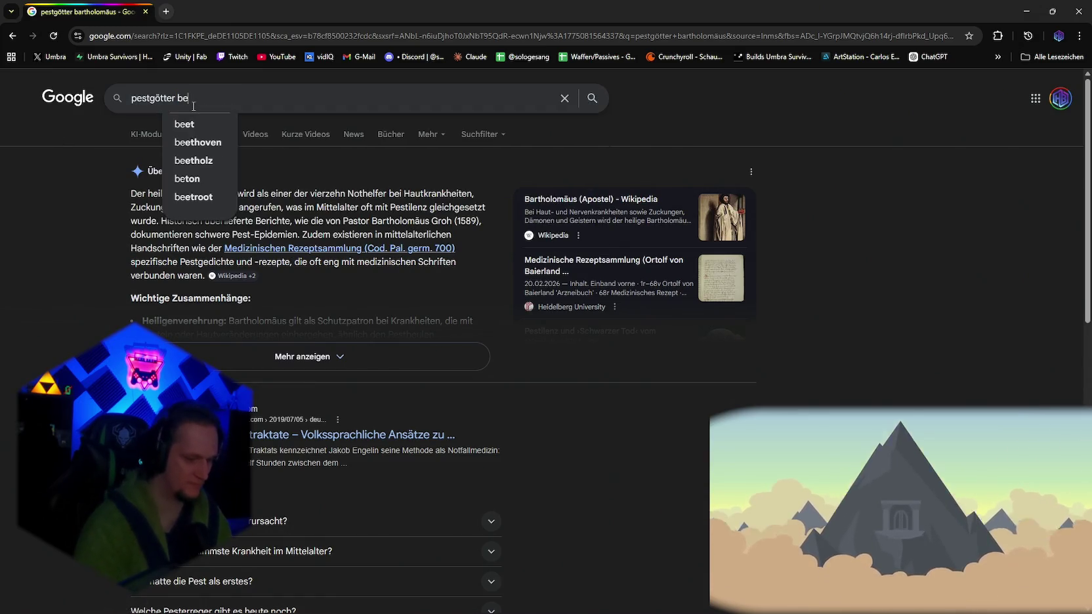
{"action": "type", "text": "zzelbubu"}
{"action": "key", "text": "Return"}
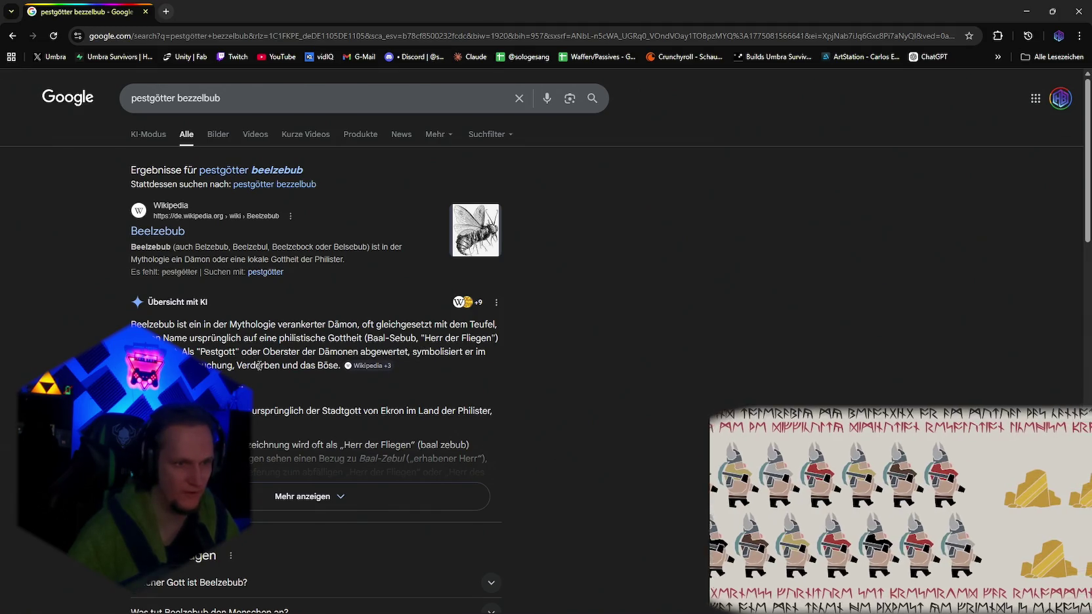
{"action": "left_click", "coordinate": [218, 134]}
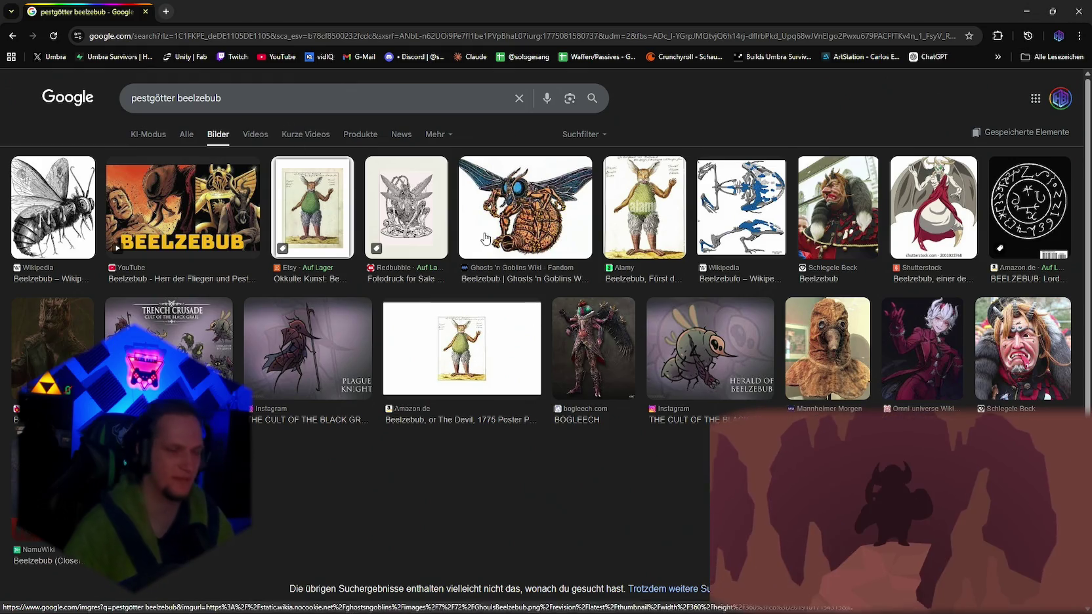
{"action": "left_click", "coordinate": [1017, 11]}
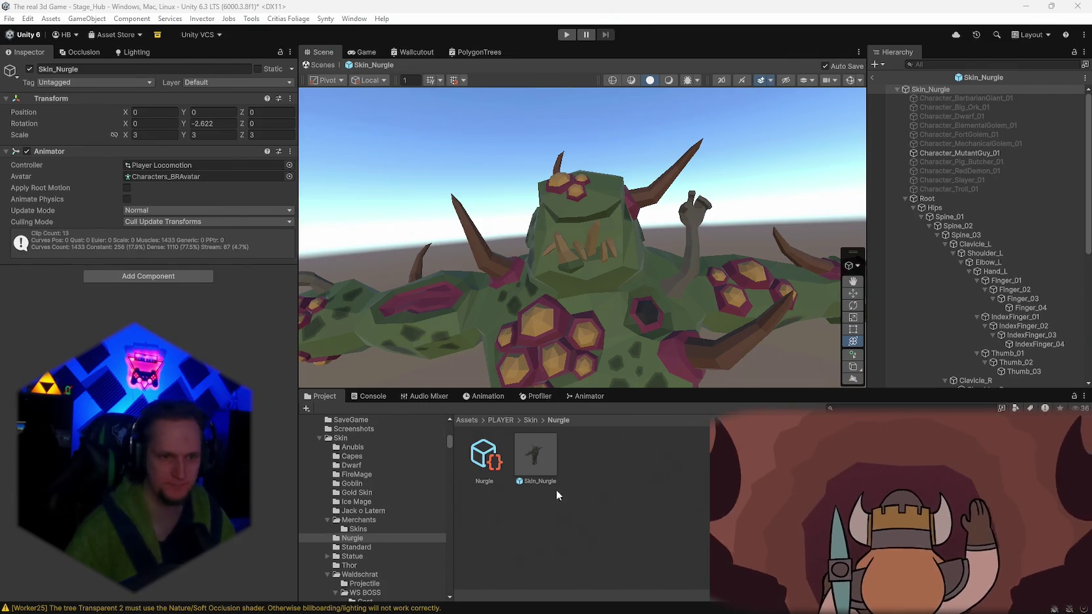
Select the Nurgle asset so the Inspector shows its Merchant Item Definition settings.
{"action": "left_click", "coordinate": [502, 471]}
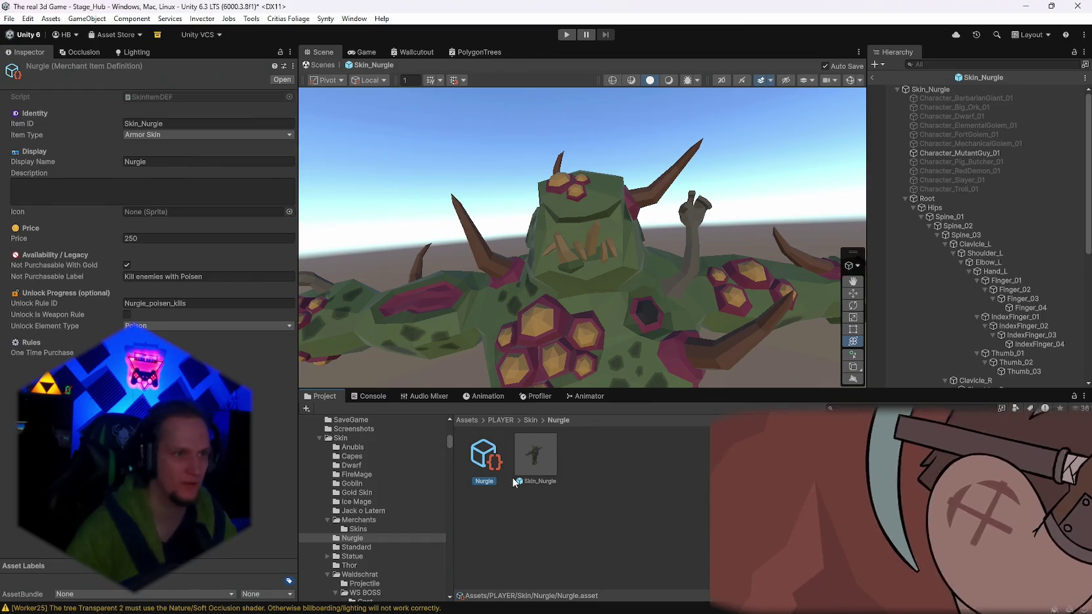
{"action": "mouse_move", "coordinate": [681, 609]}
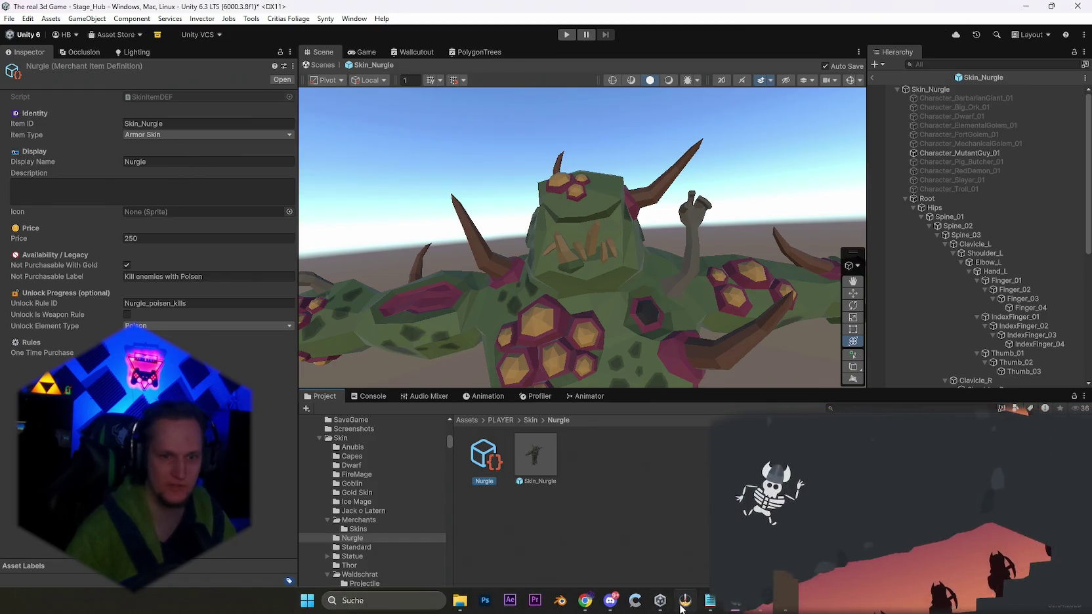
{"action": "mouse_move", "coordinate": [586, 604]}
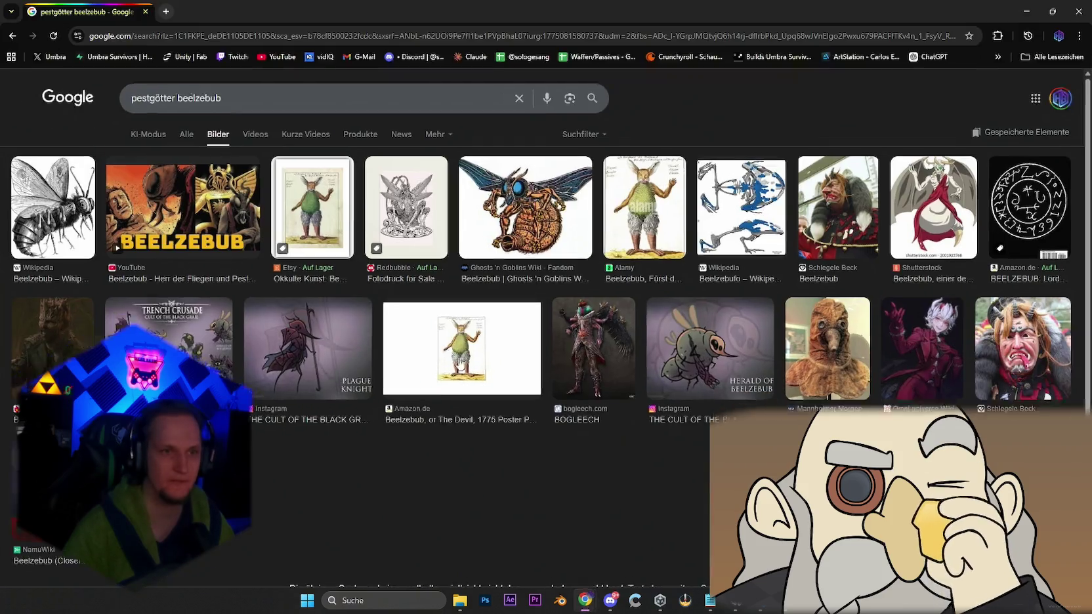
Copy the 'Beelzebub' spelling from the Wikipedia result title in the Google results.
{"action": "left_click", "coordinate": [640, 535]}
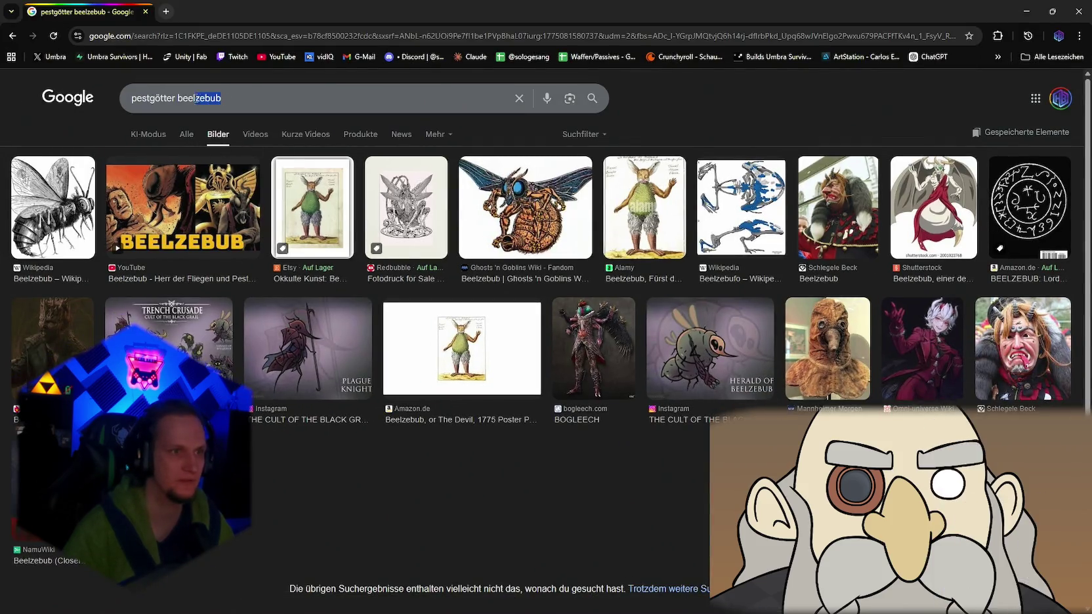
{"action": "left_click", "coordinate": [186, 134]}
{"action": "left_click_drag", "start_coordinate": [283, 196], "coordinate": [158, 194]}
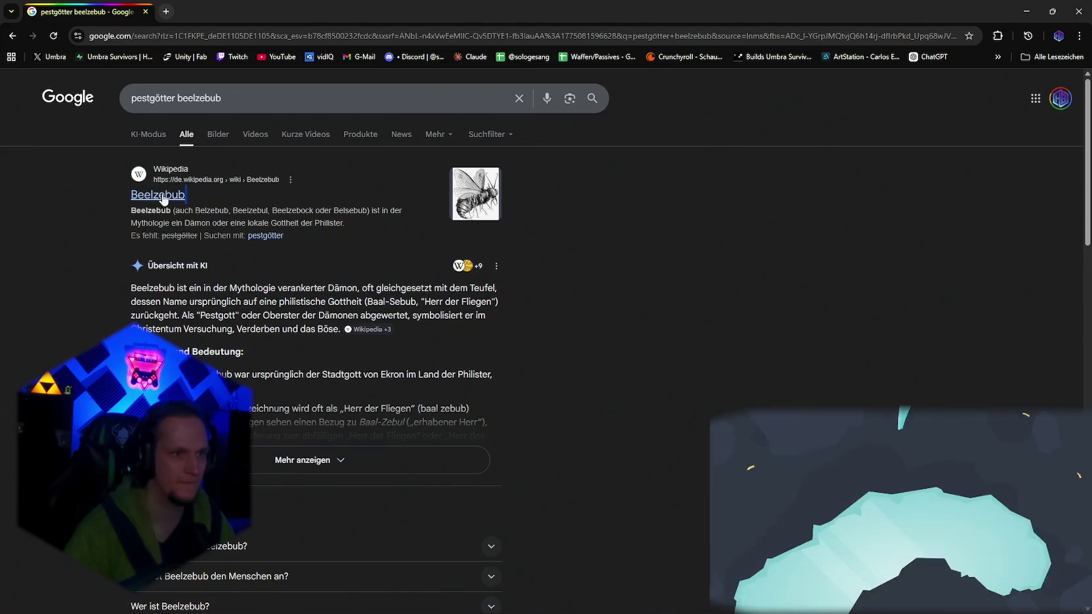
{"action": "left_click_drag", "start_coordinate": [225, 195], "coordinate": [131, 195]}
{"action": "left_click", "coordinate": [1028, 14]}
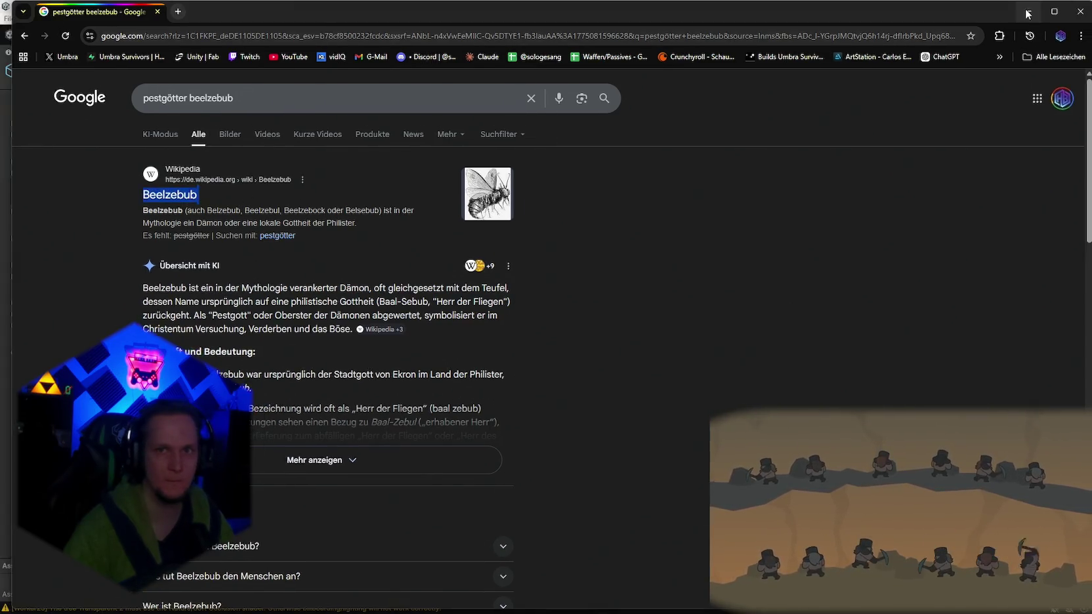
Paste Beelzebub into the merchant item's Item ID, making it Skin_Beelzebub.
{"action": "double_click", "coordinate": [173, 122]}
{"action": "type", "text": "Beelzebub"}
{"action": "left_click", "coordinate": [173, 164]}
Set the display name to Beelzebub and the Unlock Rule ID to Beelzebub_poisen_kills.
{"action": "type", "text": "Beelzebub"}
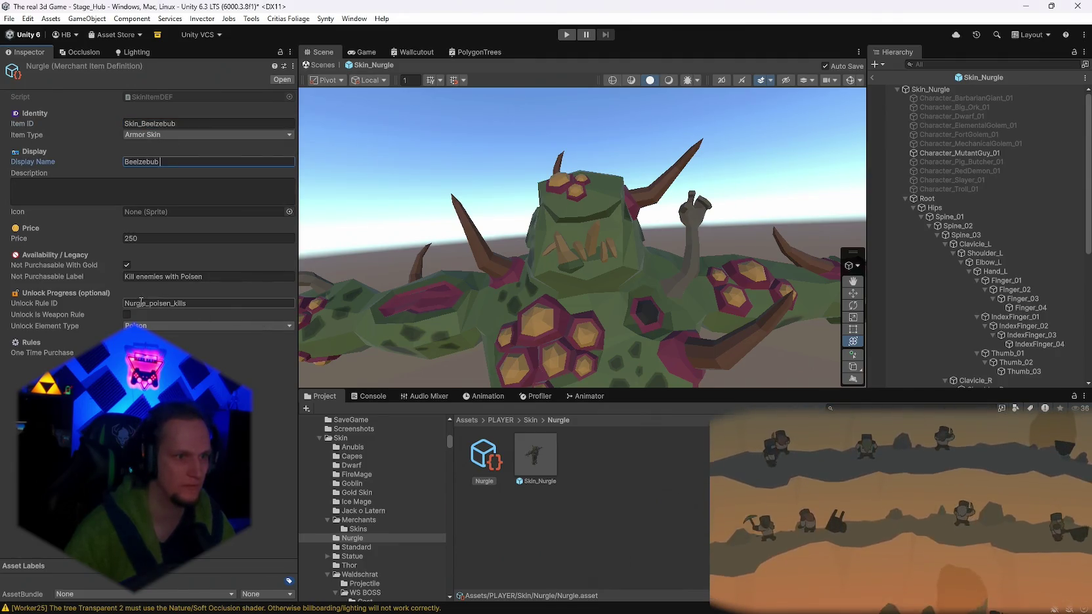
{"action": "key", "text": "shift+End"}
{"action": "type", "text": "Beelzebub"}
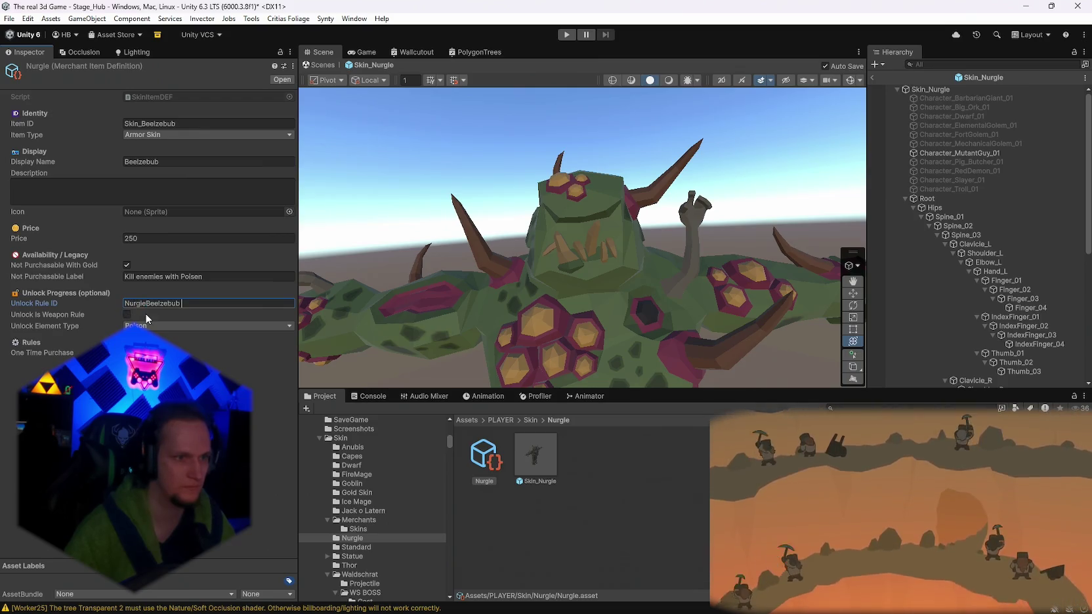
{"action": "key", "text": "ctrl+z"}
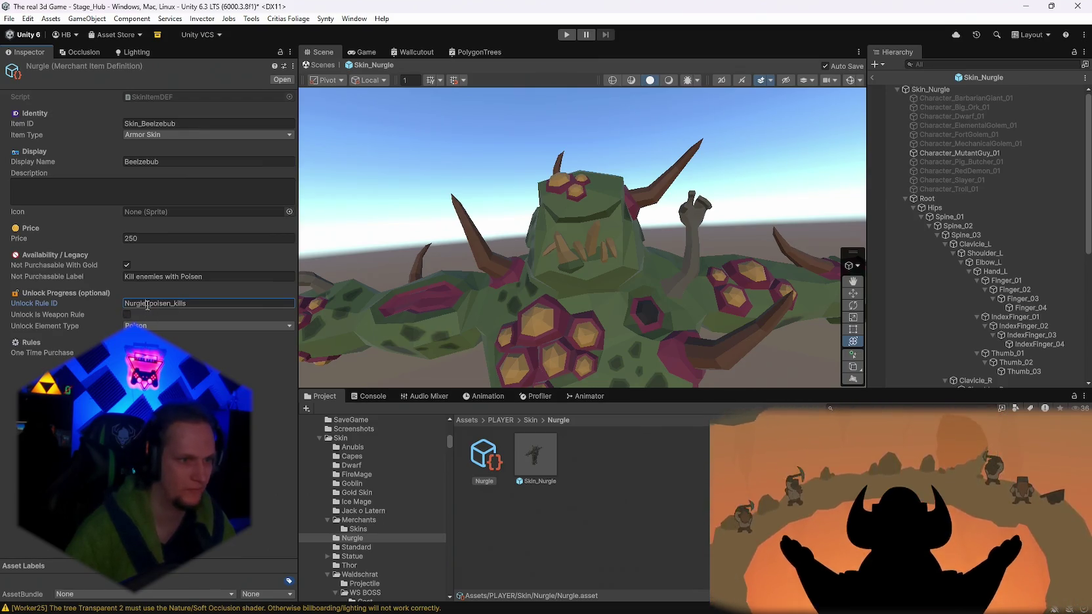
{"action": "key", "text": "shift+Home"}
{"action": "type", "text": "Beelzebub"}
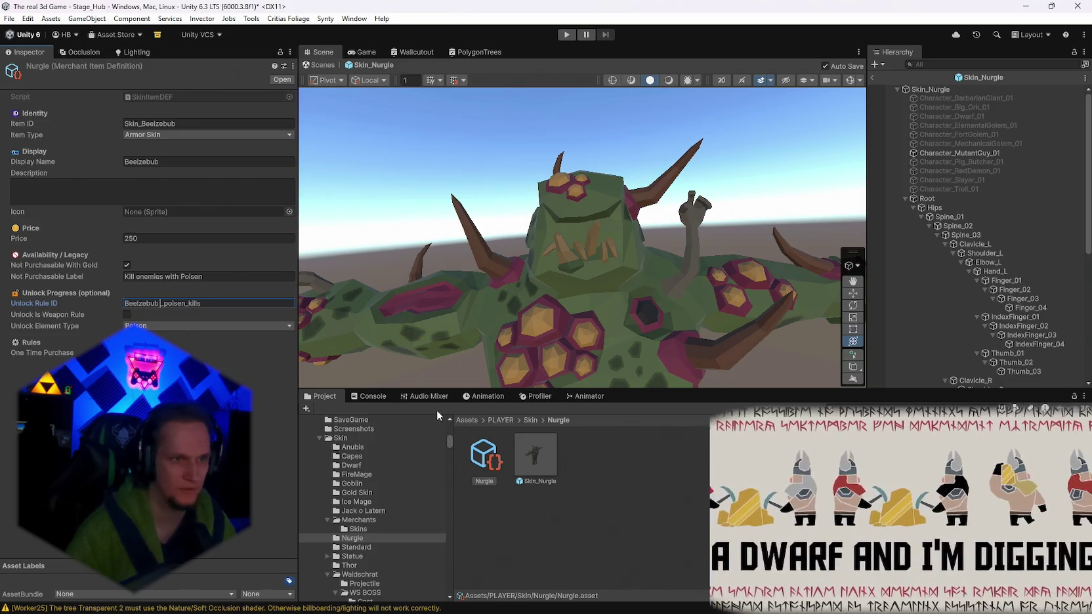
Start renaming the Skin_Nurgle prefab asset from its context menu.
{"action": "left_click", "coordinate": [534, 458]}
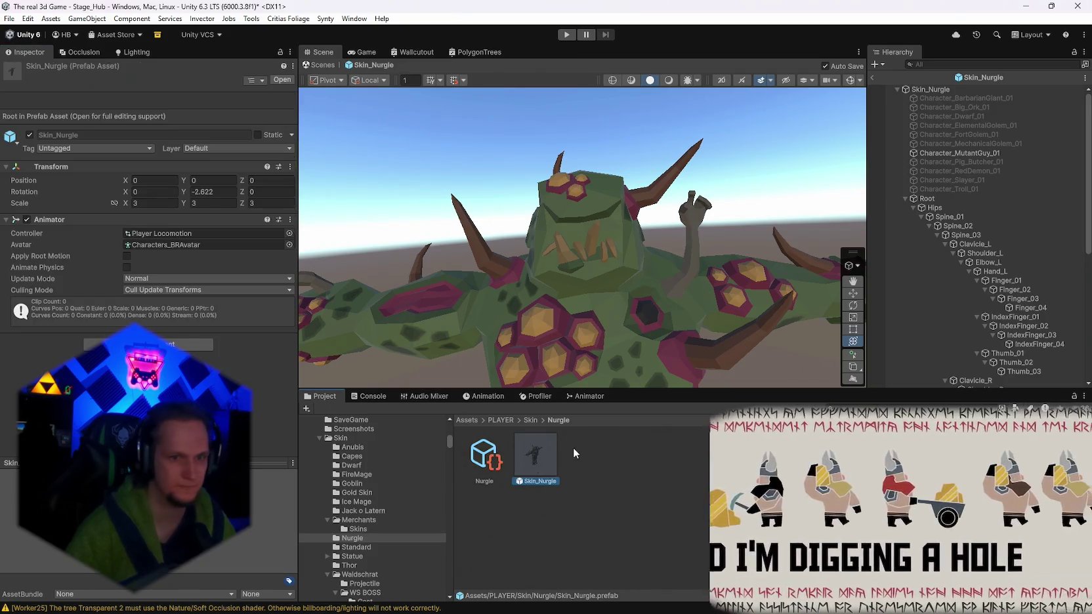
{"action": "right_click", "coordinate": [543, 460]}
{"action": "left_click", "coordinate": [580, 146]}
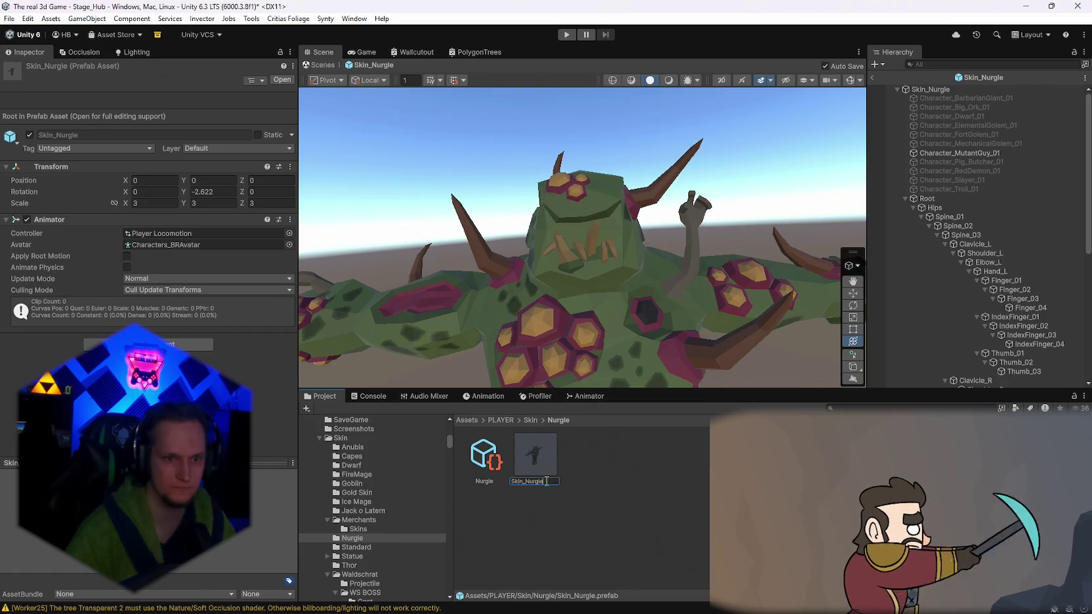
Finish the prefab rename and rename the Skin_Nurgle scene object under Player to Skin_Beelzebub.
{"action": "double_click", "coordinate": [547, 481]}
{"action": "type", "text": "Beelzebub"}
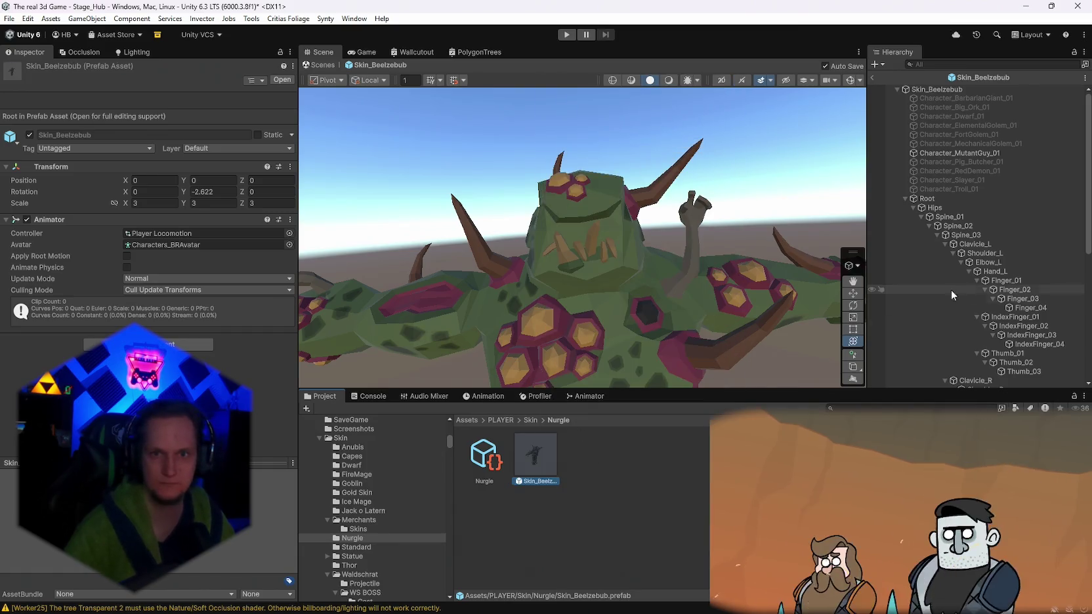
{"action": "left_click", "coordinate": [873, 78]}
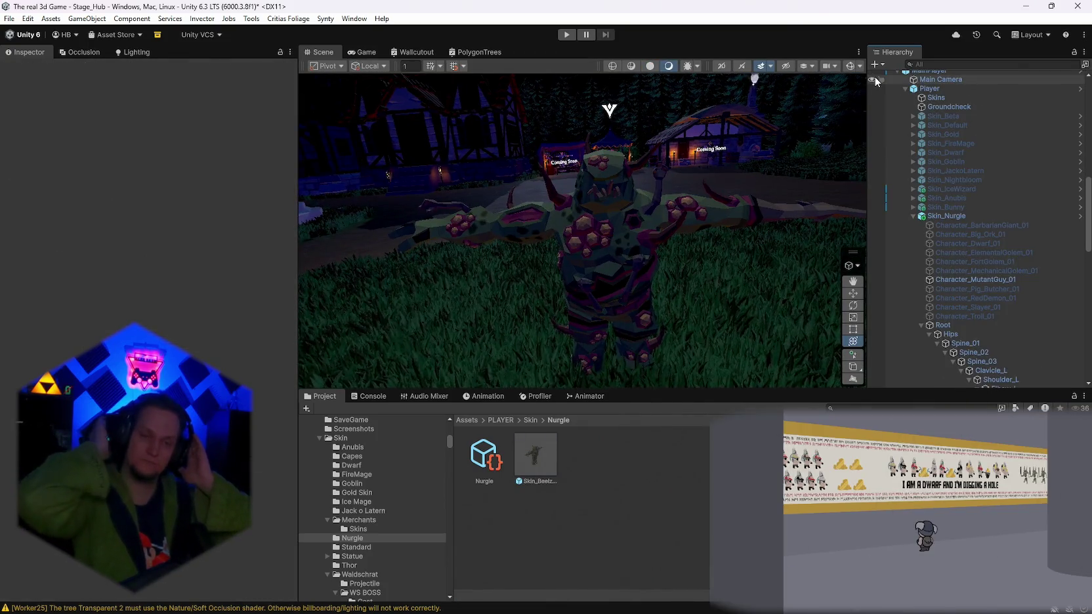
{"action": "right_click", "coordinate": [973, 217]}
{"action": "left_click", "coordinate": [938, 75]}
{"action": "left_click", "coordinate": [974, 215]}
{"action": "key", "text": "BackSpace"}
{"action": "key", "text": "BackSpace"}
{"action": "key", "text": "BackSpace"}
{"action": "type", "text": "Beelzebub"}
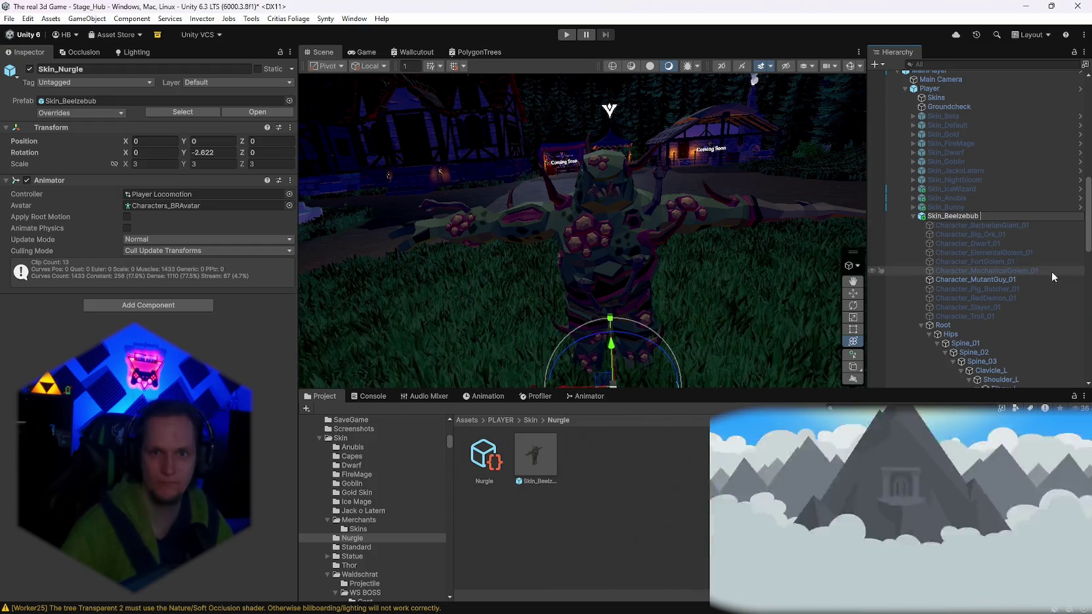
{"action": "key", "text": "Return"}
Reopen Rename on Skin_Beelzebub in the Hierarchy and confirm the name unchanged.
{"action": "scroll", "coordinate": [938, 292], "scroll_direction": "up", "scroll_amount": 3}
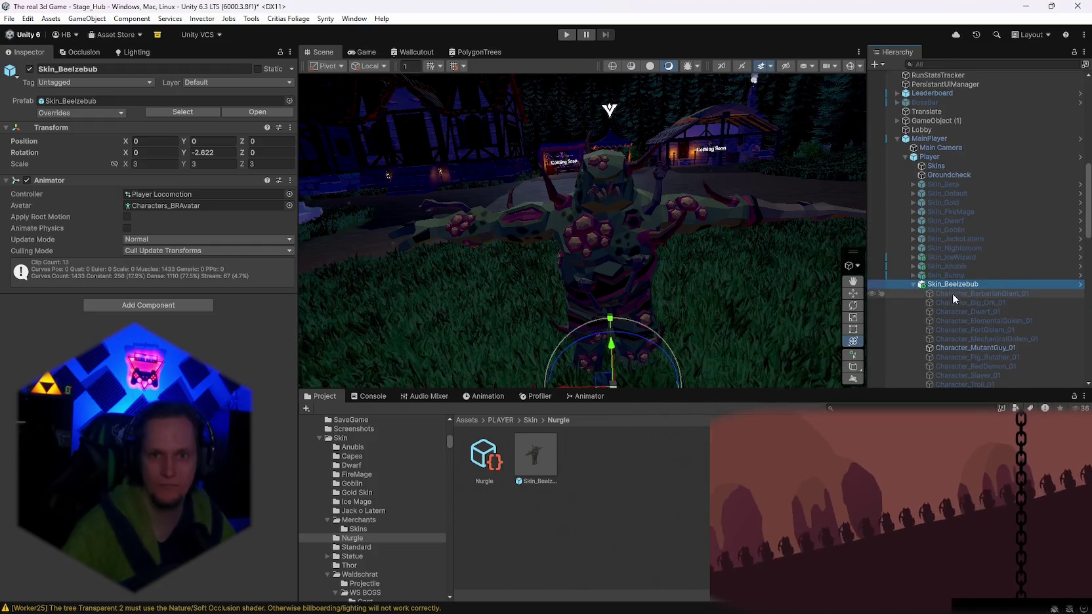
{"action": "right_click", "coordinate": [952, 289]}
{"action": "left_click", "coordinate": [951, 75]}
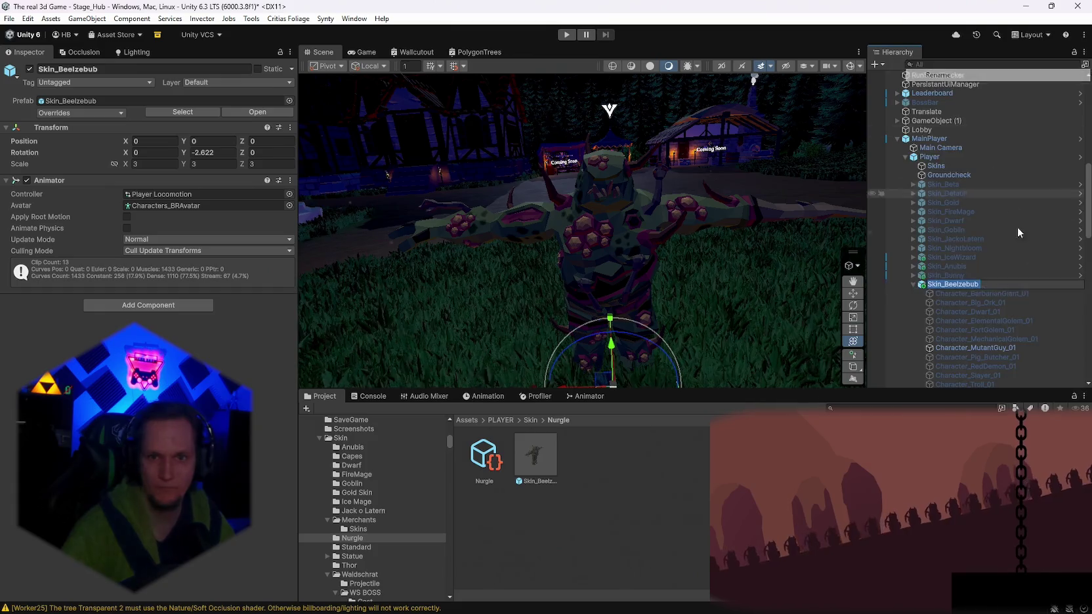
{"action": "key", "text": "Return"}
{"action": "scroll", "coordinate": [981, 312], "scroll_direction": "up", "scroll_amount": 2}
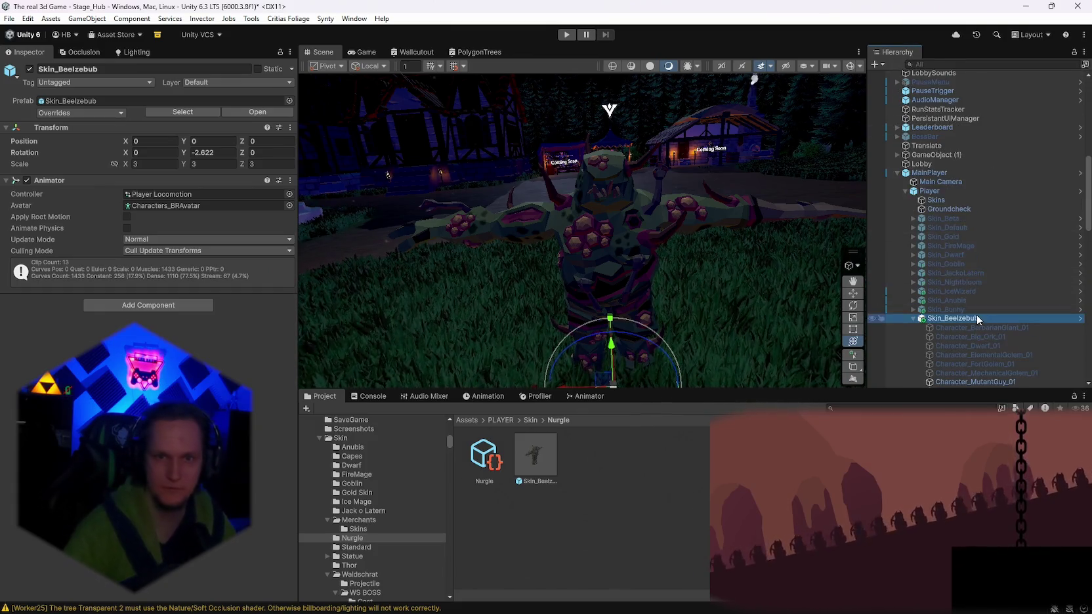
{"action": "scroll", "coordinate": [951, 230], "scroll_direction": "up", "scroll_amount": 10}
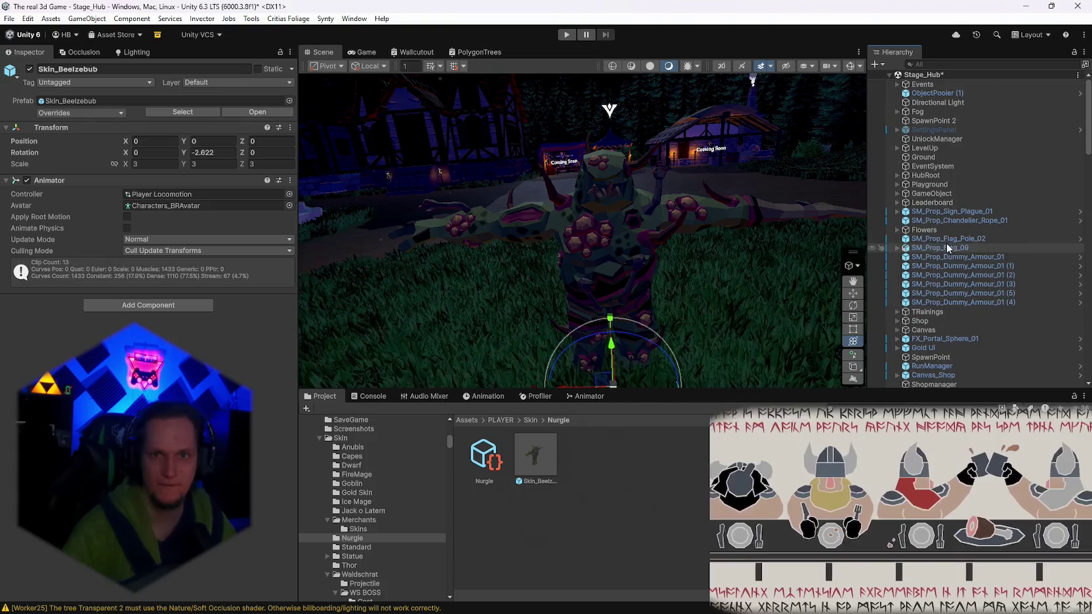
Set the UnlockManager's Beelzebub rule ID to Beelzebub_poisen_kills, then reselect the merchant item.
{"action": "left_click", "coordinate": [926, 140]}
{"action": "scroll", "coordinate": [151, 328], "scroll_direction": "down", "scroll_amount": 15}
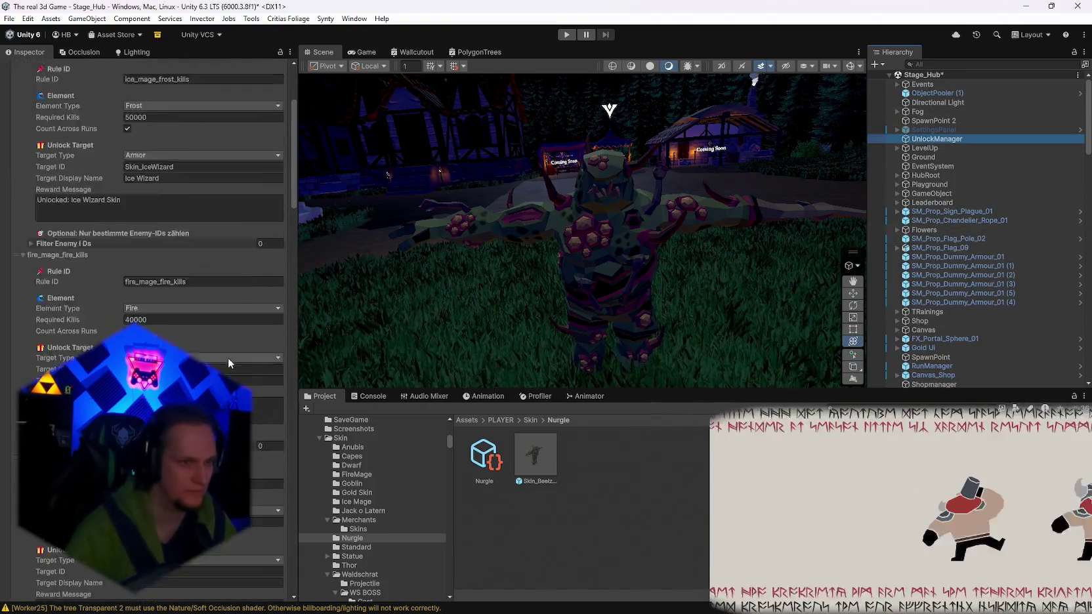
{"action": "left_click", "coordinate": [269, 392]}
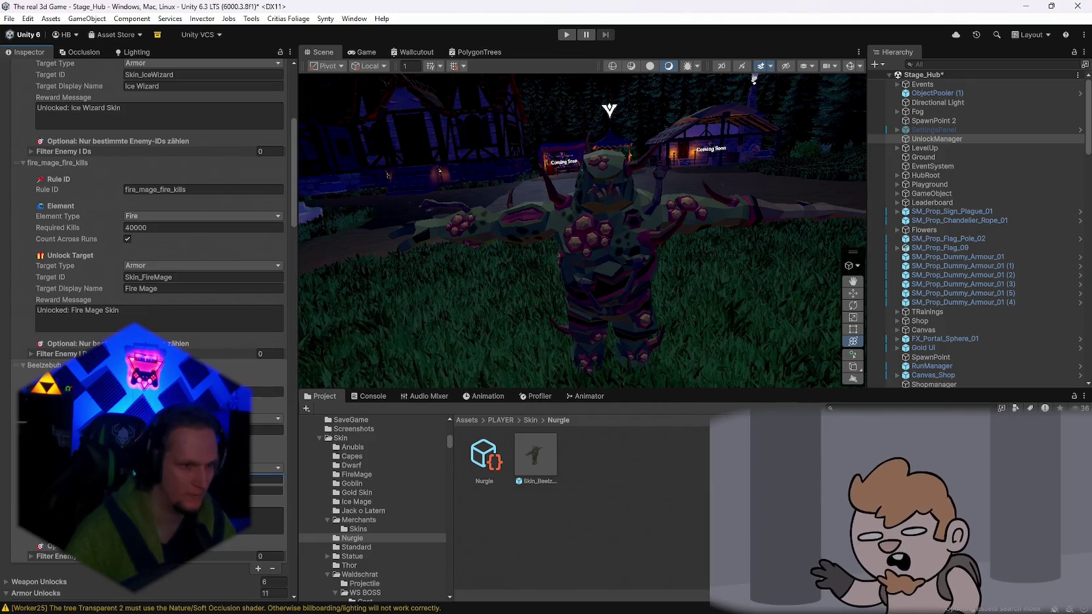
{"action": "left_click", "coordinate": [269, 479]}
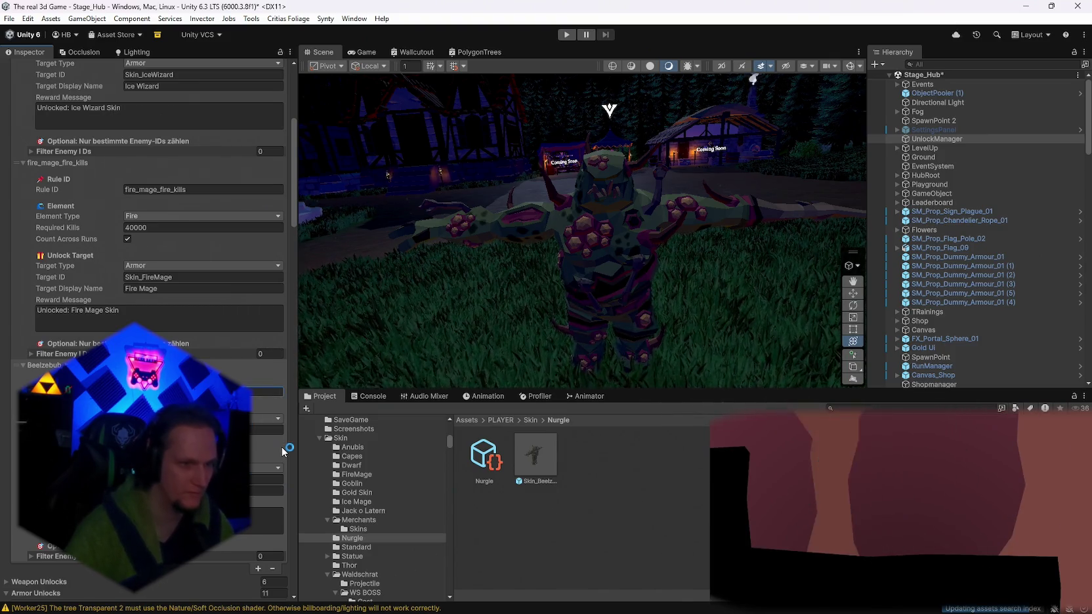
{"action": "scroll", "coordinate": [283, 451], "scroll_direction": "down", "scroll_amount": 3}
{"action": "left_click", "coordinate": [269, 429]}
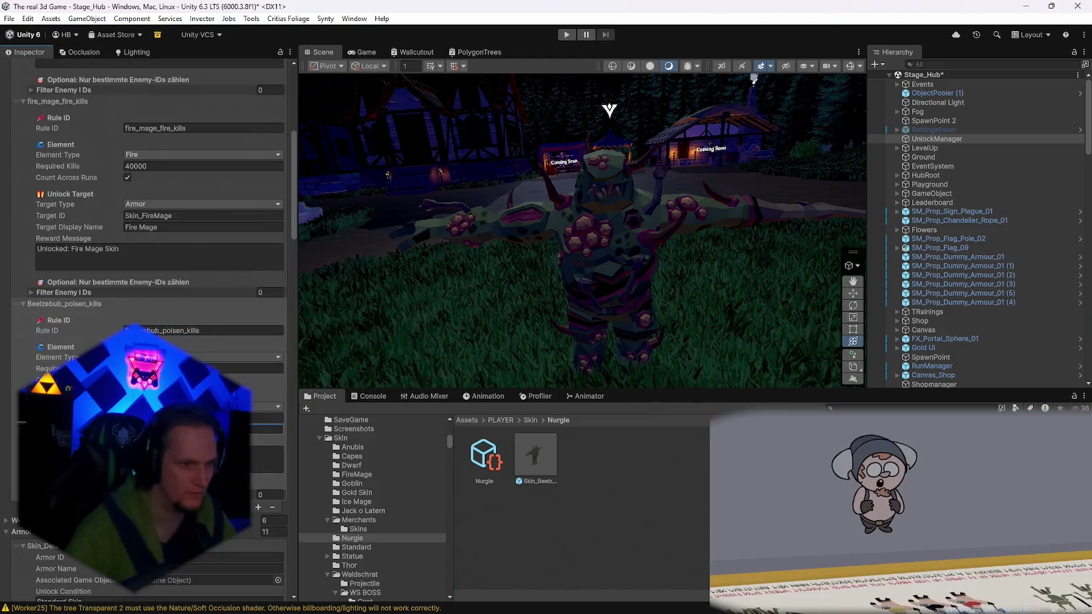
{"action": "left_click", "coordinate": [484, 456]}
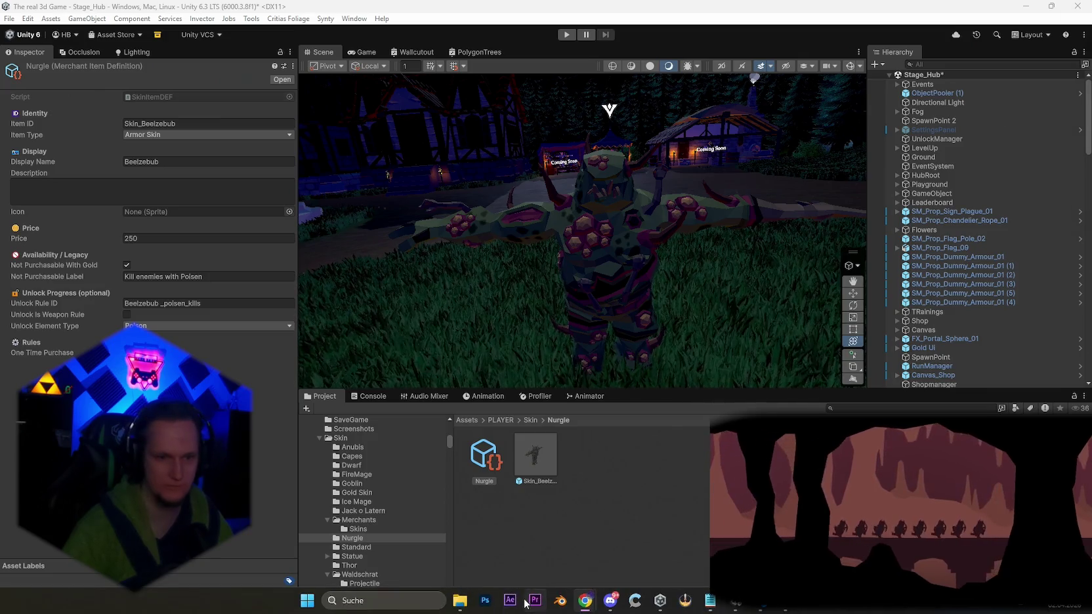
Launch Photoshop, then bring the Google 'pestgötter beelzebub' results back to the front.
{"action": "left_click", "coordinate": [485, 600]}
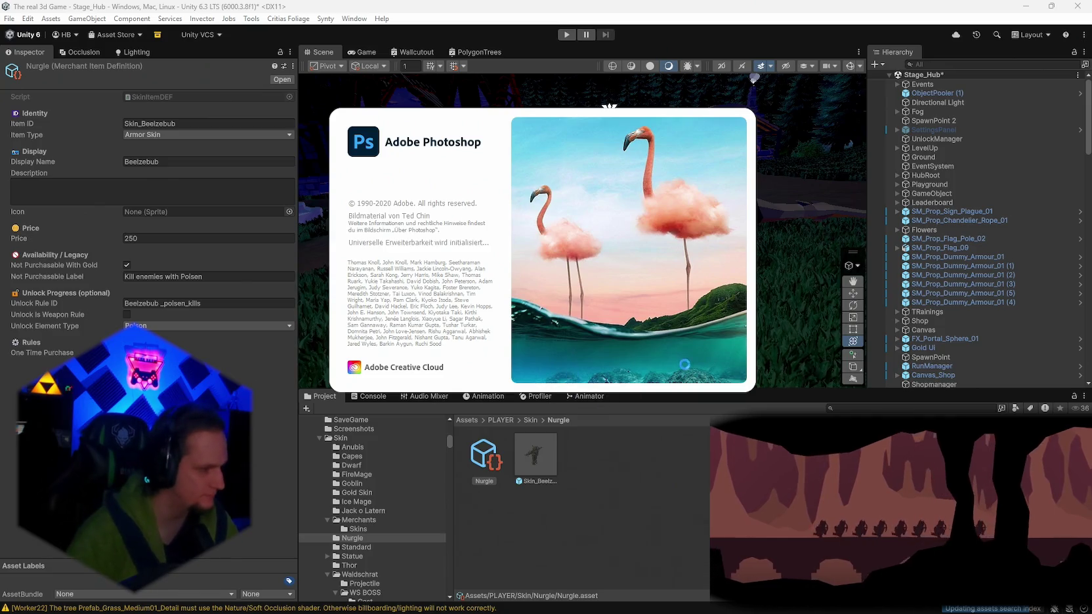
{"action": "mouse_move", "coordinate": [629, 584]}
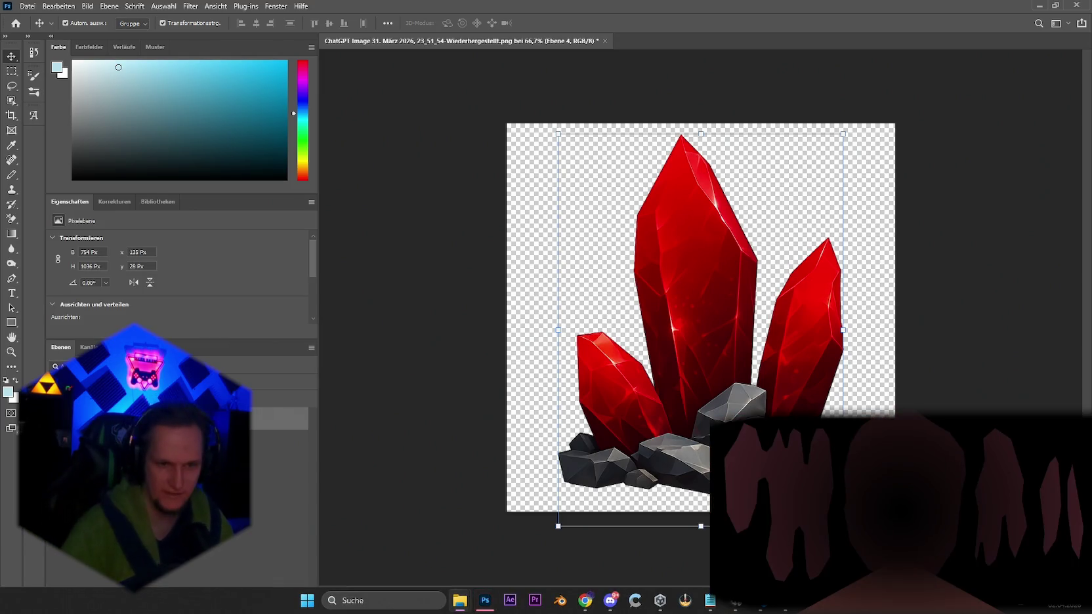
{"action": "mouse_move", "coordinate": [585, 600]}
{"action": "left_click", "coordinate": [623, 534]}
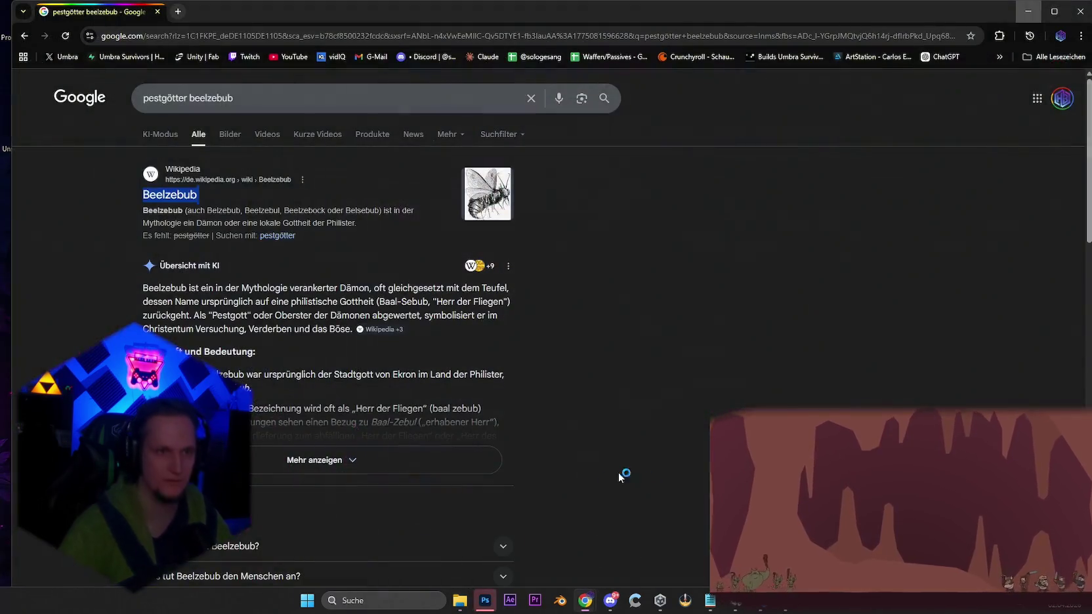
Search Google images for 'erra seuchengott', then close Chrome.
{"action": "triple_click", "coordinate": [157, 98]}
{"action": "type", "text": "erra"}
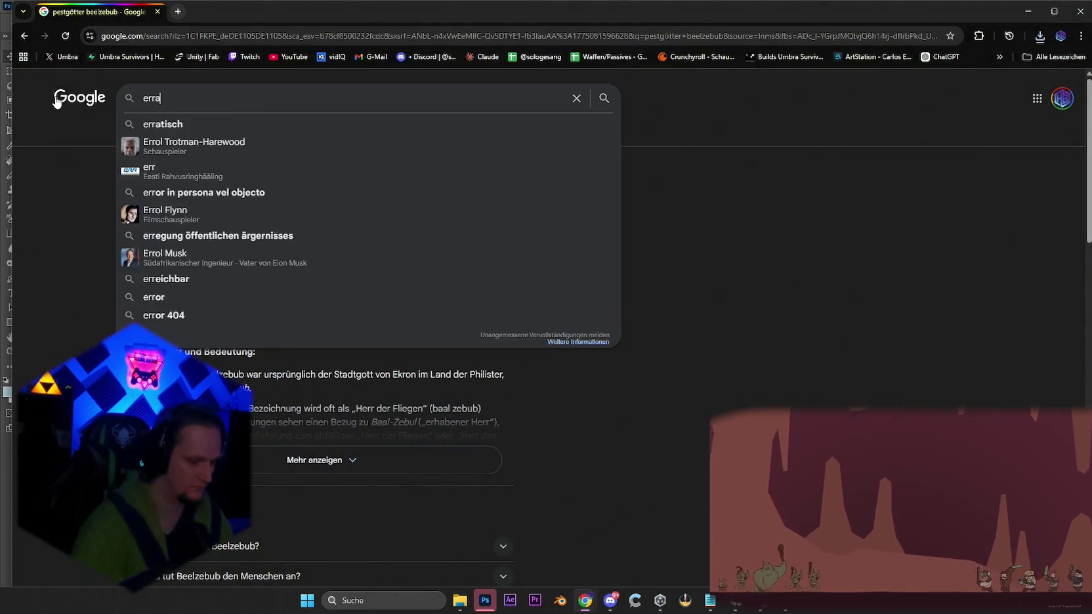
{"action": "type", "text": " seu"}
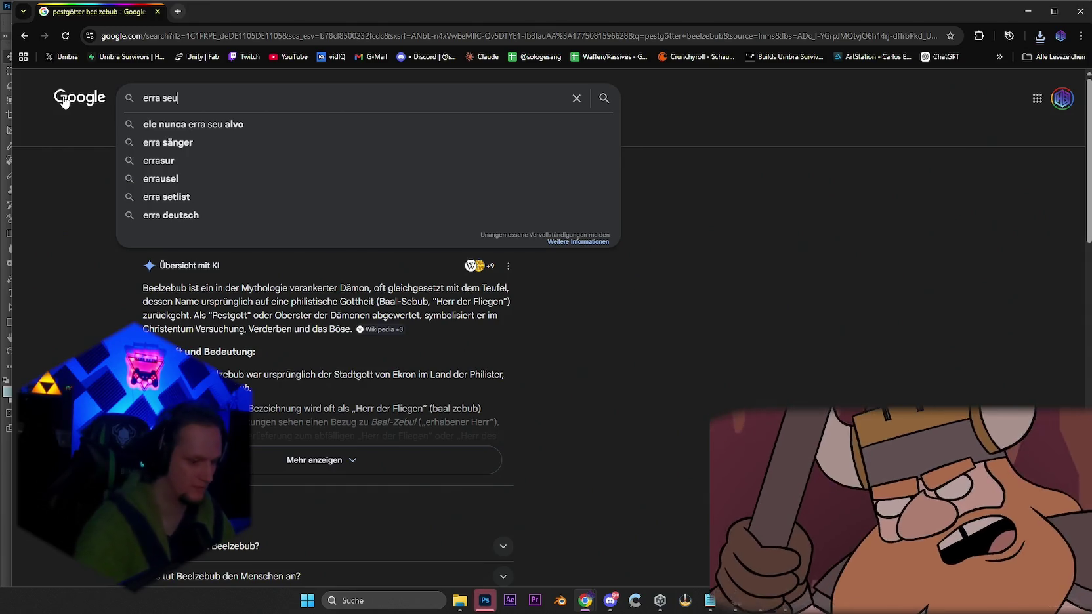
{"action": "type", "text": "chengott"}
{"action": "key", "text": "Return"}
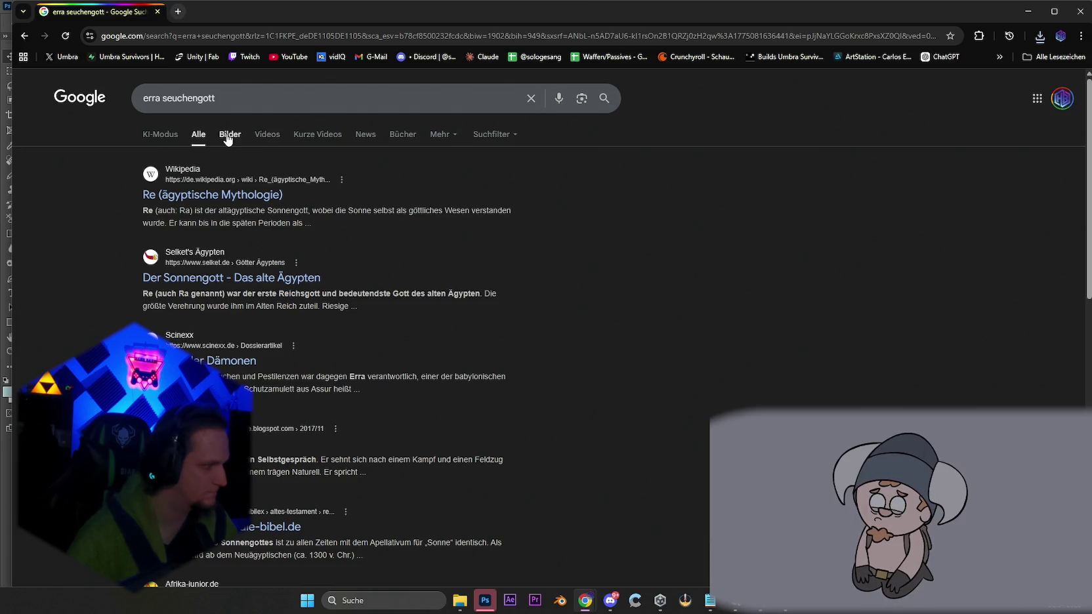
{"action": "left_click", "coordinate": [226, 135]}
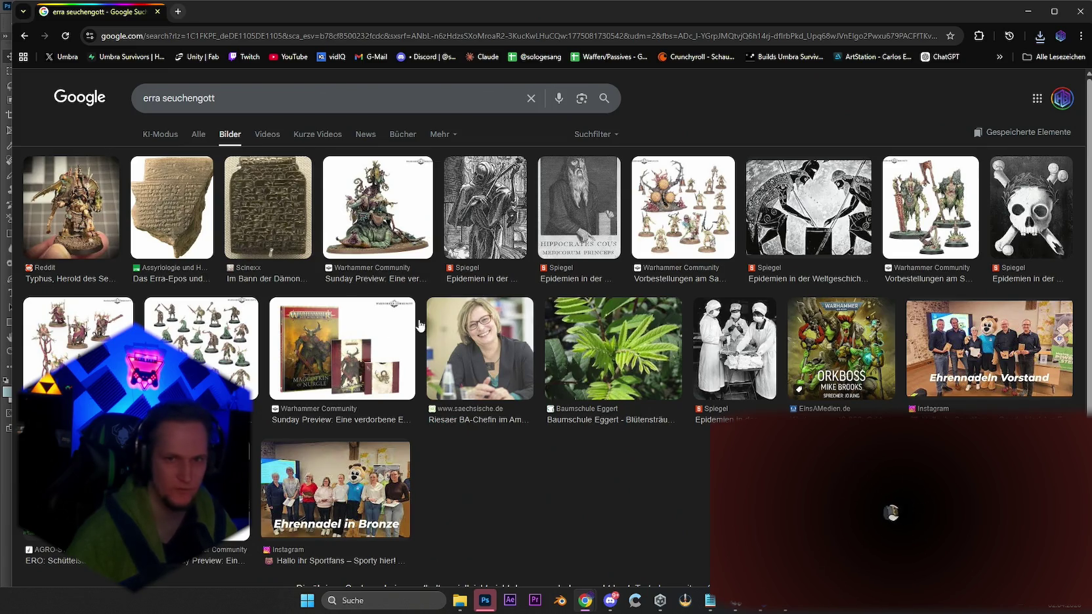
{"action": "left_click", "coordinate": [1080, 16]}
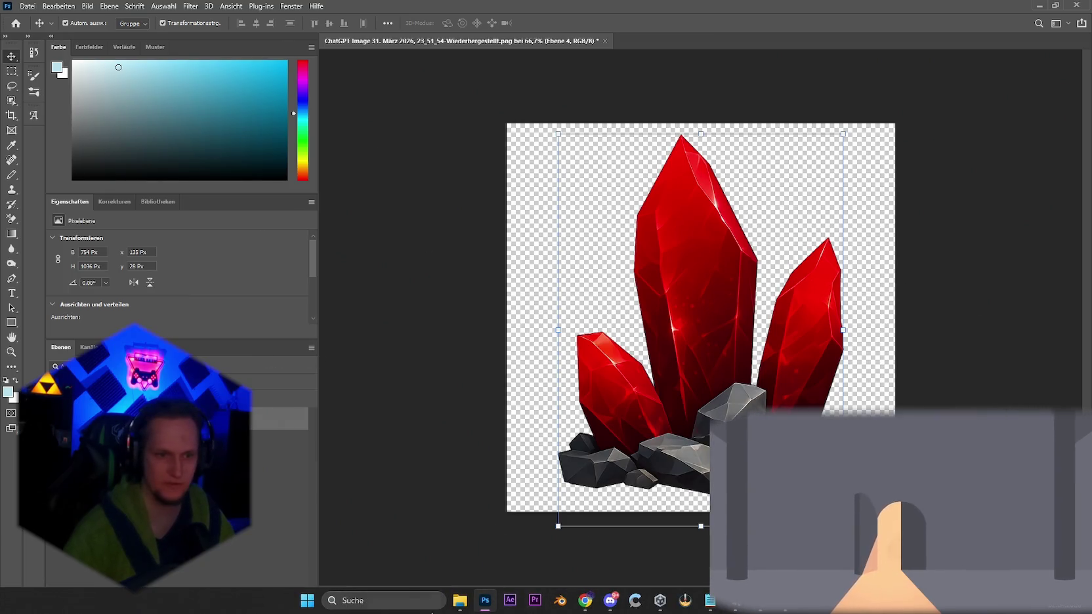
Open the recent Gold Skin and Anubis head images, ending on the Gold Skin document.
{"action": "left_click", "coordinate": [16, 23]}
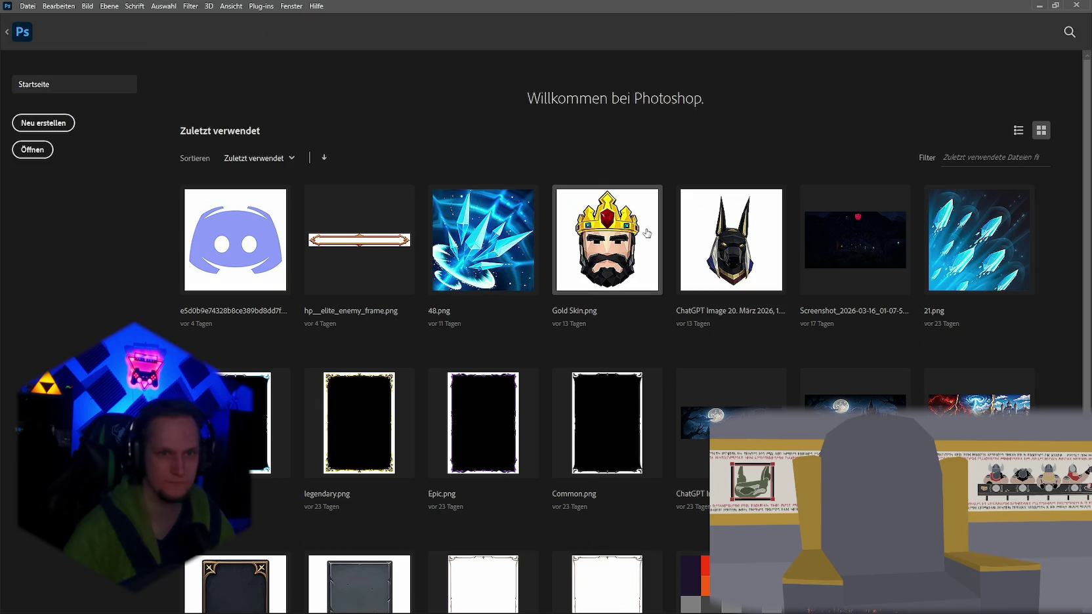
{"action": "left_click", "coordinate": [656, 277]}
{"action": "left_click", "coordinate": [15, 23]}
{"action": "left_click", "coordinate": [738, 192]}
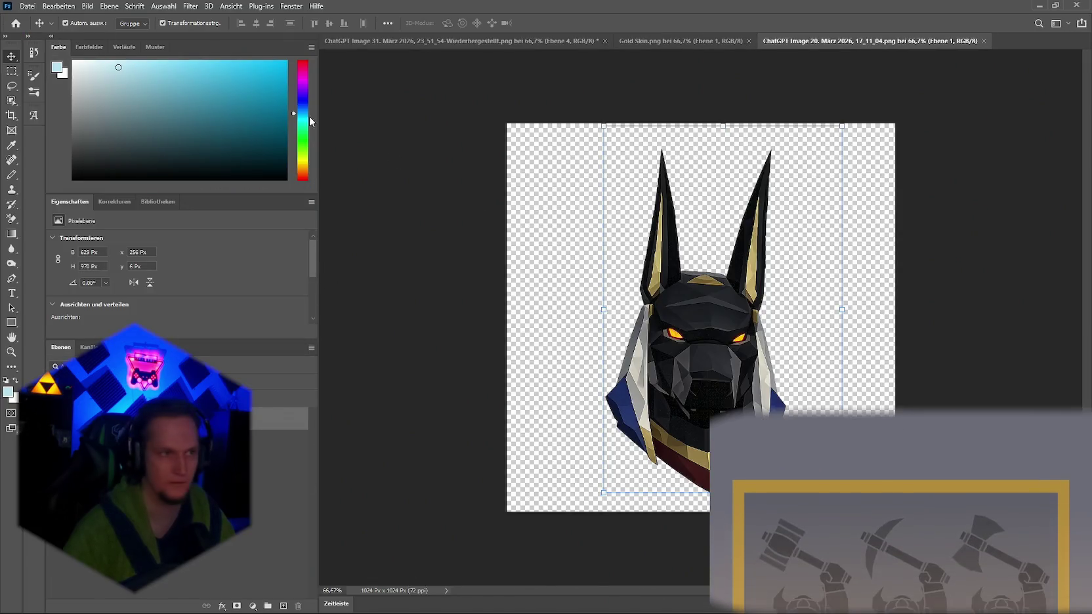
{"action": "left_click", "coordinate": [16, 23]}
{"action": "left_click", "coordinate": [368, 191]}
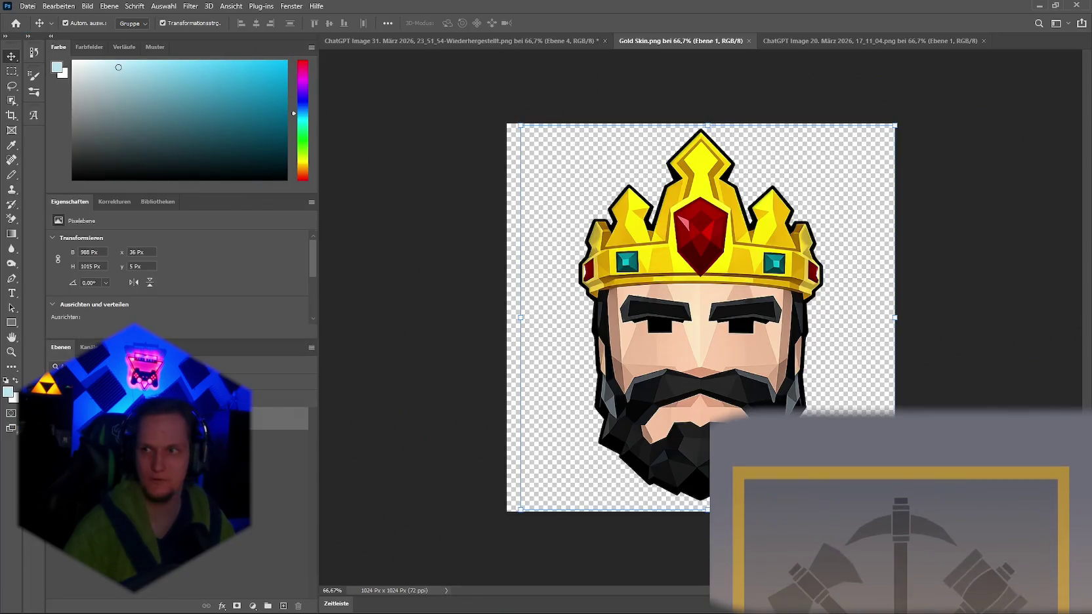
Place the orc head on the Gold Skin canvas at 124%, position it, and merge layers.
{"action": "left_click_drag", "start_coordinate": [255, 607], "coordinate": [779, 366]}
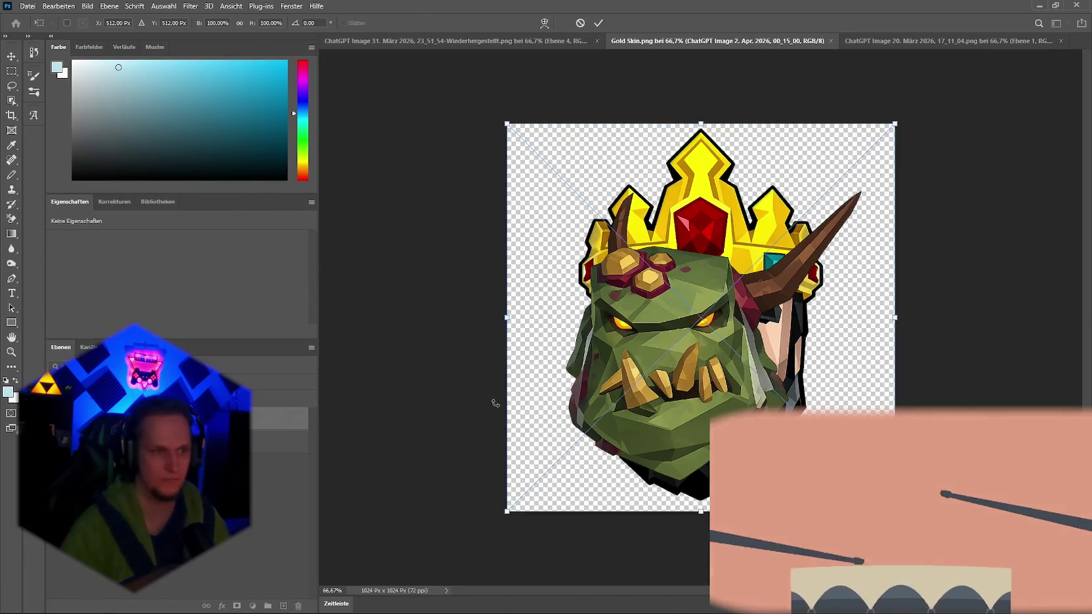
{"action": "left_click_drag", "start_coordinate": [701, 123], "coordinate": [703, 49]}
{"action": "left_click_drag", "start_coordinate": [705, 196], "coordinate": [716, 245]}
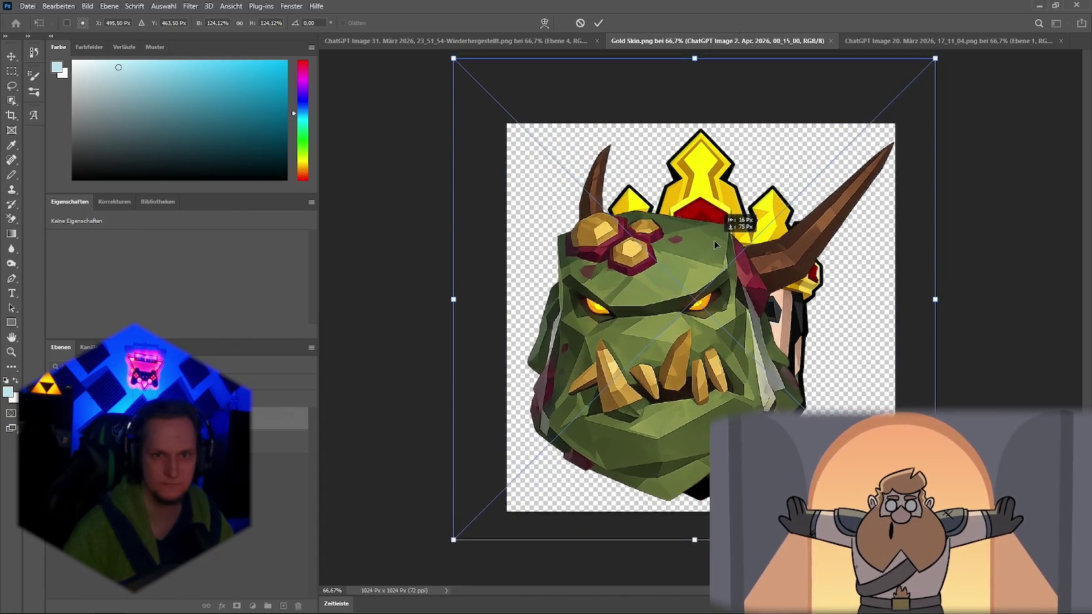
{"action": "key", "text": "Return"}
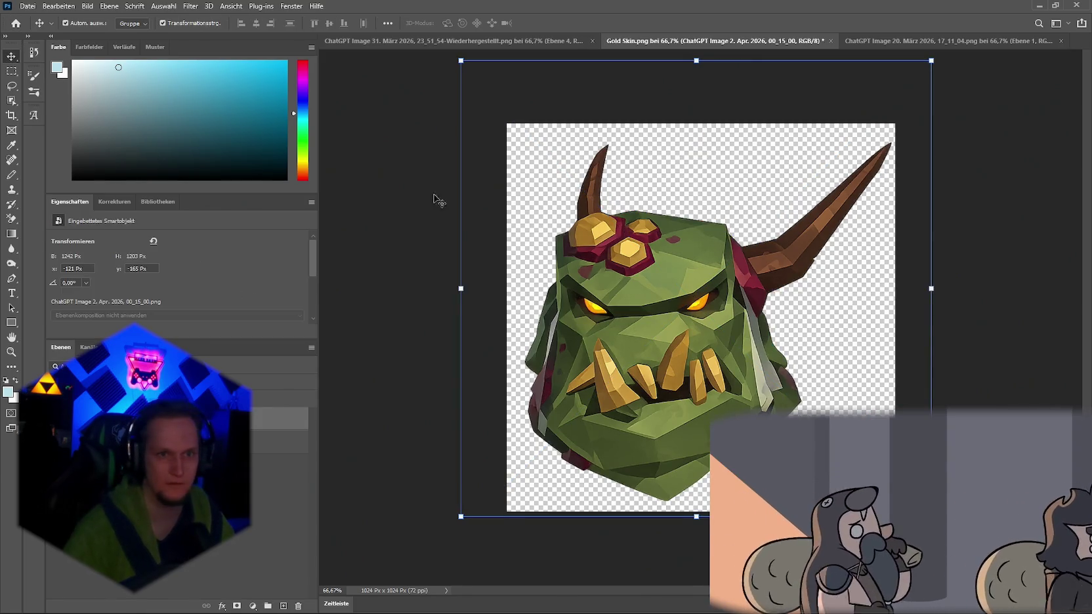
{"action": "left_click_drag", "start_coordinate": [540, 160], "coordinate": [592, 231]}
{"action": "mouse_move", "coordinate": [647, 366]}
{"action": "left_mouse_down"}
{"action": "mouse_move", "coordinate": [620, 333]}
{"action": "mouse_move", "coordinate": [635, 313]}
{"action": "mouse_move", "coordinate": [621, 297]}
{"action": "left_mouse_up"}
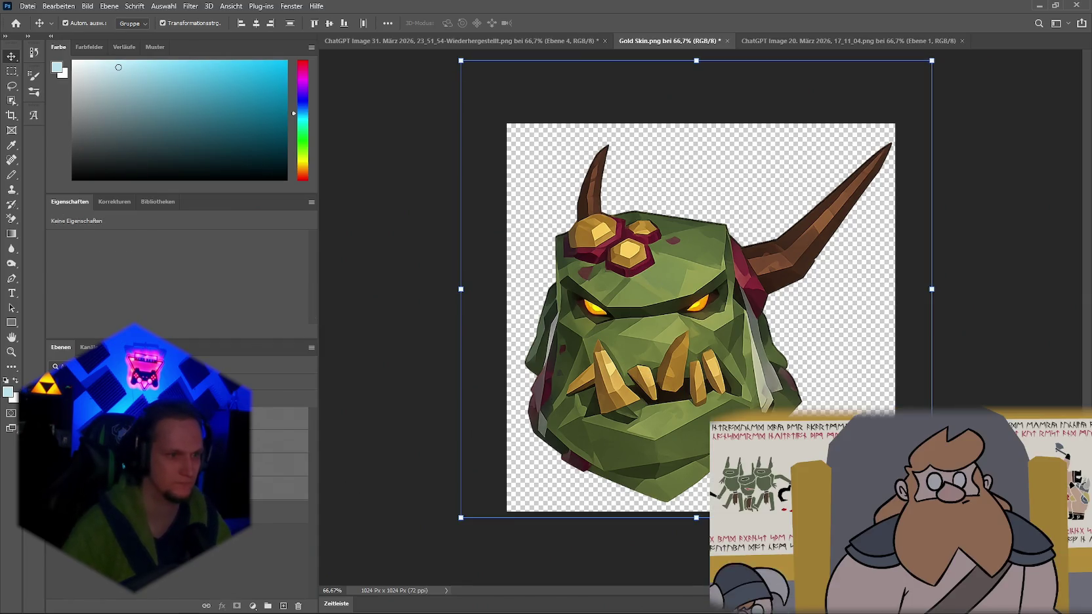
{"action": "right_click", "coordinate": [119, 459]}
{"action": "left_click", "coordinate": [131, 470]}
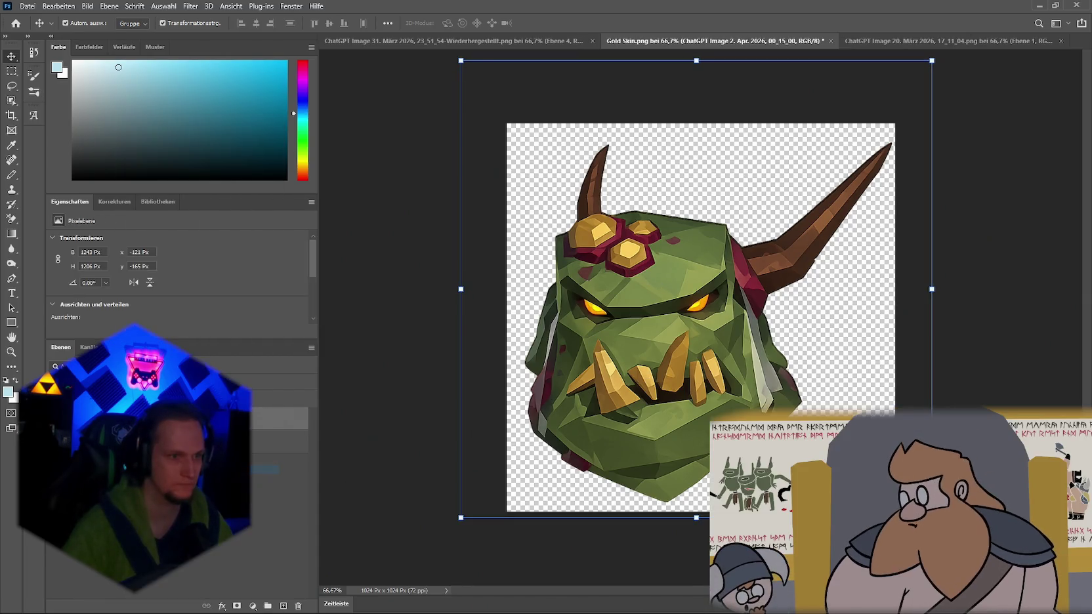
{"action": "left_click", "coordinate": [27, 6]}
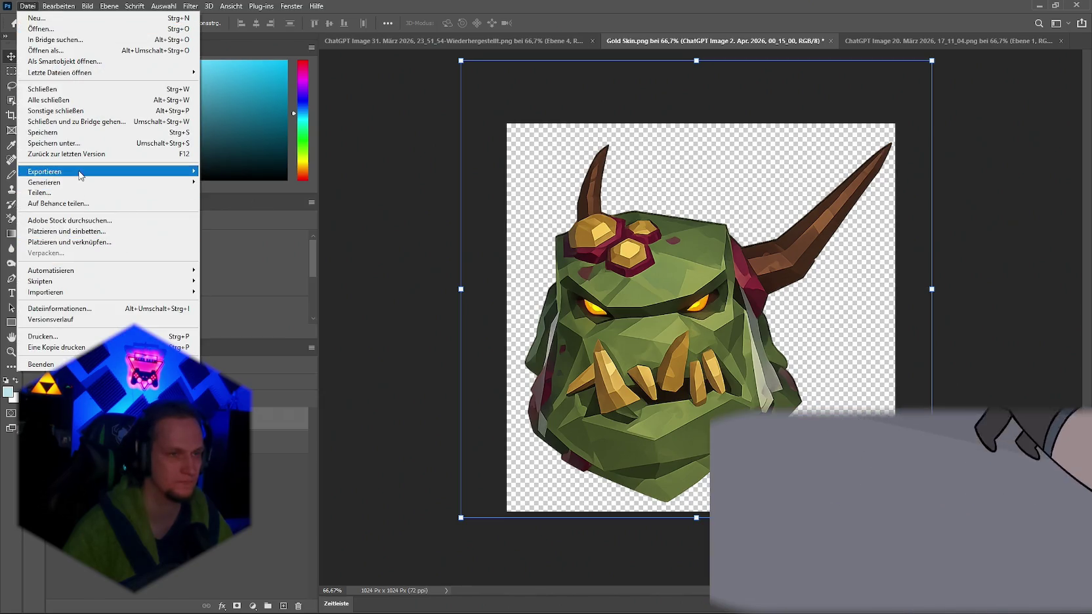
Quick-export the icon as PNG 'bezzelbub' into Assets/PLAYER/Skin/Nurgle, then return to Unity.
{"action": "left_click", "coordinate": [236, 172]}
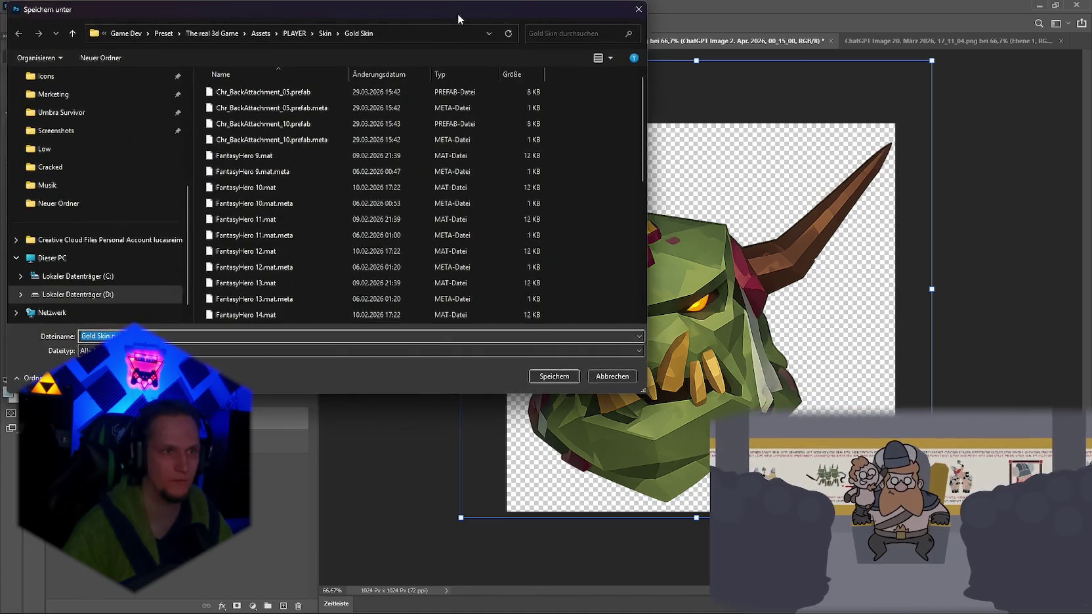
{"action": "left_click_drag", "start_coordinate": [457, 14], "coordinate": [480, 33]}
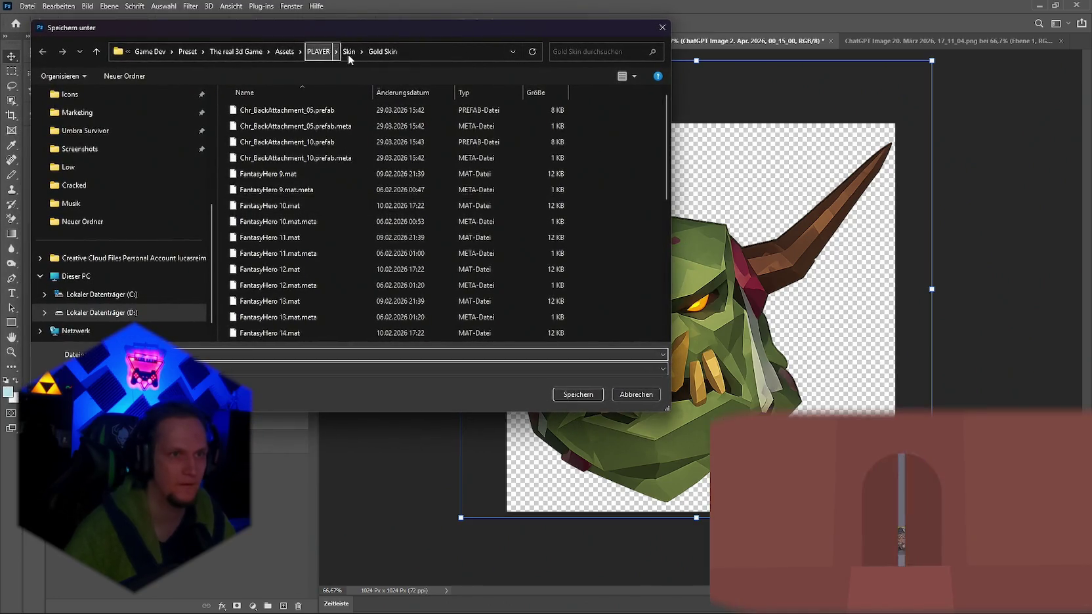
{"action": "left_click", "coordinate": [348, 52]}
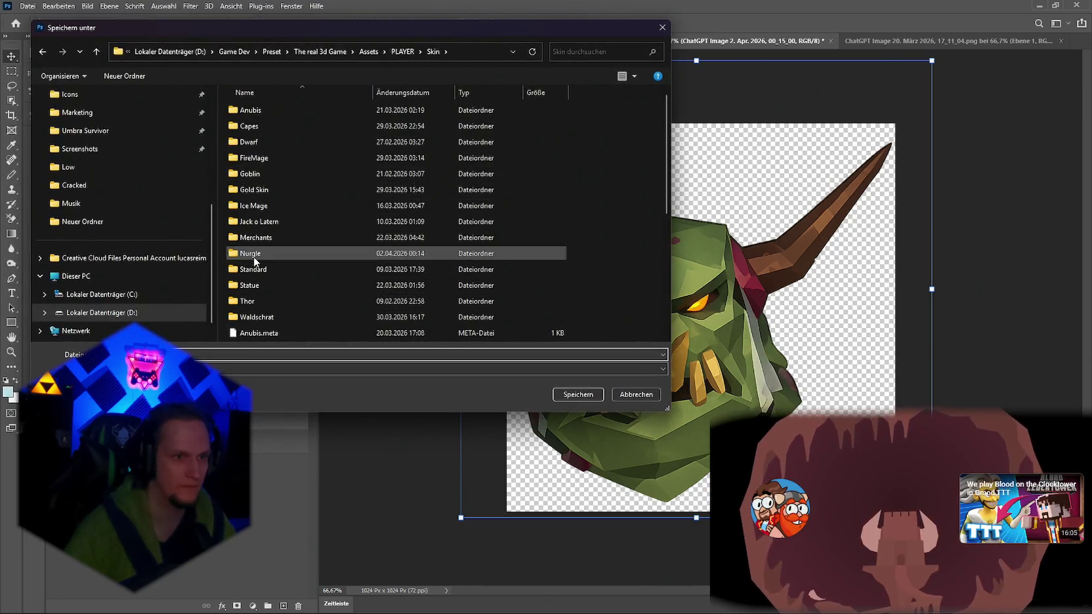
{"action": "double_click", "coordinate": [249, 253]}
{"action": "left_click", "coordinate": [185, 355]}
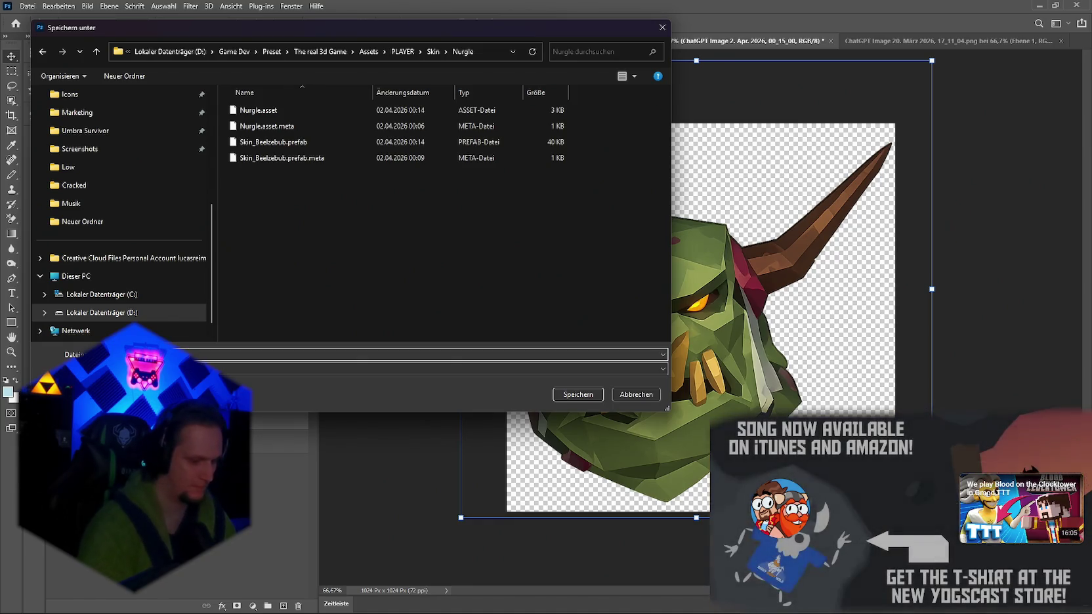
{"action": "key", "text": "Escape"}
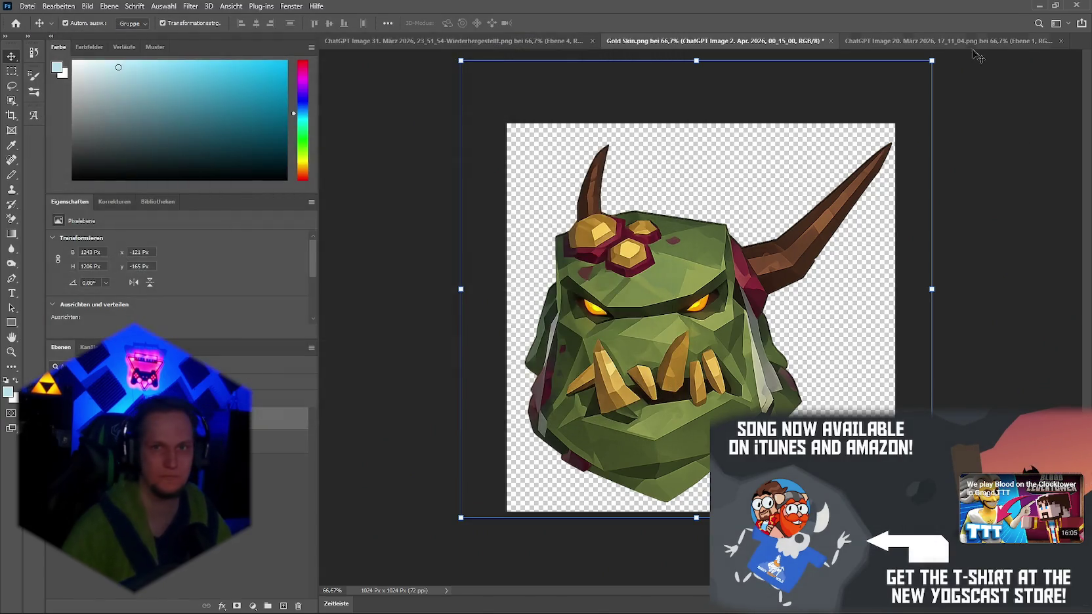
{"action": "left_click", "coordinate": [1035, 5]}
{"action": "left_click", "coordinate": [626, 525]}
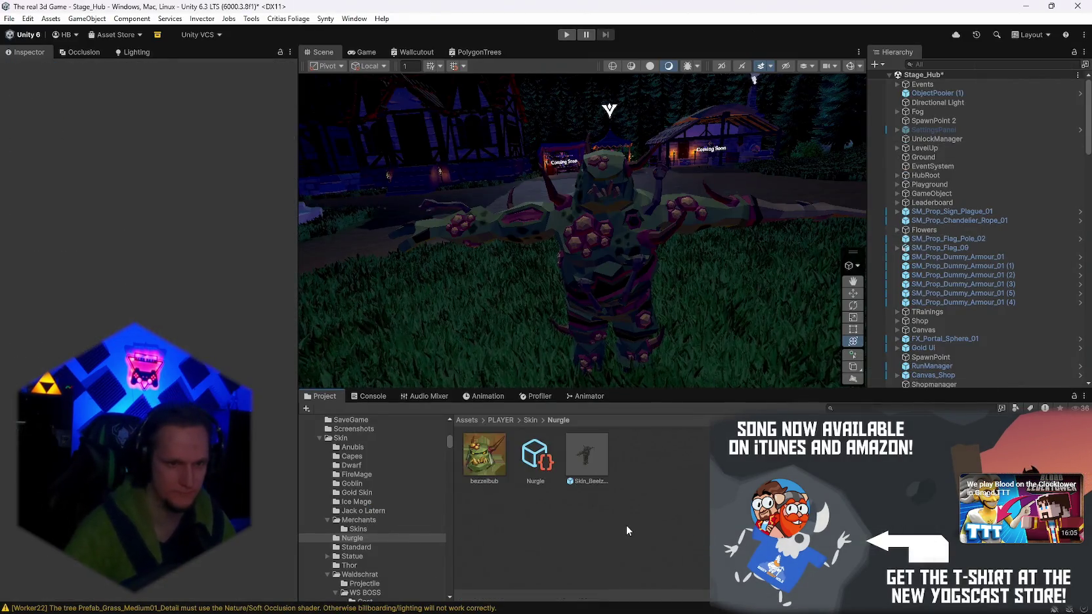
Set the bezzelbub texture to Sprite (2D and UI), Sprite Mode Single, and apply.
{"action": "left_click", "coordinate": [474, 473]}
{"action": "left_click", "coordinate": [143, 103]}
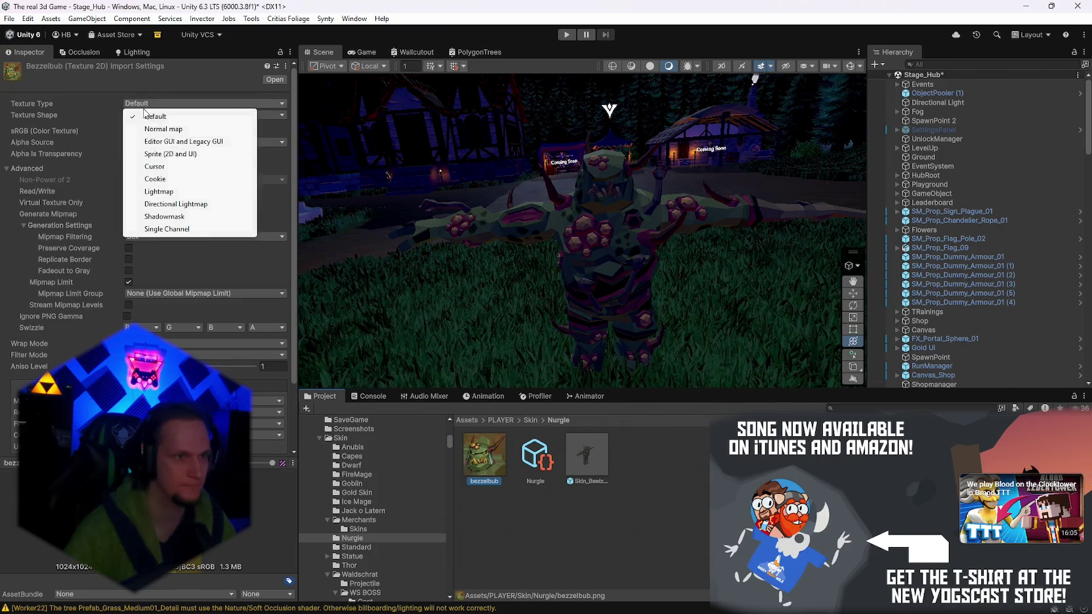
{"action": "left_click", "coordinate": [164, 154]}
{"action": "left_click", "coordinate": [197, 131]}
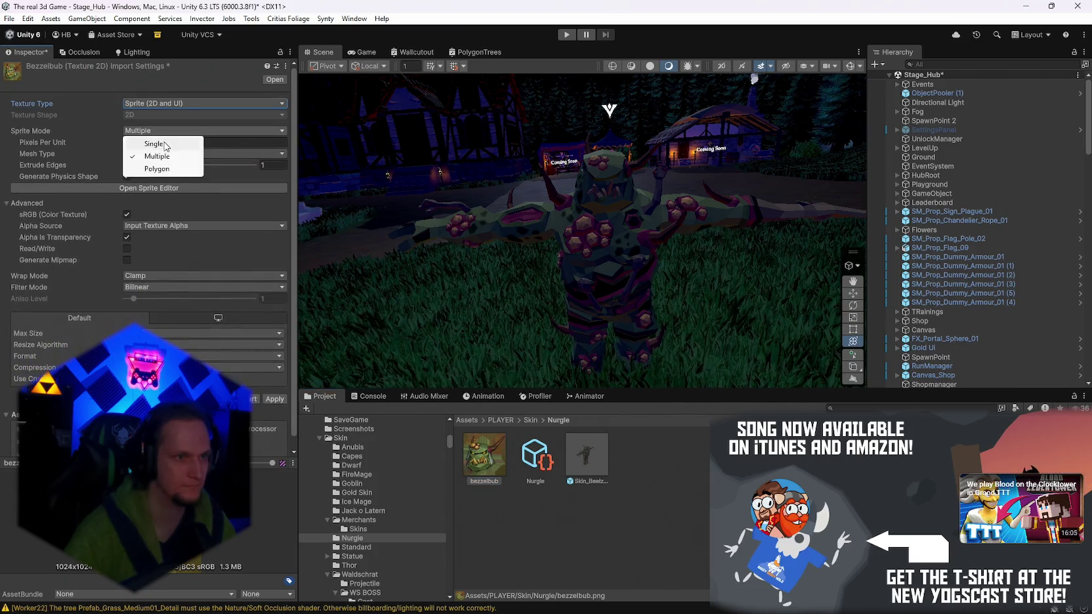
{"action": "left_click", "coordinate": [151, 141]}
{"action": "left_click", "coordinate": [275, 410]}
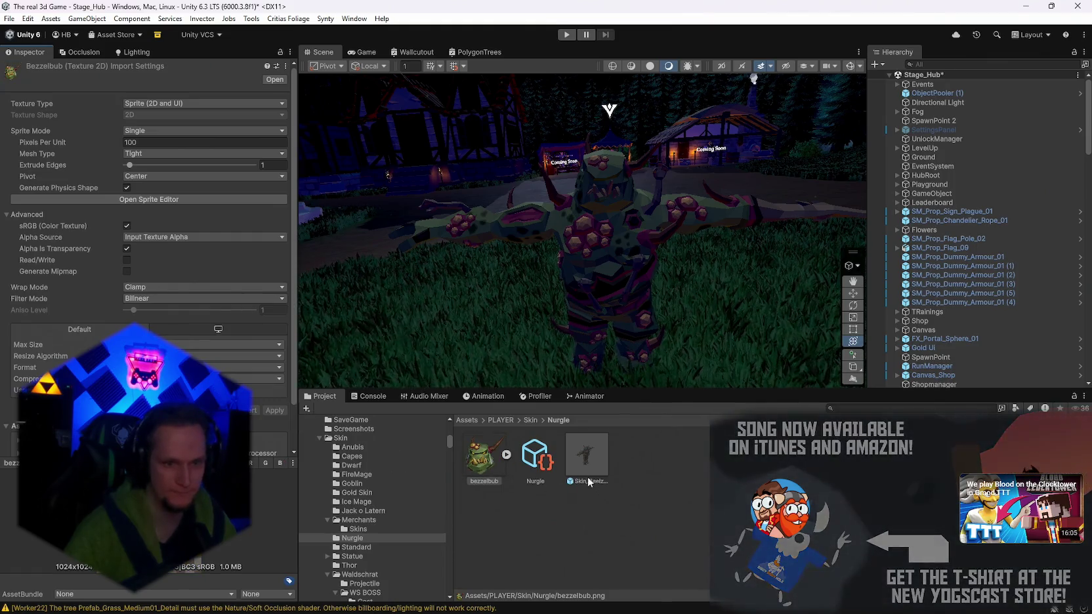
Assign the bezzelbub sprite as the Nurgle merchant item's Icon.
{"action": "left_click", "coordinate": [536, 456]}
{"action": "left_click", "coordinate": [491, 486]}
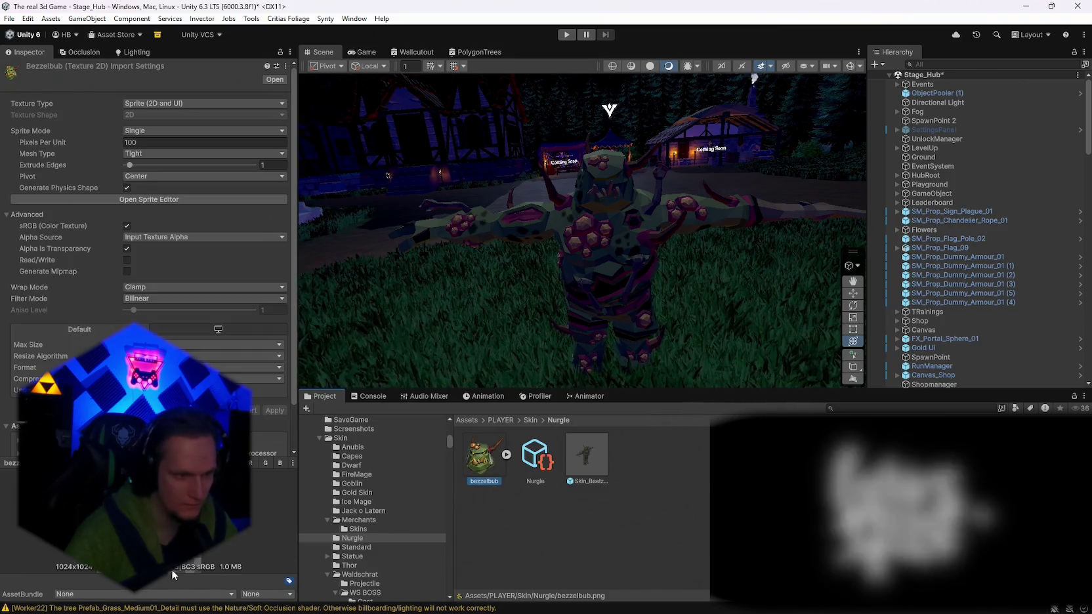
{"action": "left_click", "coordinate": [535, 459]}
{"action": "left_click_drag", "start_coordinate": [482, 456], "coordinate": [136, 170]}
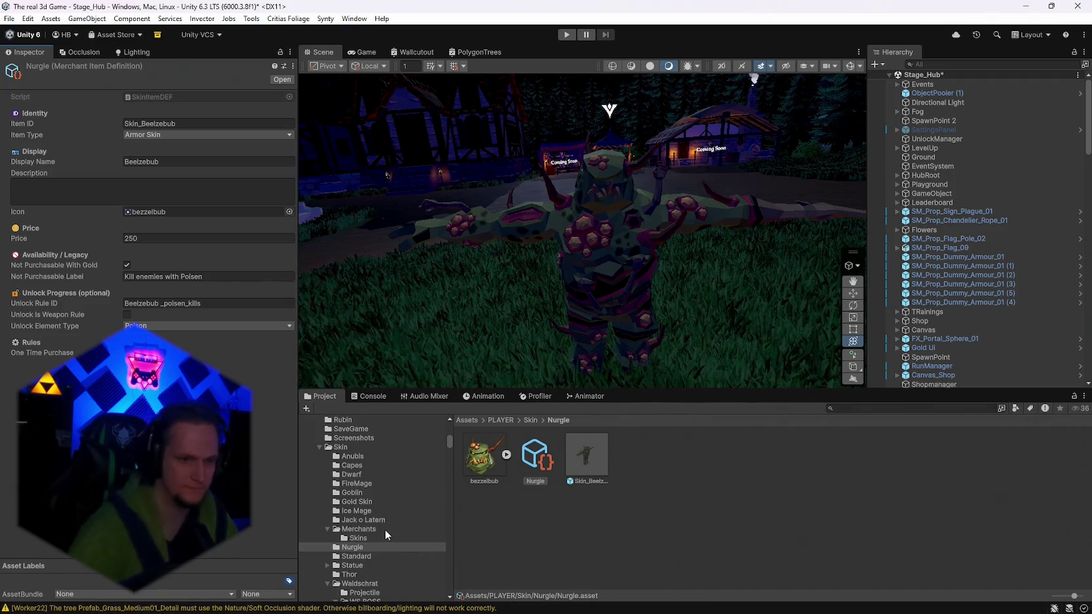
Open the SkinIconLibrary from the Merchants/Skins folder in the Inspector.
{"action": "left_click", "coordinate": [357, 556]}
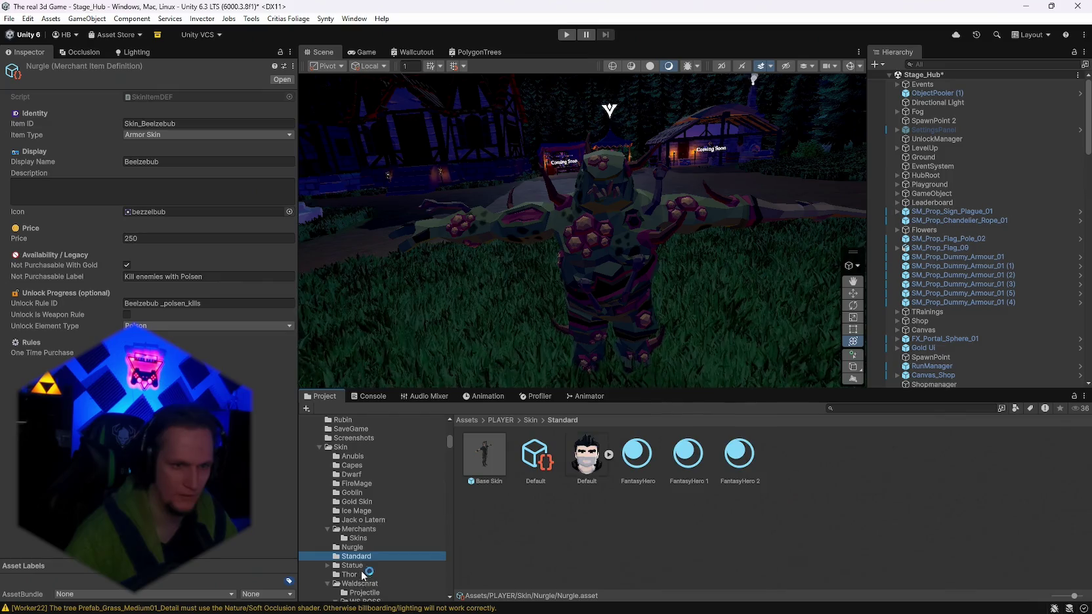
{"action": "left_click", "coordinate": [357, 538]}
{"action": "left_click", "coordinate": [799, 518]}
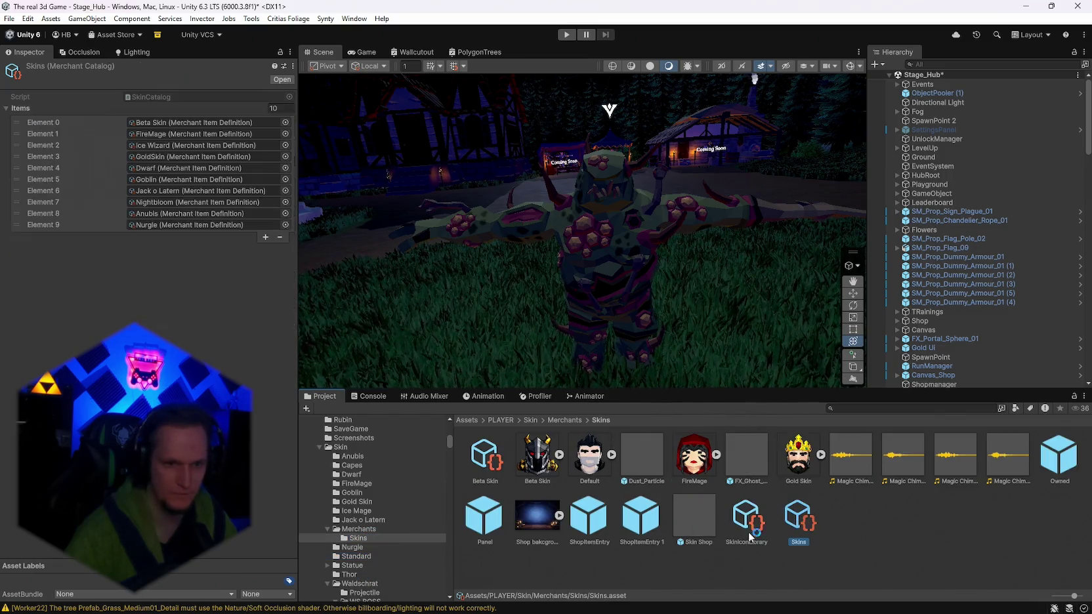
{"action": "left_click", "coordinate": [754, 534]}
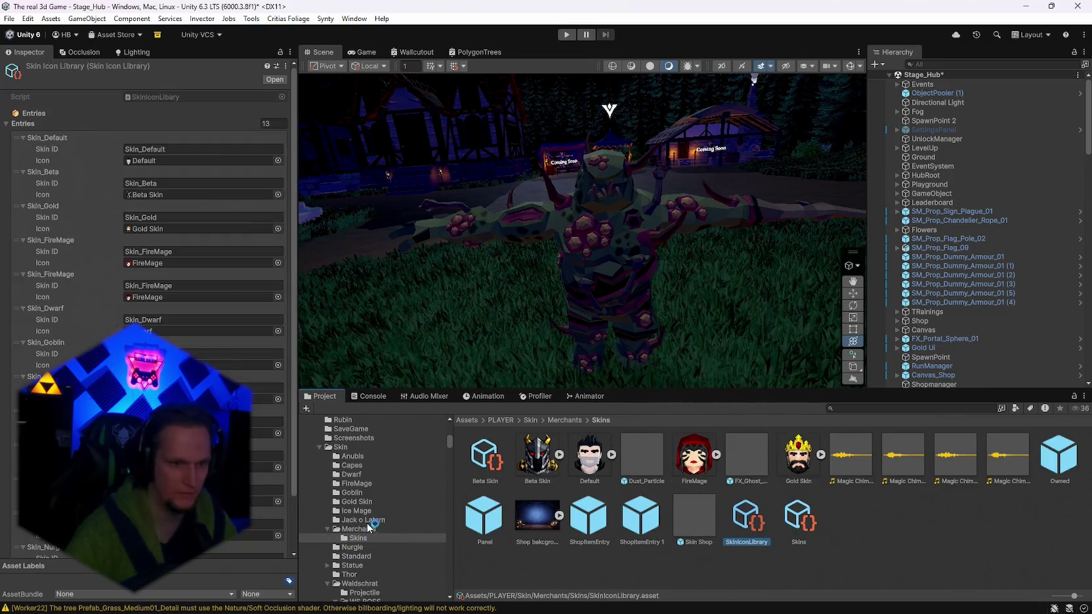